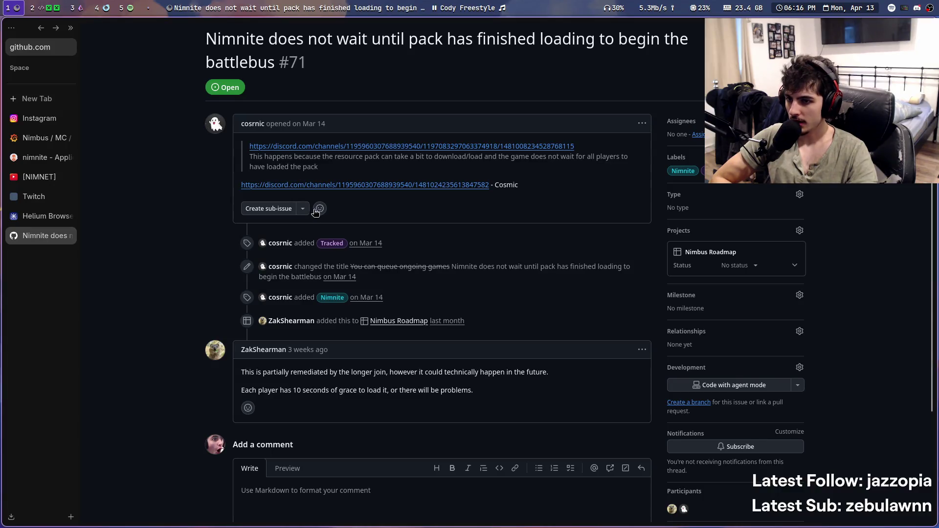
Return from issue #71 to the issues list and look through issue #74 about fences in dNimnite
{"action": "key", "text": "alt+Left"}
{"action": "scroll", "coordinate": [316, 294], "scroll_direction": "down", "scroll_amount": 4}
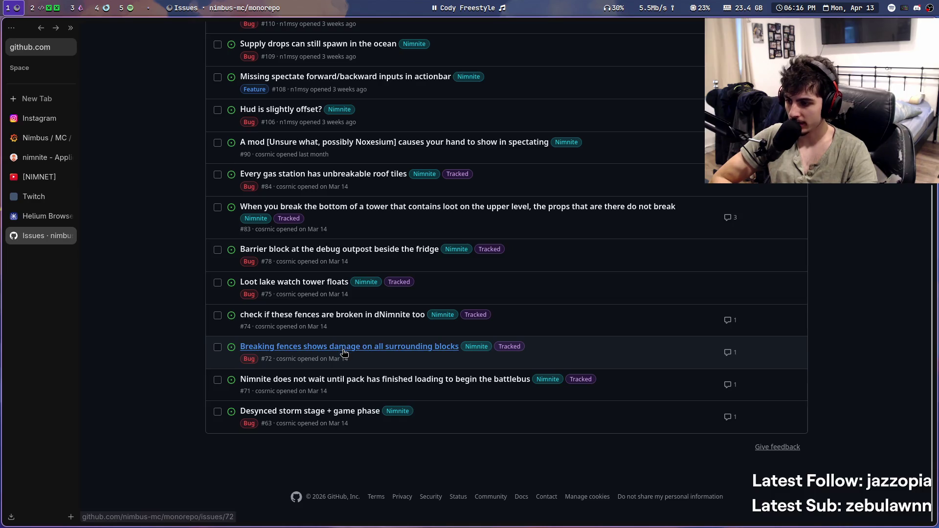
{"action": "mouse_move", "coordinate": [344, 352]}
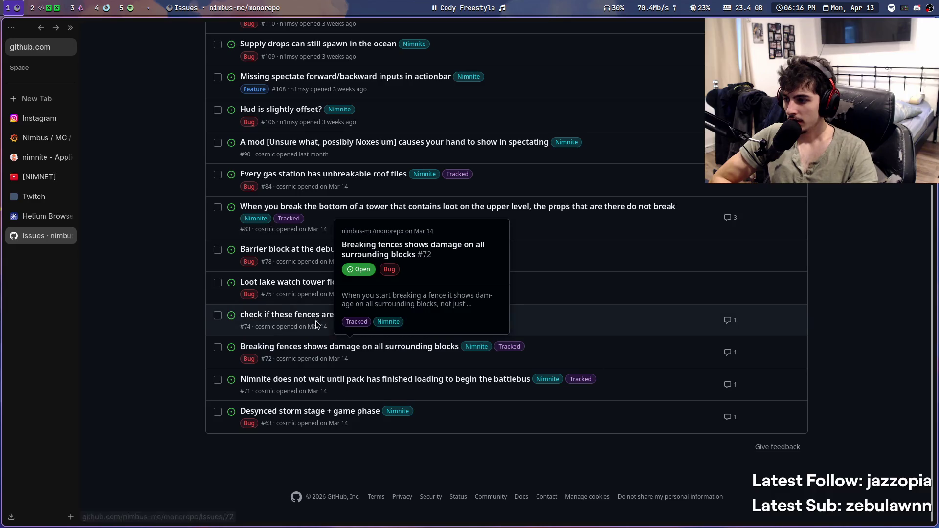
{"action": "left_click", "coordinate": [297, 315]}
{"action": "scroll", "coordinate": [313, 372], "scroll_direction": "down", "scroll_amount": 3}
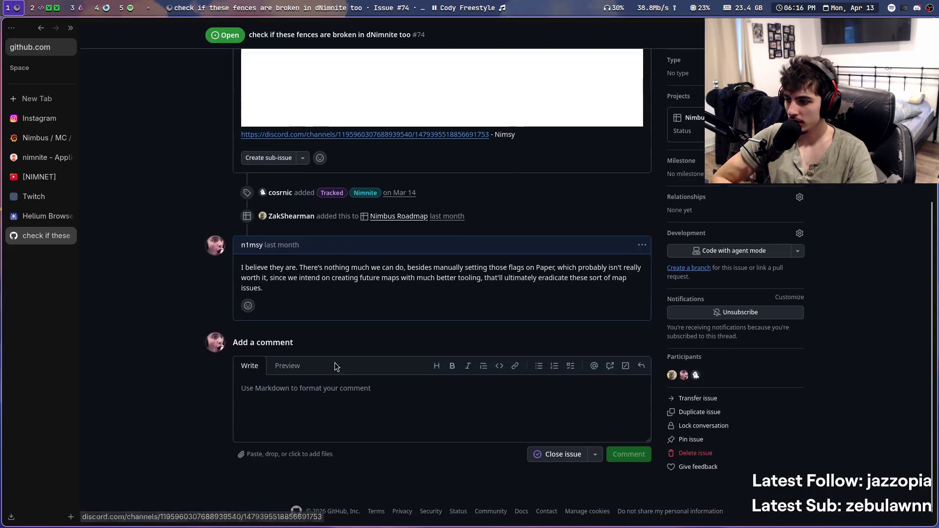
{"action": "scroll", "coordinate": [275, 343], "scroll_direction": "up", "scroll_amount": 1}
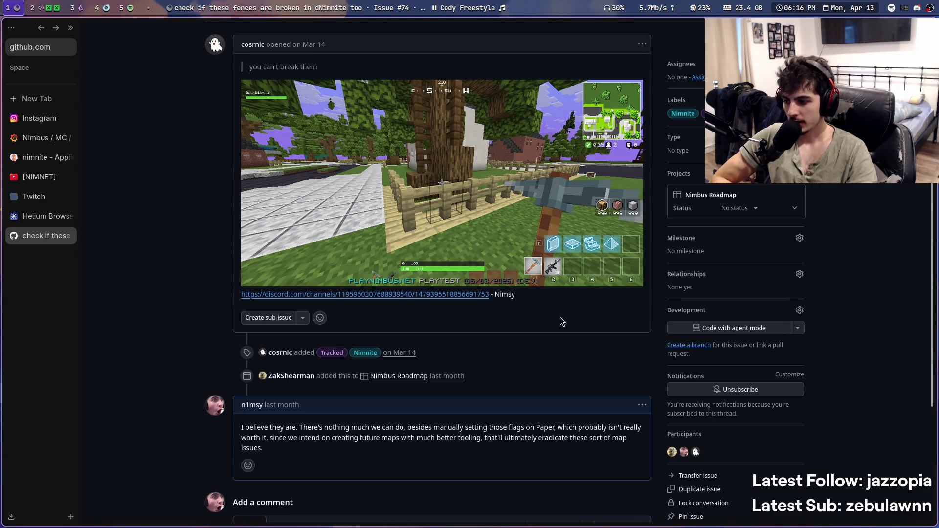
{"action": "scroll", "coordinate": [561, 321], "scroll_direction": "down", "scroll_amount": 5}
Go back to the Nimnite issues list and scroll to its top
{"action": "key", "text": "alt+Left"}
{"action": "scroll", "coordinate": [559, 237], "scroll_direction": "down", "scroll_amount": 3}
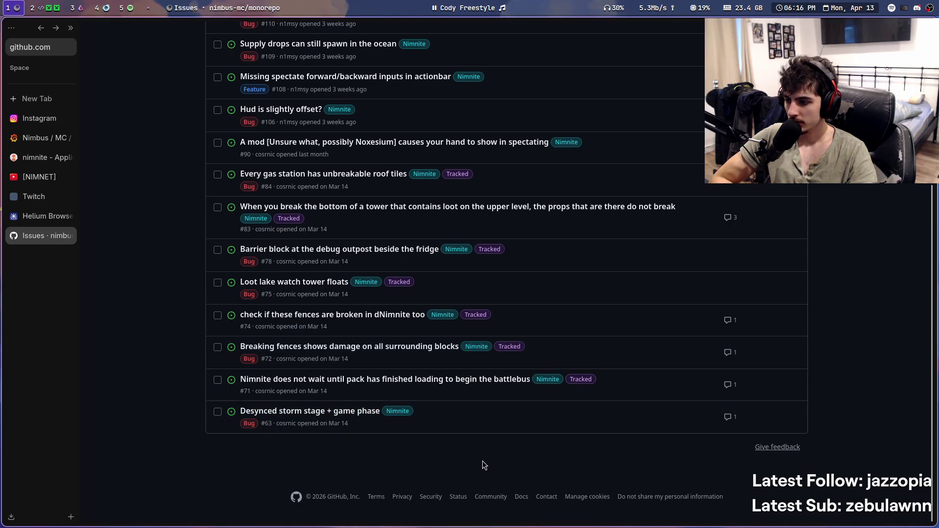
{"action": "scroll", "coordinate": [256, 476], "scroll_direction": "up", "scroll_amount": 3}
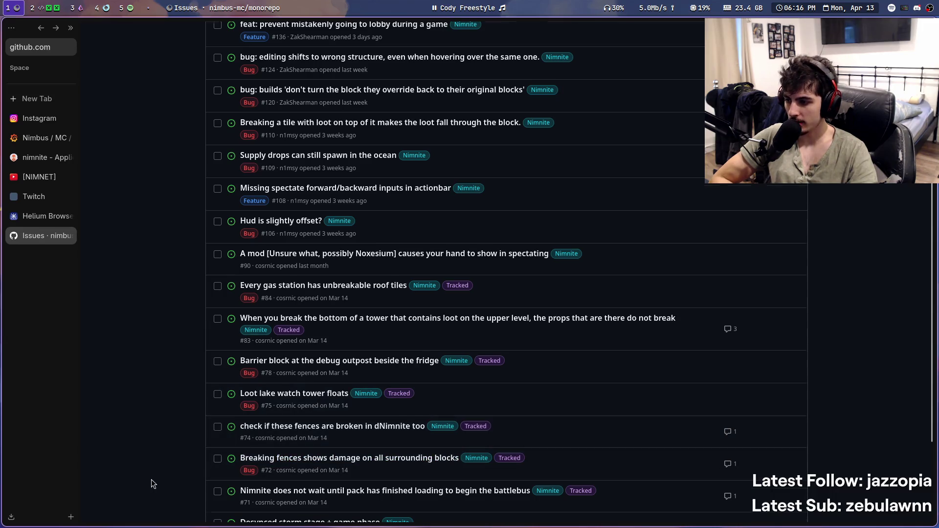
{"action": "scroll", "coordinate": [151, 479], "scroll_direction": "up", "scroll_amount": 3}
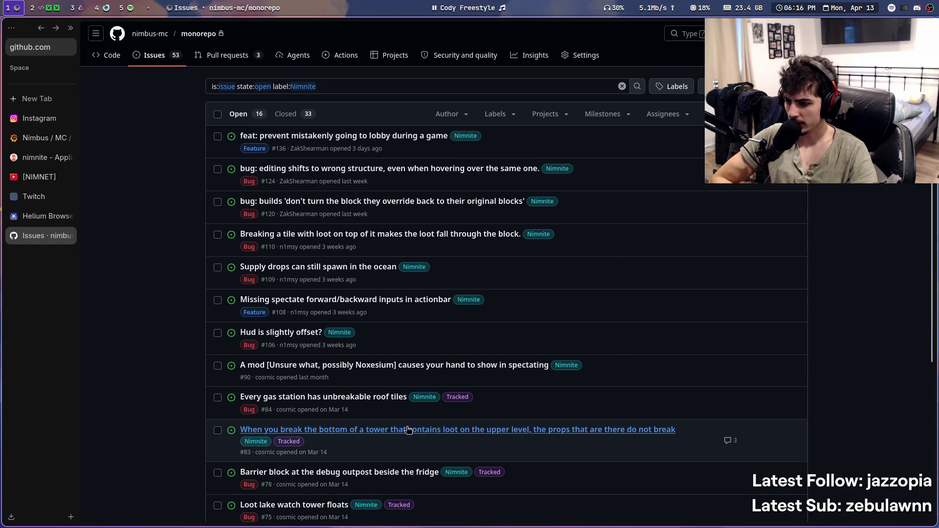
Look over issue #83 about tower props not breaking, then return to the list
{"action": "mouse_move", "coordinate": [396, 434]}
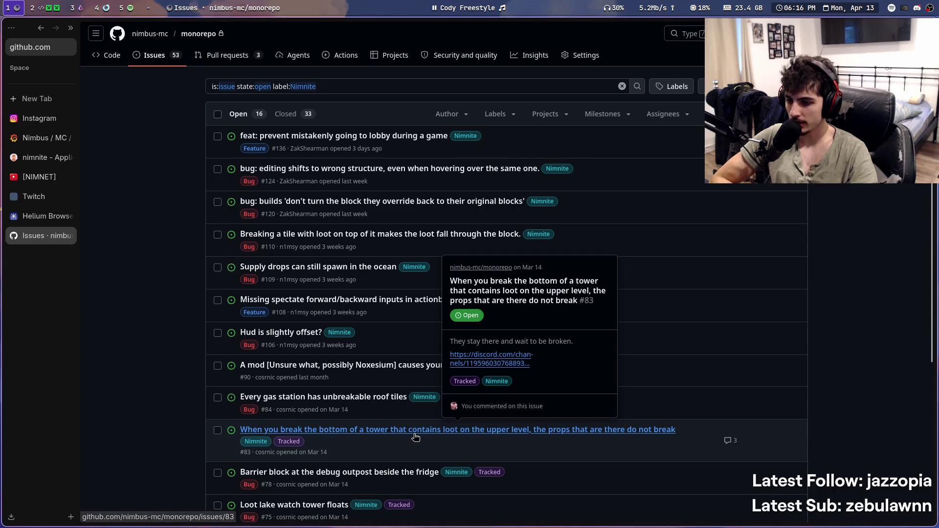
{"action": "left_click", "coordinate": [415, 436]}
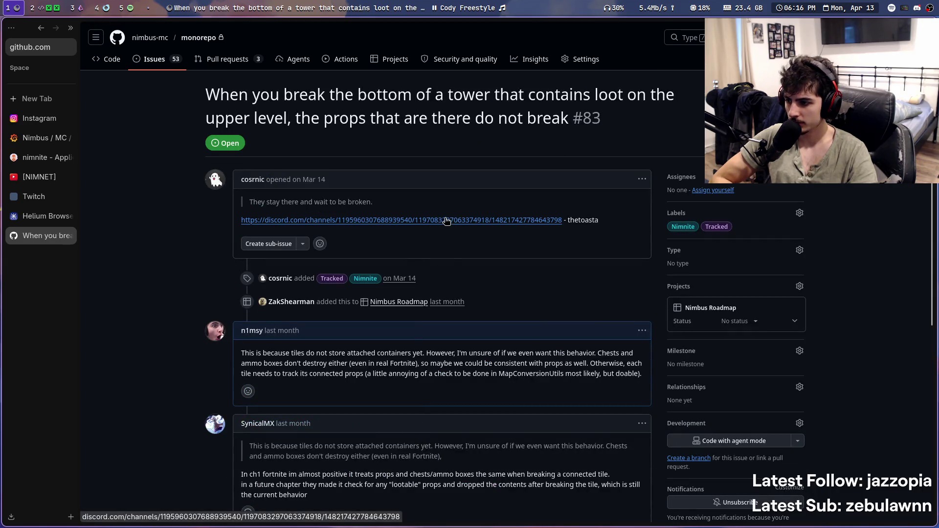
{"action": "scroll", "coordinate": [431, 311], "scroll_direction": "down", "scroll_amount": 5}
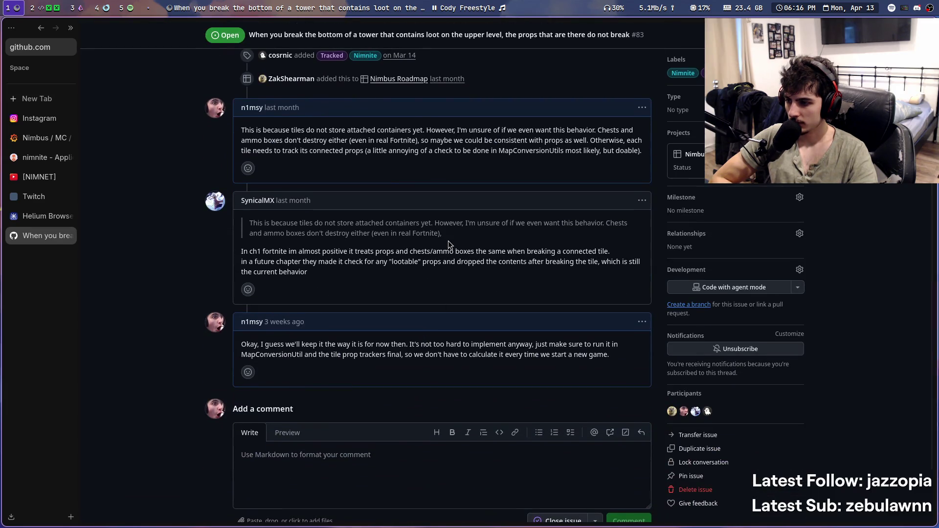
{"action": "key", "text": "alt+Left"}
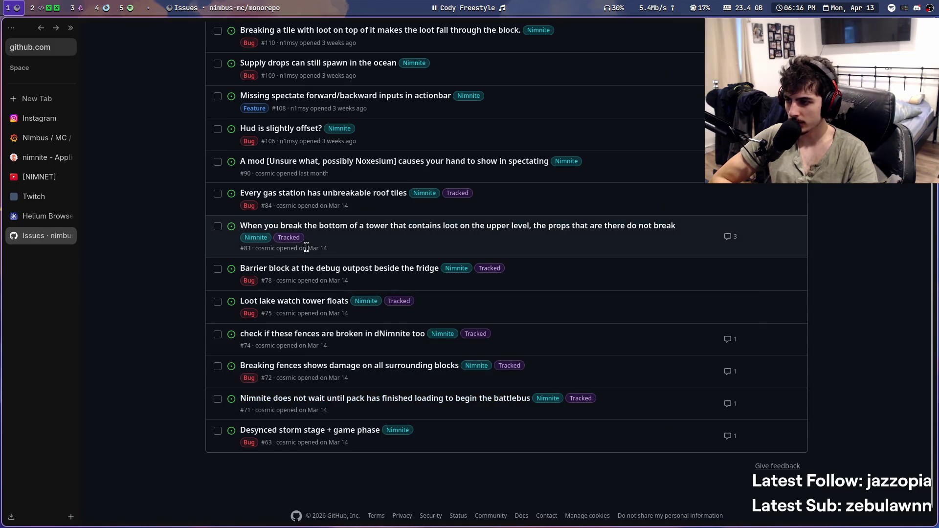
{"action": "scroll", "coordinate": [323, 230], "scroll_direction": "up", "scroll_amount": 1}
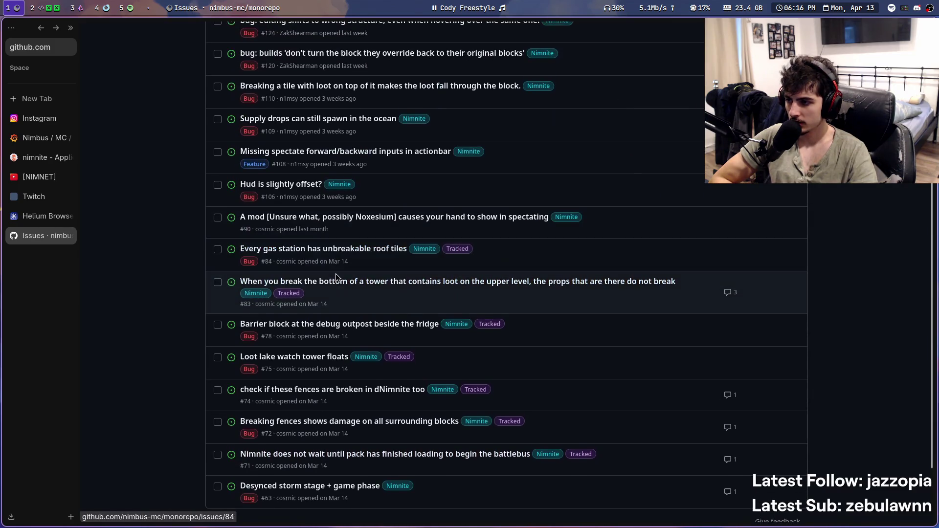
Reopen issue #83, set its type to Feature, and go back to the issues list
{"action": "mouse_move", "coordinate": [337, 282]}
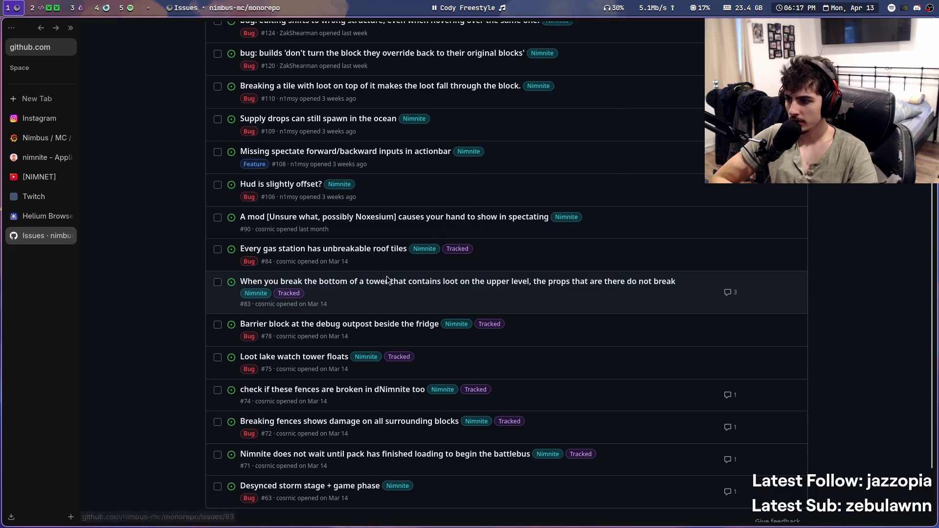
{"action": "left_click", "coordinate": [387, 280]}
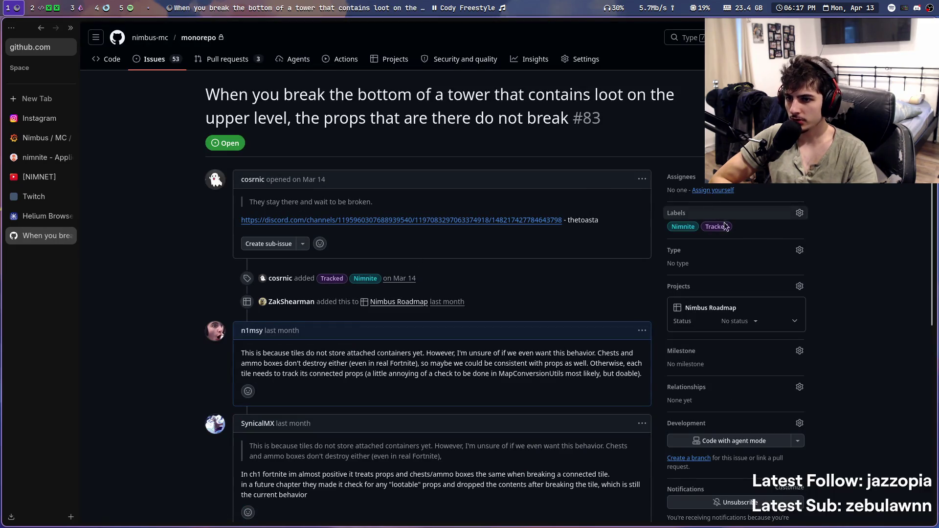
{"action": "left_click", "coordinate": [801, 251]}
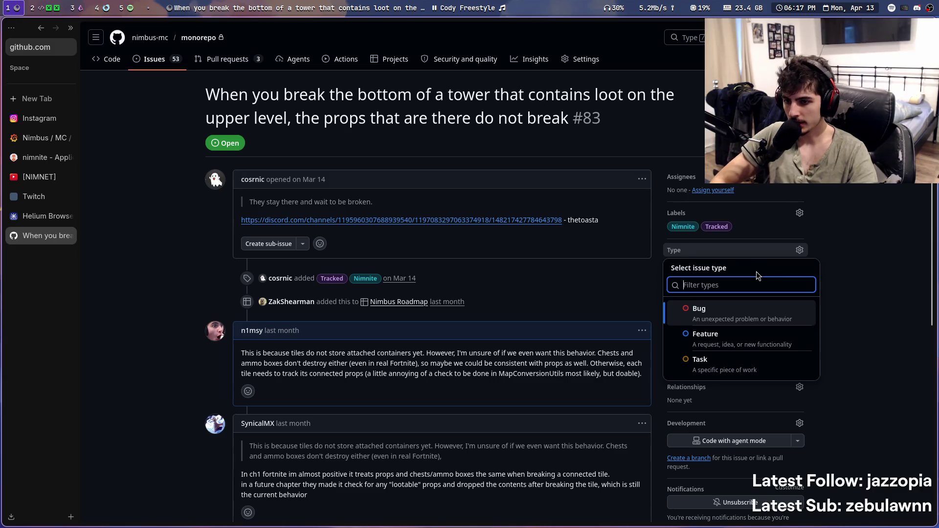
{"action": "left_click", "coordinate": [738, 340]}
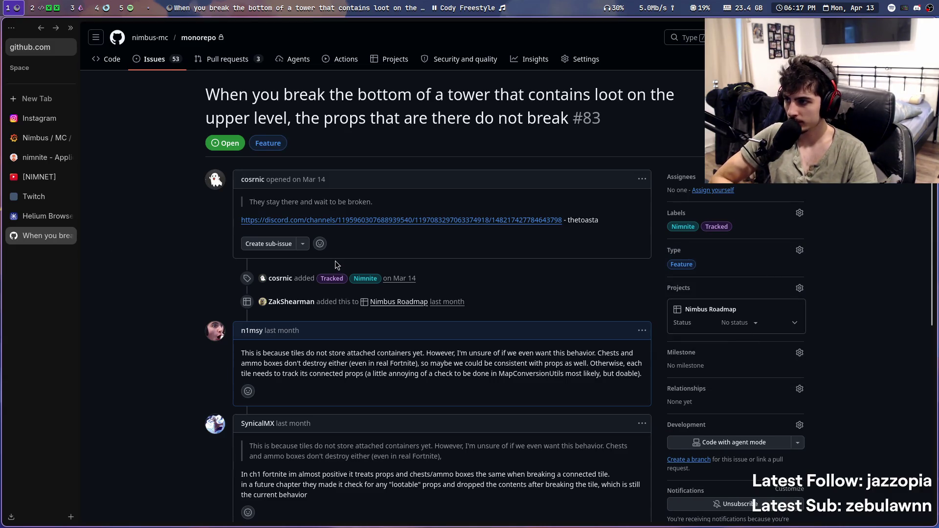
{"action": "key", "text": "alt+Left"}
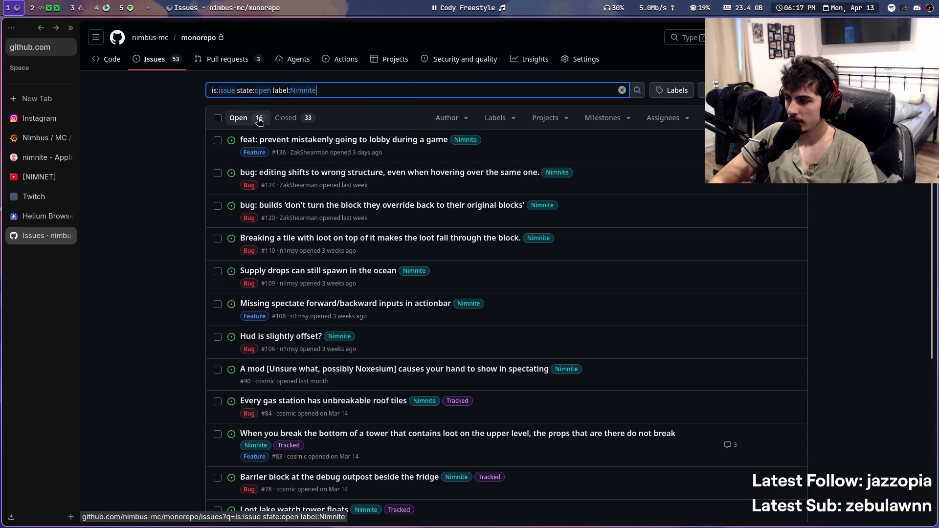
Filter the open issues to the Bug type after briefly trying Feature
{"action": "left_click", "coordinate": [255, 153]}
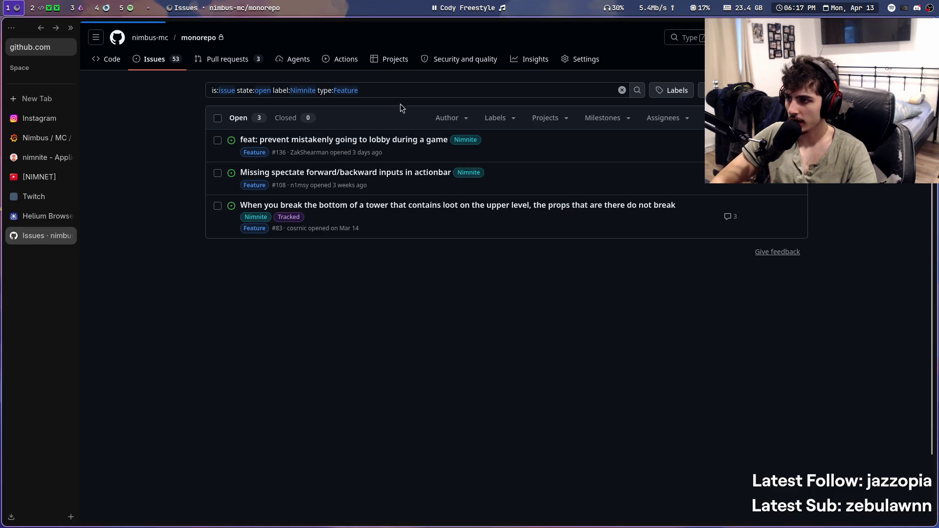
{"action": "left_click", "coordinate": [249, 186]}
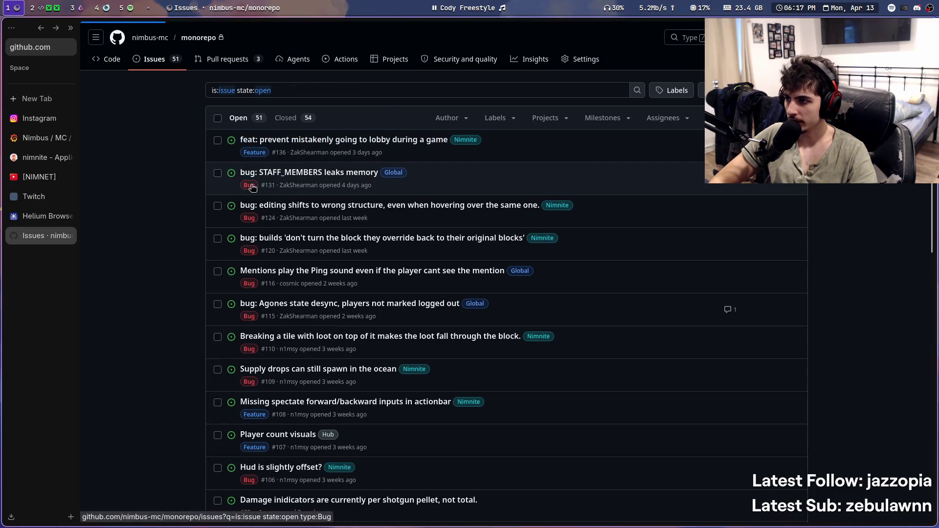
{"action": "scroll", "coordinate": [191, 222], "scroll_direction": "down", "scroll_amount": 3}
{"action": "scroll", "coordinate": [733, 371], "scroll_direction": "up", "scroll_amount": 1}
Open issue #109 about supply drops in the ocean, then switch to workspace 2
{"action": "scroll", "coordinate": [709, 362], "scroll_direction": "up", "scroll_amount": 2}
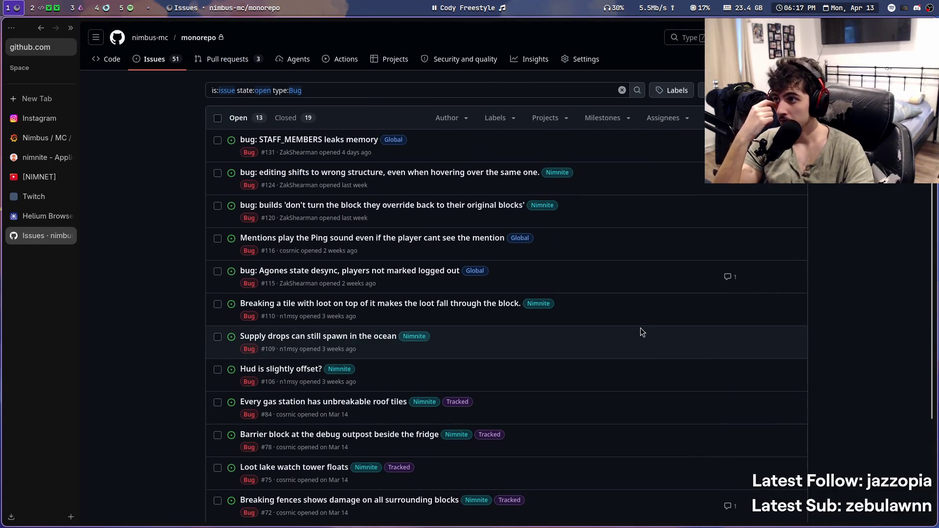
{"action": "scroll", "coordinate": [616, 329], "scroll_direction": "down", "scroll_amount": 3}
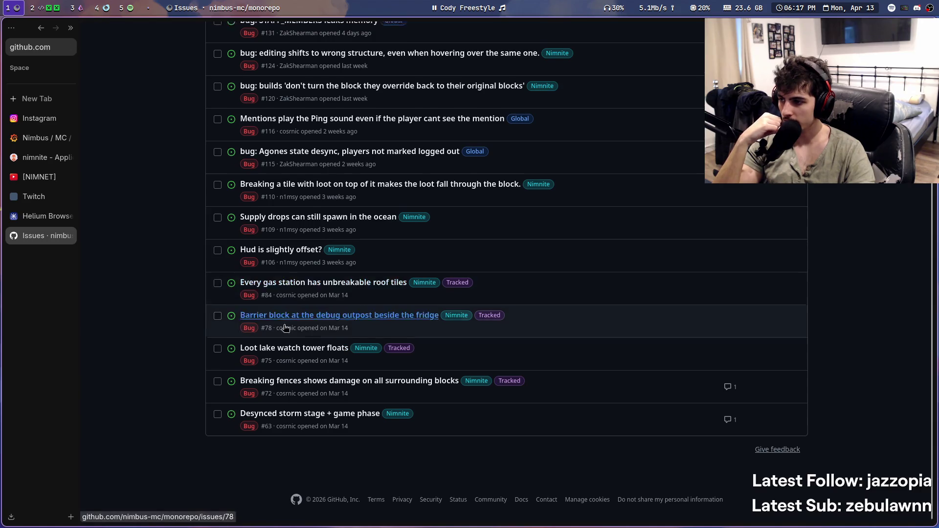
{"action": "scroll", "coordinate": [186, 303], "scroll_direction": "up", "scroll_amount": 2}
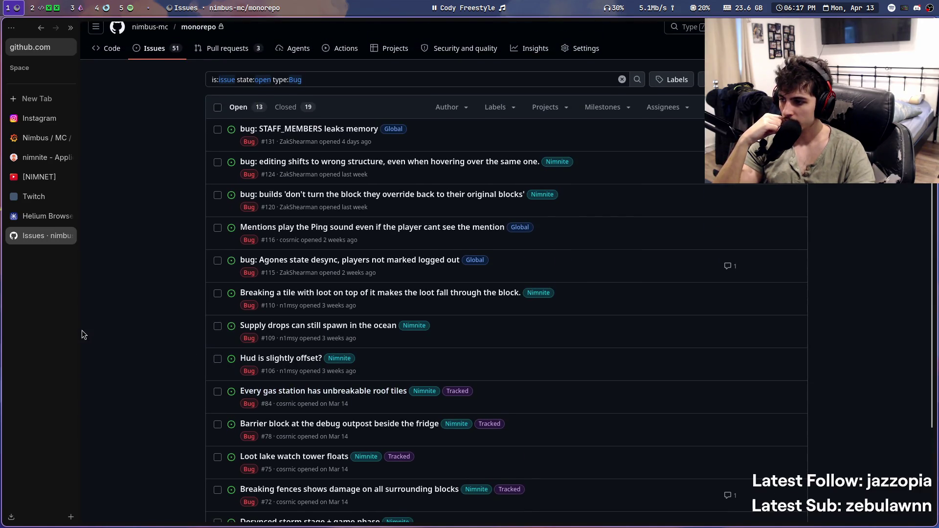
{"action": "left_click", "coordinate": [352, 326]}
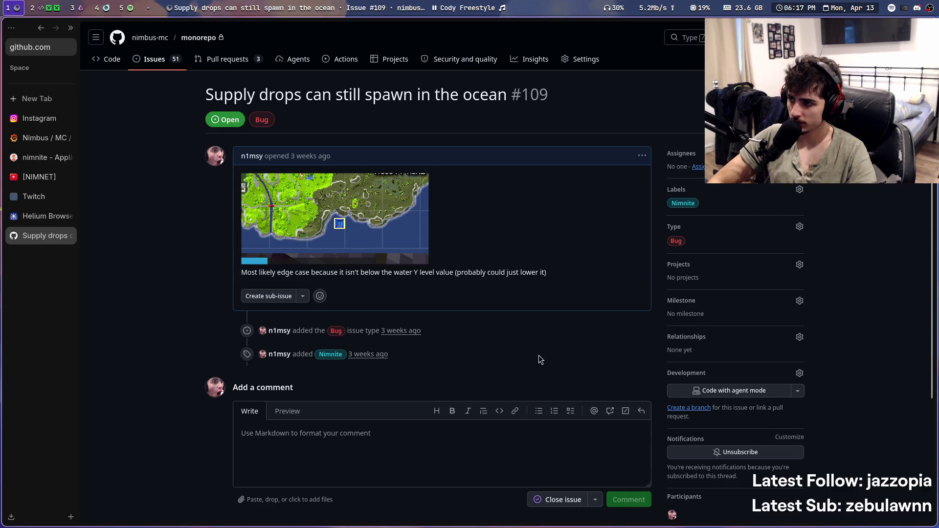
{"action": "key", "text": "super+2"}
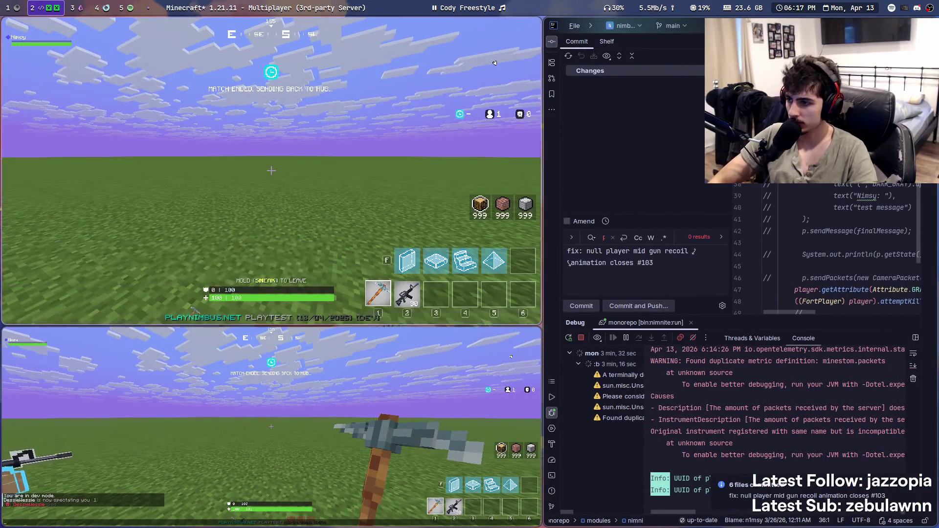
Leave the current server in the top client and join the Nimbussy playtest server
{"action": "key", "text": "Escape"}
{"action": "left_click", "coordinate": [323, 206]}
{"action": "key", "text": "super+ctrl+Right"}
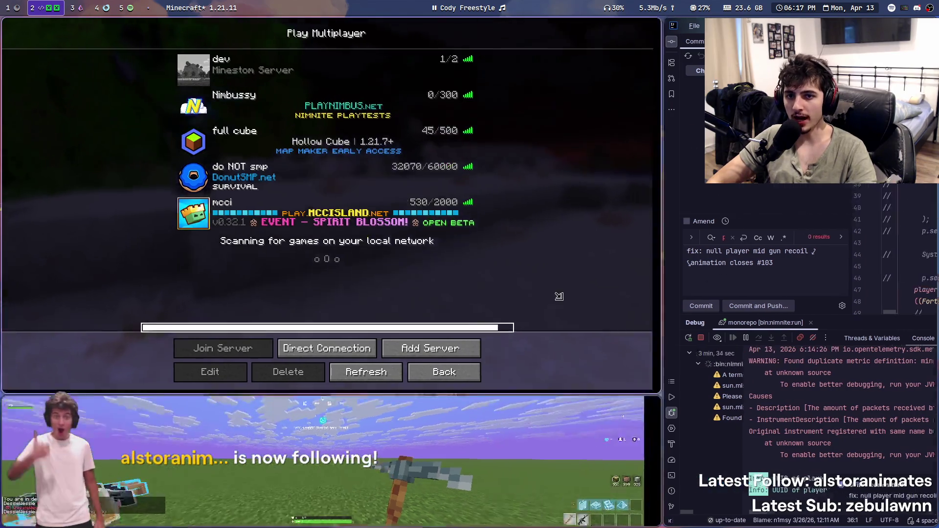
{"action": "double_click", "coordinate": [433, 106]}
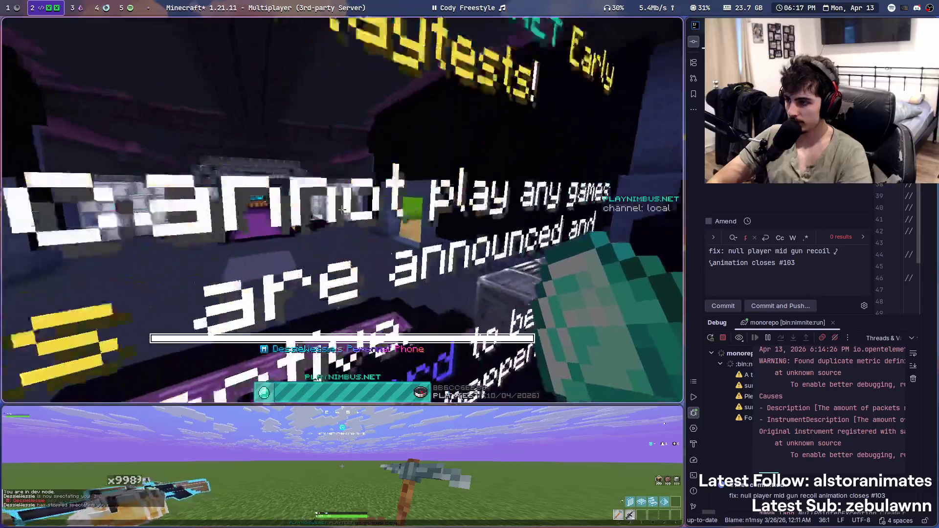
Queue for a Nimnite match from the command line and the phone menu
{"action": "key", "text": "slash"}
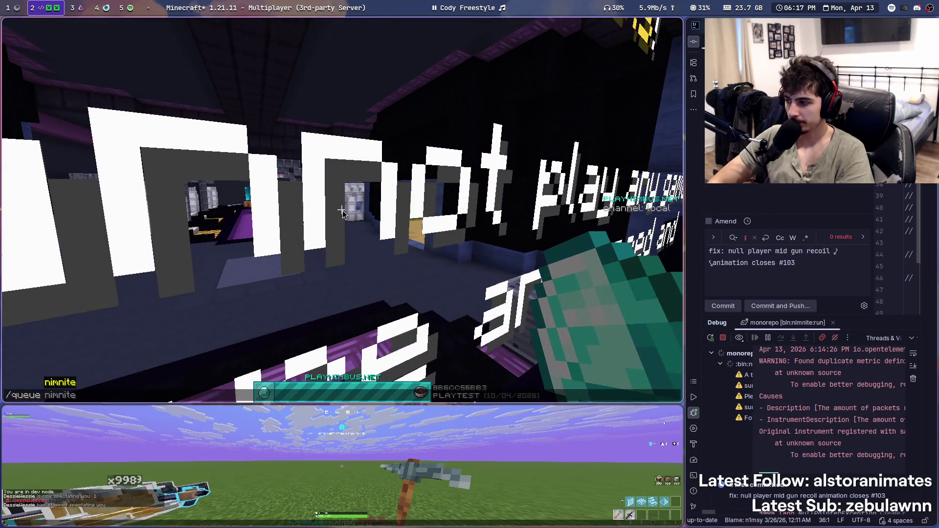
{"action": "key", "text": "Return"}
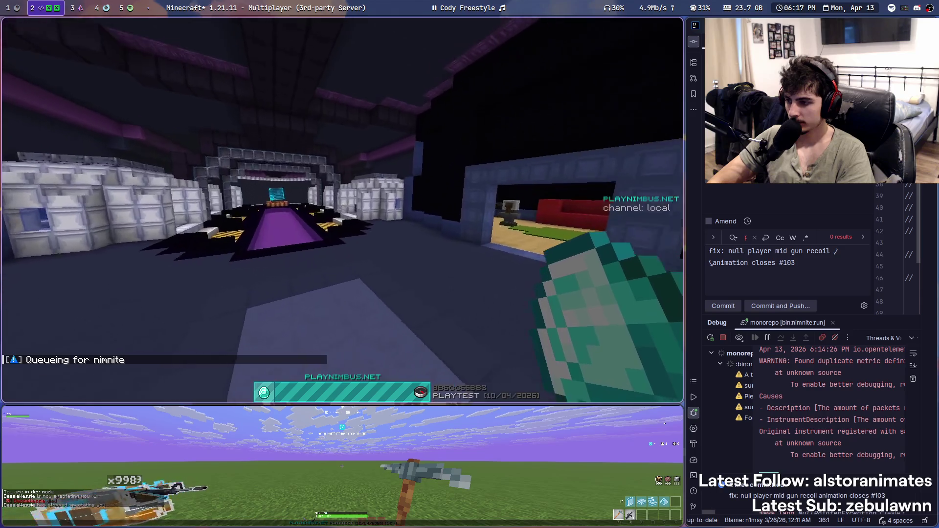
{"action": "right_click", "coordinate": [342, 209]}
{"action": "left_click", "coordinate": [346, 159]}
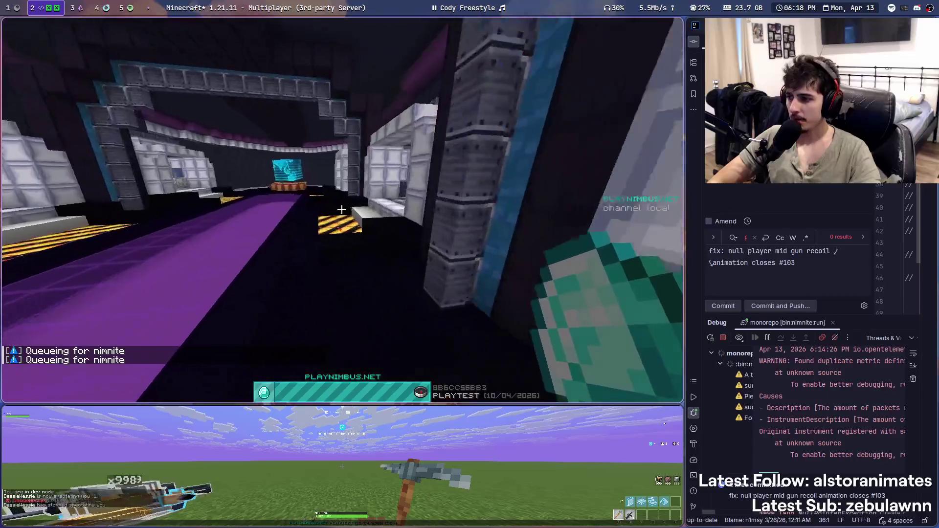
{"action": "right_click", "coordinate": [341, 209]}
{"action": "left_click", "coordinate": [396, 208]}
{"action": "key", "text": "t"}
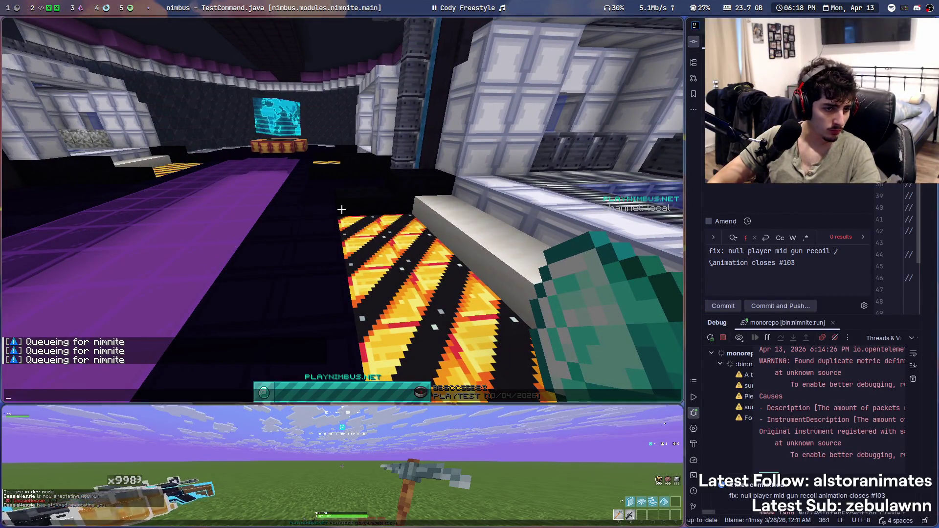
{"action": "key", "text": "Escape"}
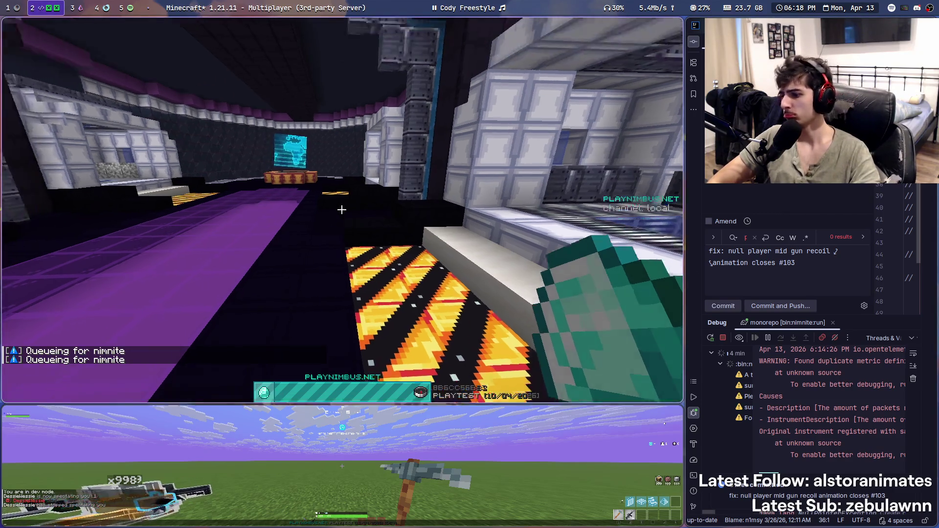
{"action": "right_click", "coordinate": [341, 209]}
{"action": "key", "text": "Escape"}
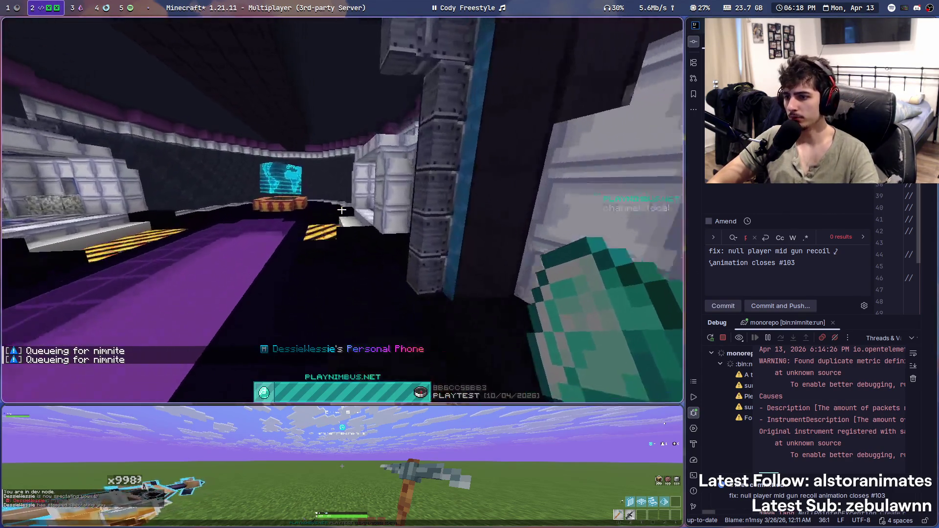
Run the server listing command, showing two hub servers and one nimnite server
{"action": "key", "text": "slash"}
{"action": "type", "text": "servers"}
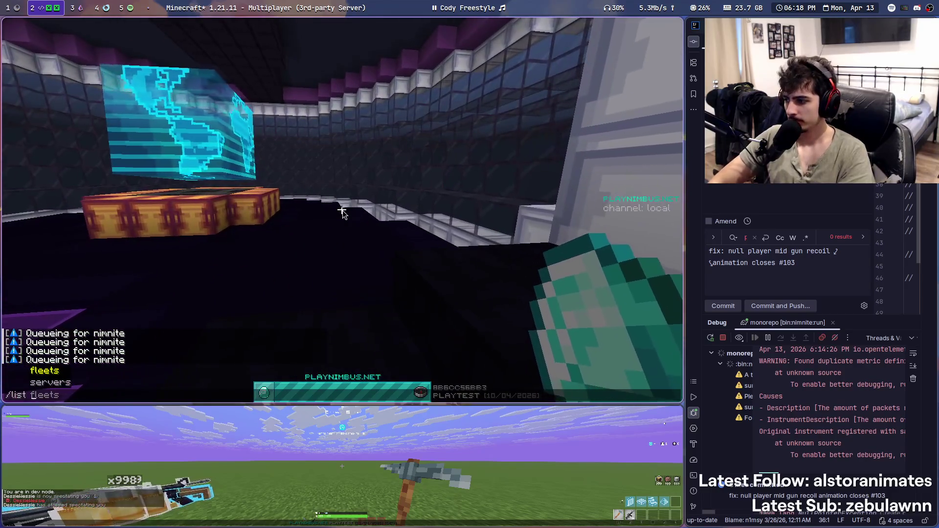
{"action": "key", "text": "Return"}
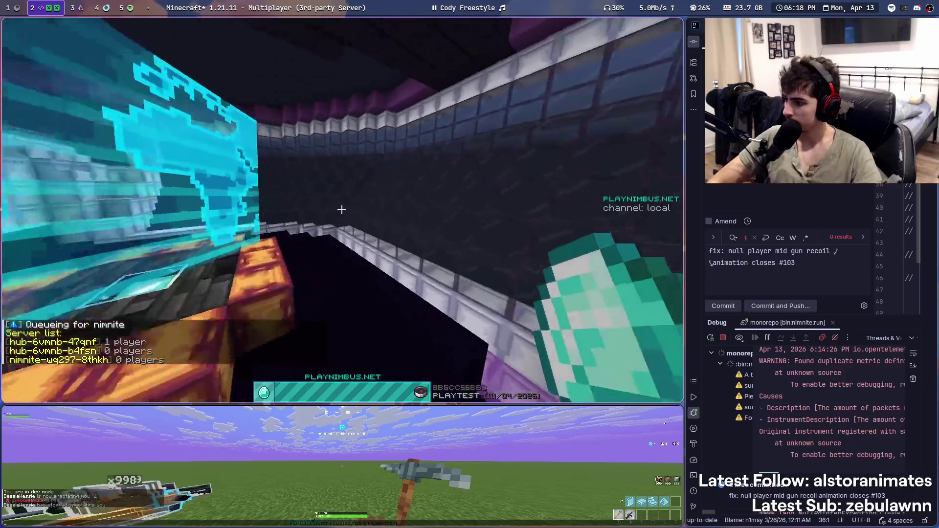
Queue for Nimnite again from the phone, then open Multiplayer in the lower client
{"action": "right_click", "coordinate": [341, 209]}
{"action": "left_click", "coordinate": [343, 210]}
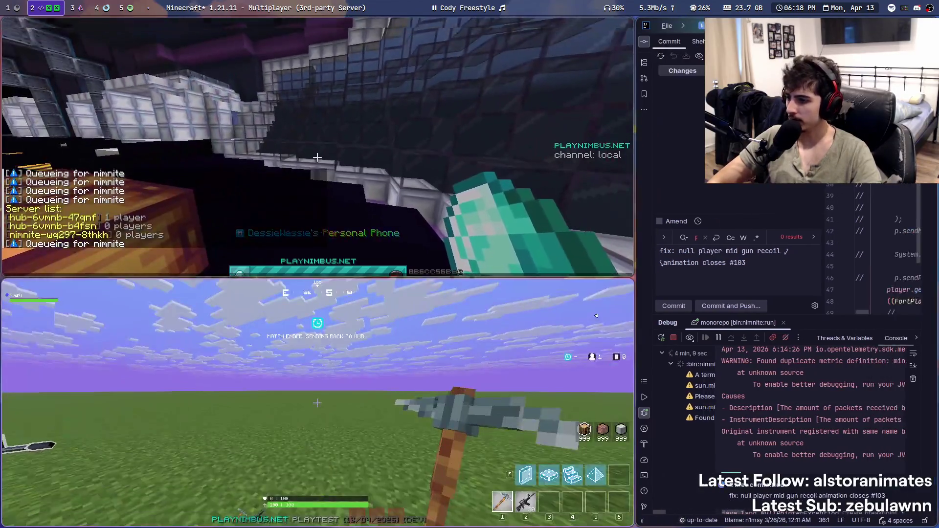
{"action": "key", "text": "Escape"}
{"action": "left_click", "coordinate": [345, 453]}
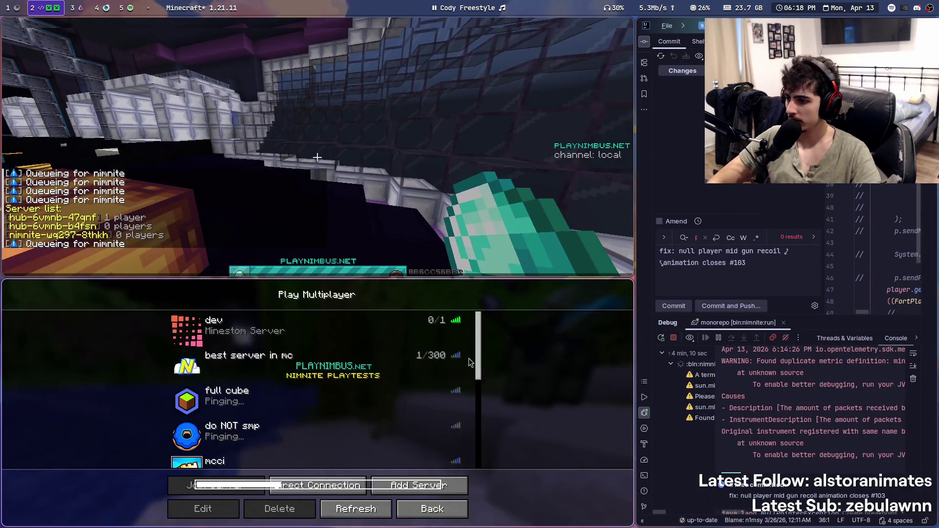
Join the dev server from the Multiplayer list and reach the match before the battle bus launches
{"action": "double_click", "coordinate": [321, 329]}
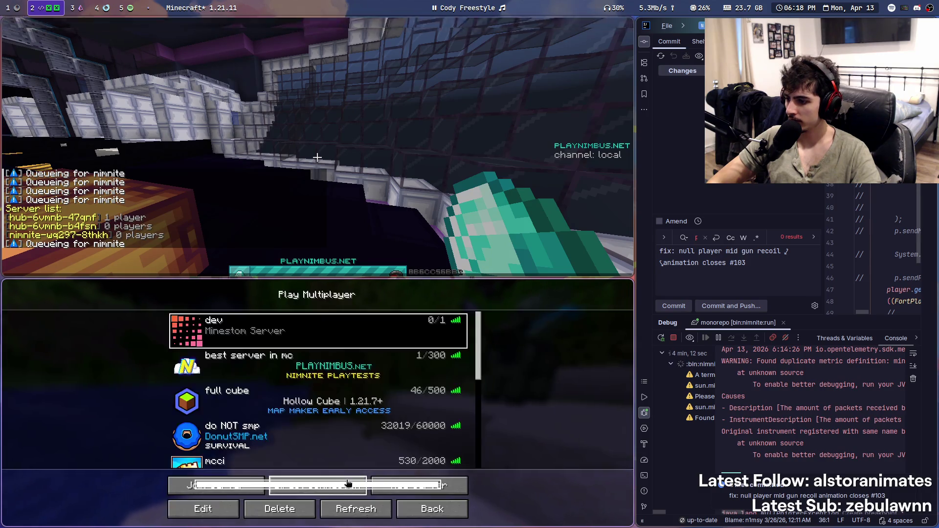
{"action": "double_click", "coordinate": [342, 370]}
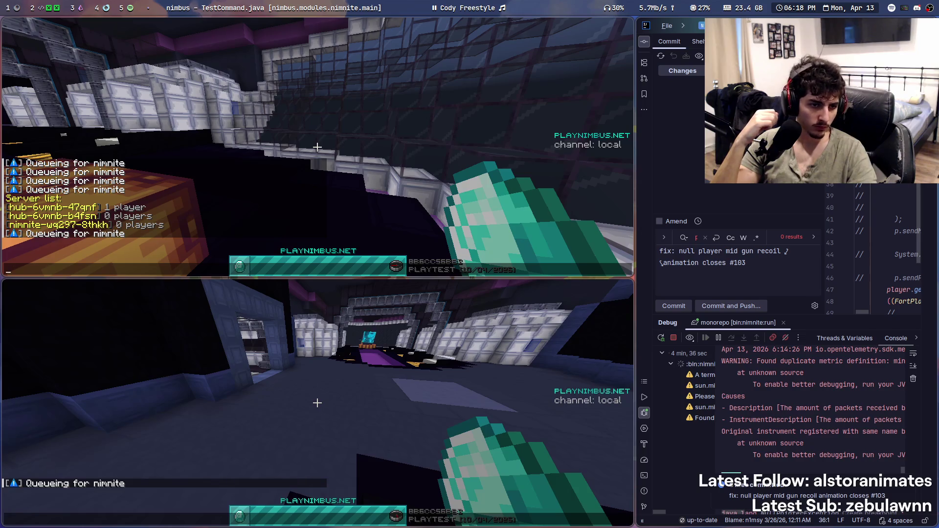
{"action": "key", "text": "Escape"}
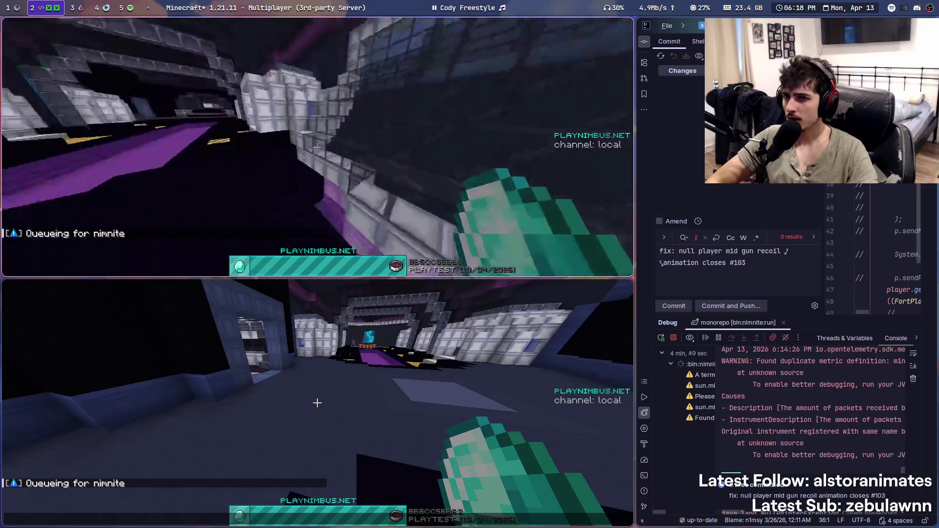
{"action": "key", "text": "t"}
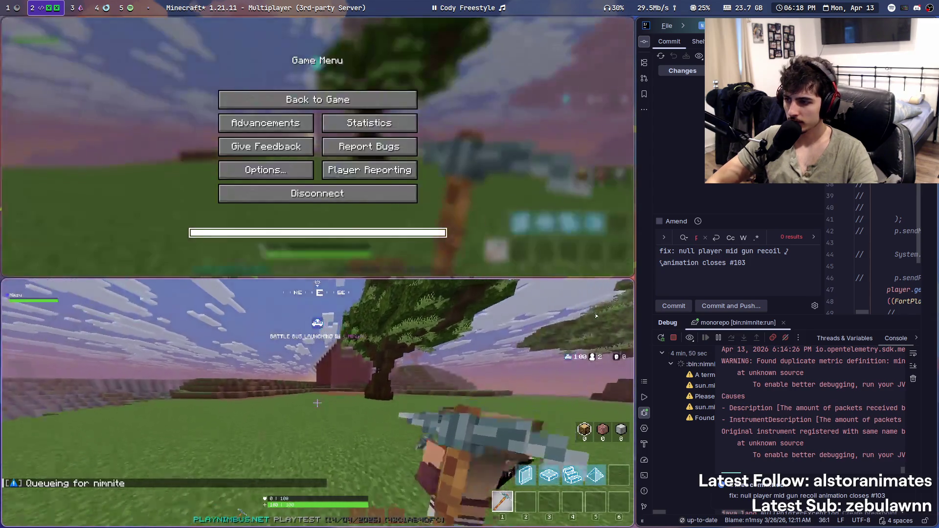
{"action": "key", "text": "super+ctrl+Left"}
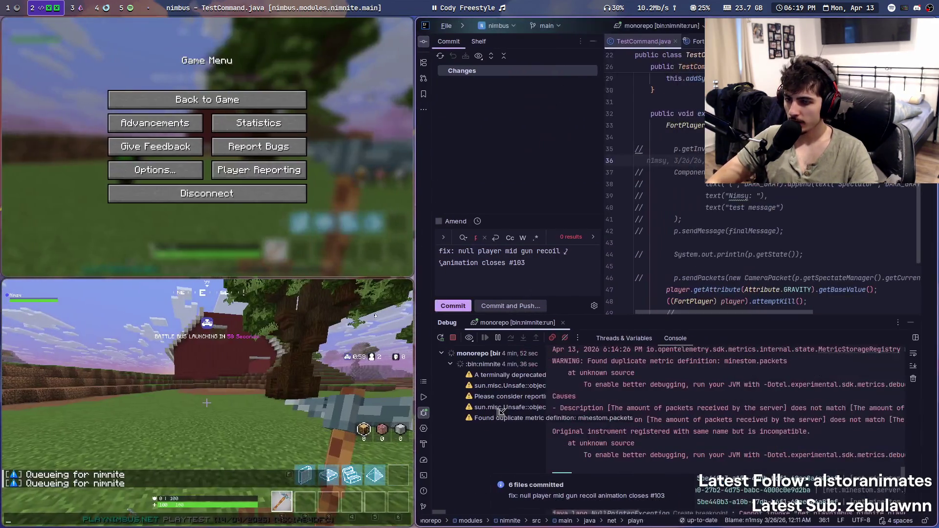
Make the lower Minecraft client fill the screen
{"action": "key", "text": "super+1"}
{"action": "key", "text": "super+2"}
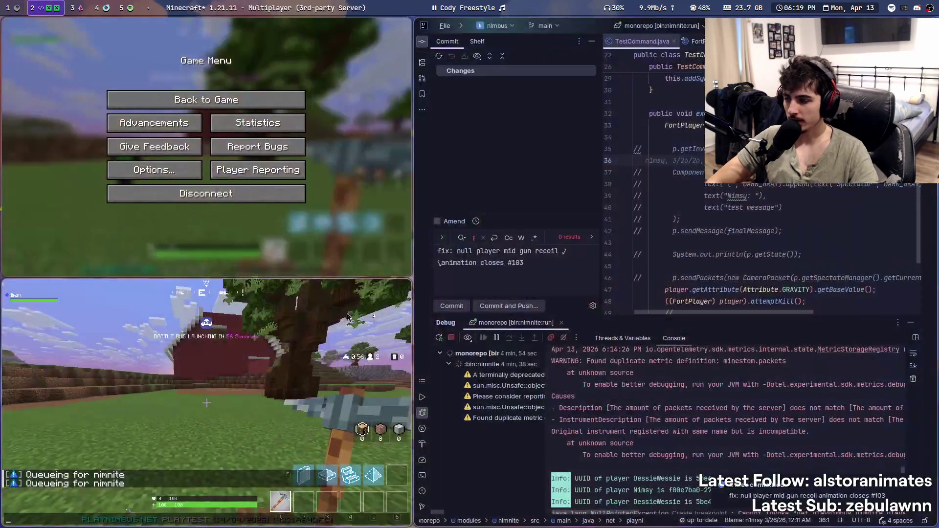
{"action": "key", "text": "super+ctrl+Right"}
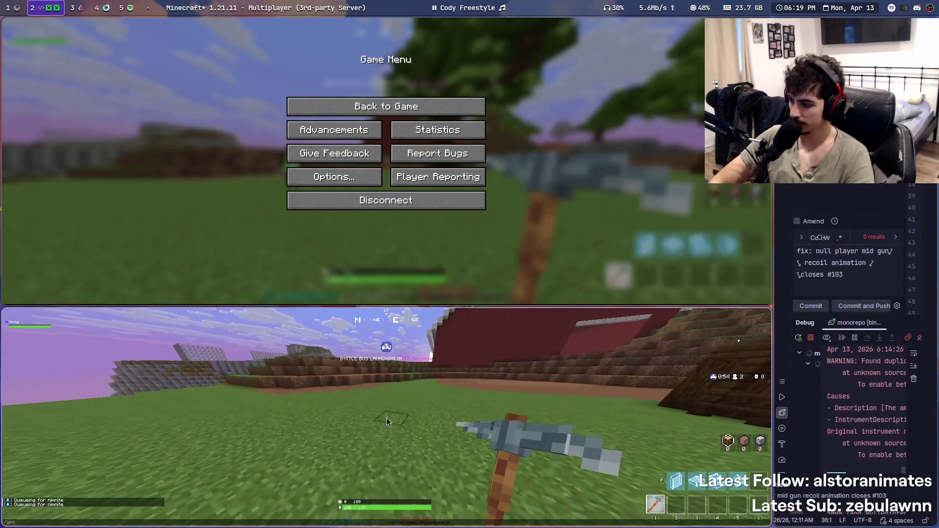
{"action": "key", "text": "super+f"}
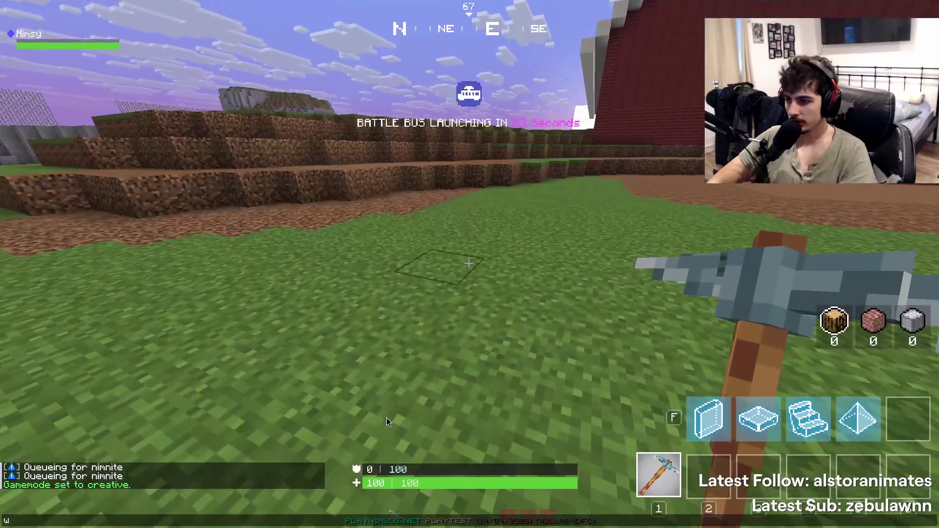
Try /supplydrop, then move into the GAME instance
{"action": "type", "text": "/"}
{"action": "key", "text": "Return"}
{"action": "type", "text": "/supplydrop"}
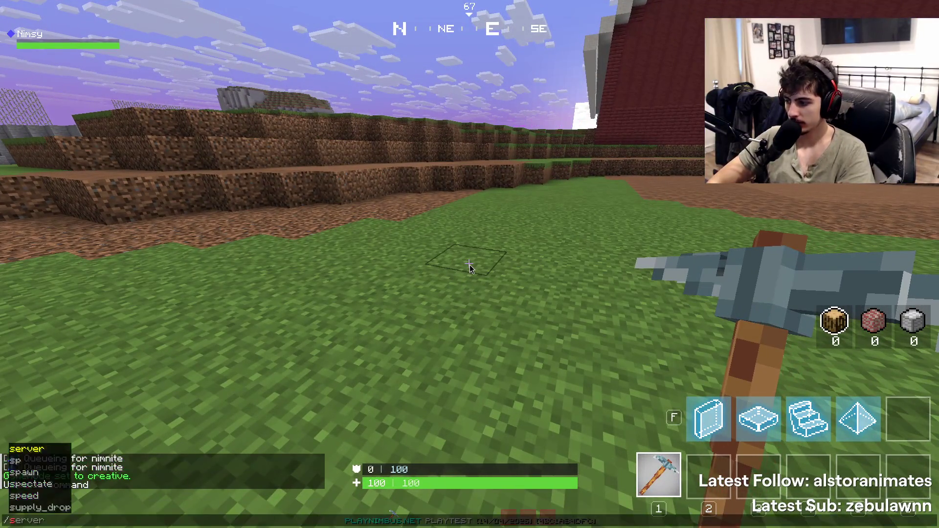
{"action": "key", "text": "Return"}
{"action": "key", "text": "t"}
{"action": "key", "text": "Escape"}
{"action": "key", "text": "Escape"}
{"action": "key", "text": "Escape"}
{"action": "type", "text": "/"}
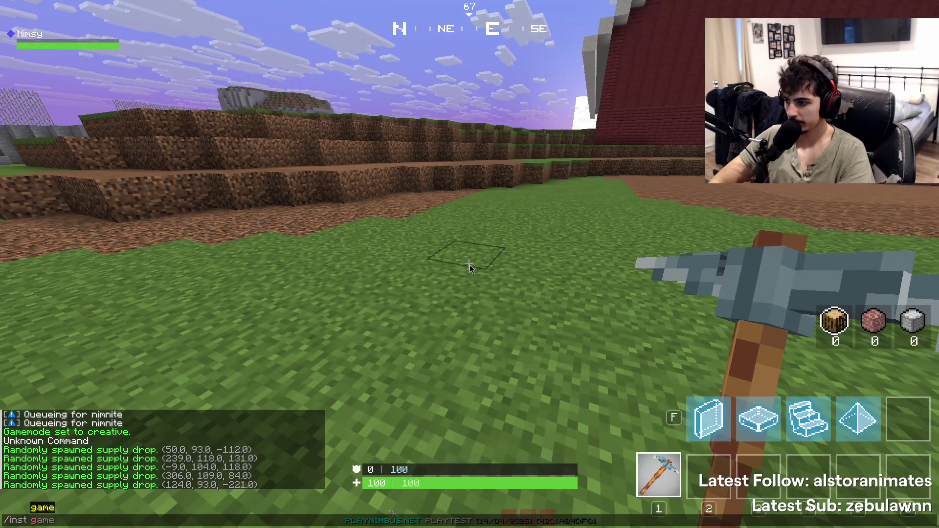
{"action": "key", "text": "Return"}
Spawn several supply drops by repeating /supply_drop
{"action": "type", "text": "/supply_drop"}
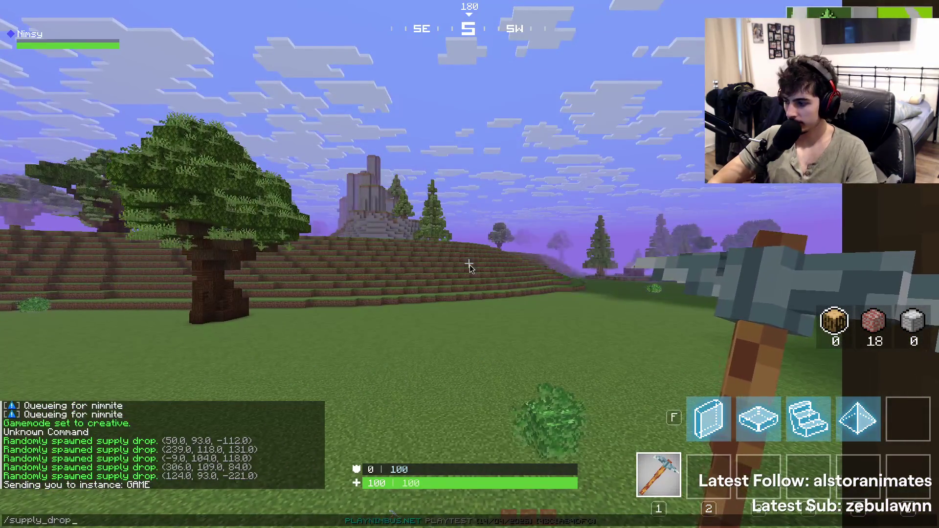
{"action": "key", "text": "Return"}
{"action": "key", "text": "t"}
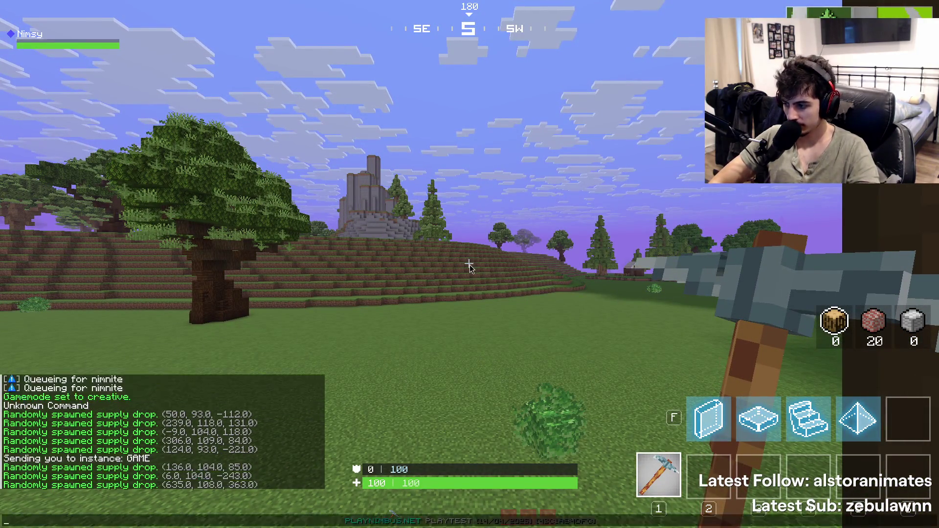
{"action": "key", "text": "Up"}
{"action": "key", "text": "Return"}
{"action": "key", "text": "t"}
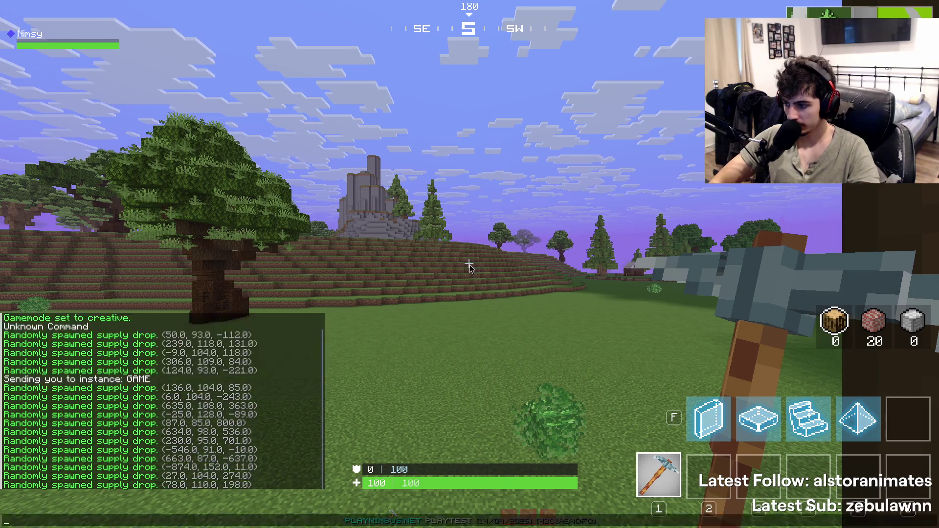
{"action": "key", "text": "Up"}
{"action": "key", "text": "Return"}
Check the island map, spawn more drops, recheck the map, and restore the tiled layout
{"action": "key", "text": "m"}
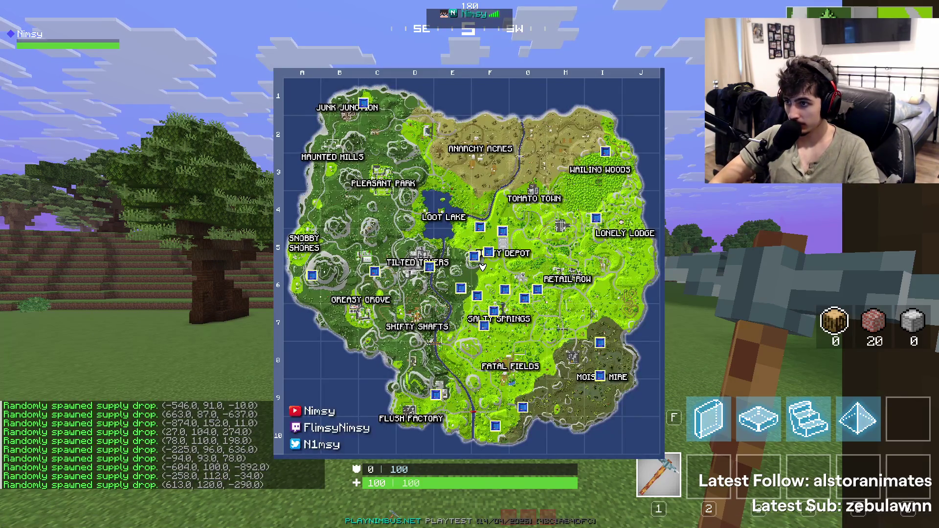
{"action": "key", "text": "m"}
{"action": "key", "text": "t"}
{"action": "key", "text": "Up"}
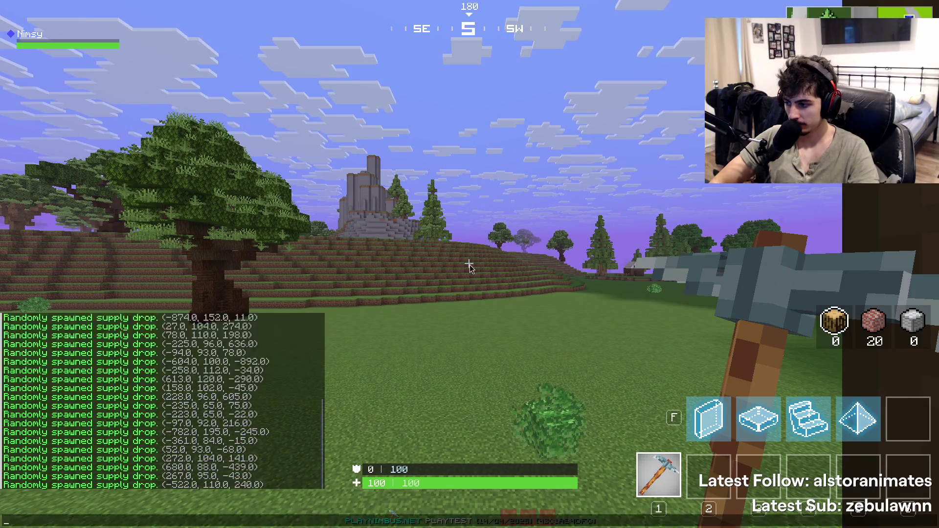
{"action": "key", "text": "Escape"}
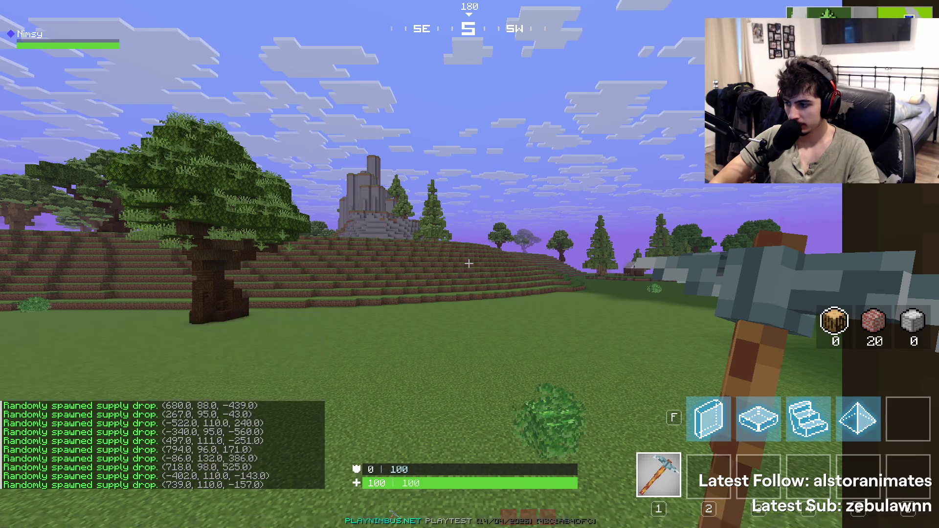
{"action": "key", "text": "t"}
{"action": "key", "text": "Up"}
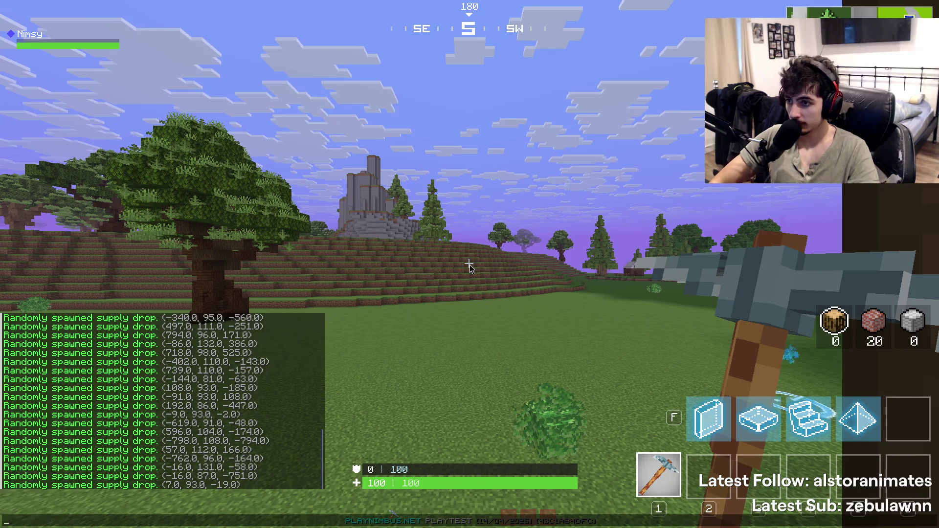
{"action": "key", "text": "Escape"}
{"action": "key", "text": "m"}
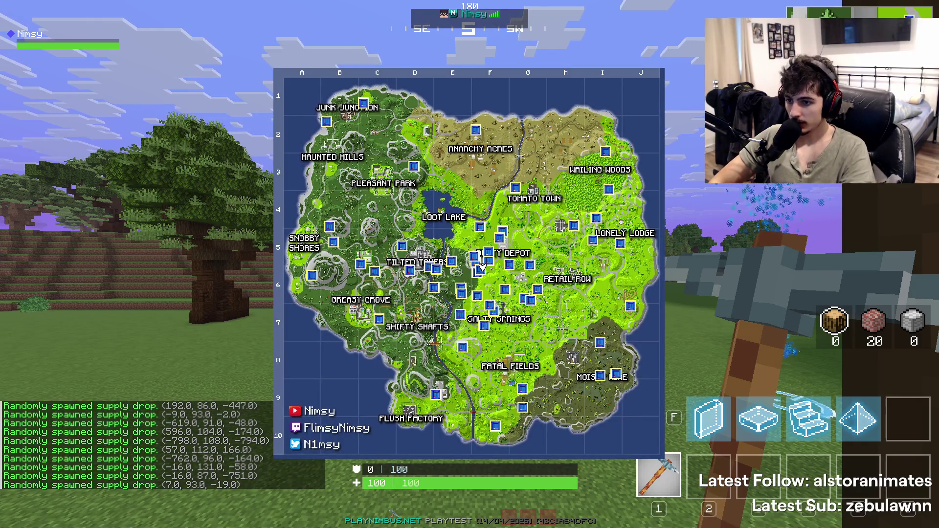
{"action": "key", "text": "F11"}
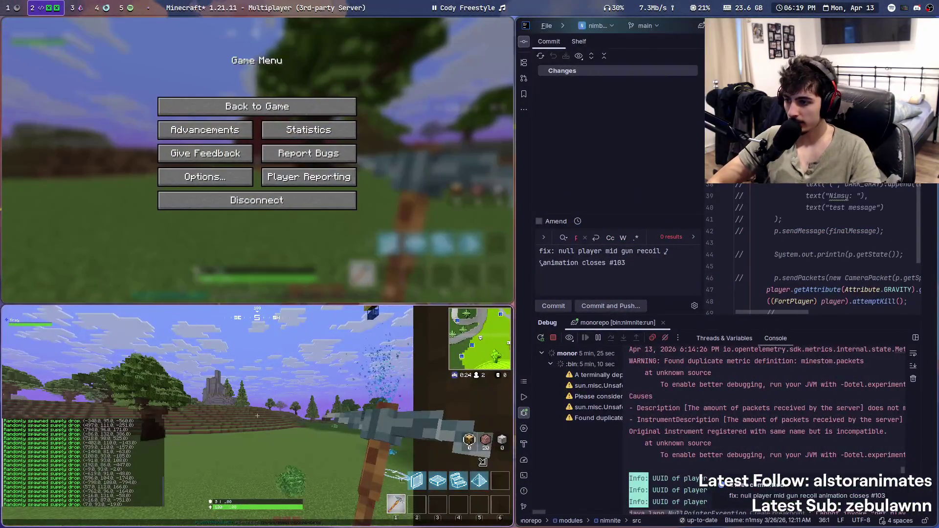
Enlarge the IntelliJ editor and open SupplyDropManager.java by searching 'Supply'
{"action": "key", "text": "super+ctrl+Left"}
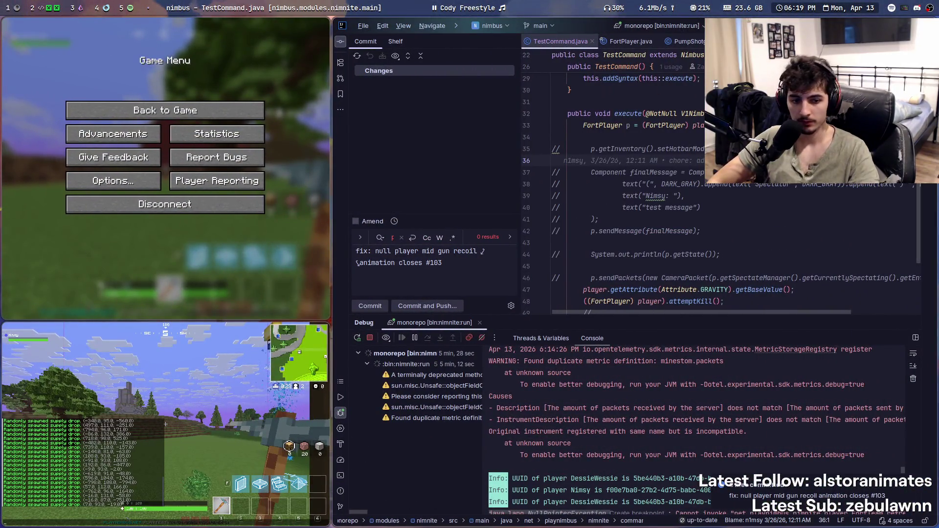
{"action": "left_click_drag", "start_coordinate": [631, 317], "coordinate": [629, 441]}
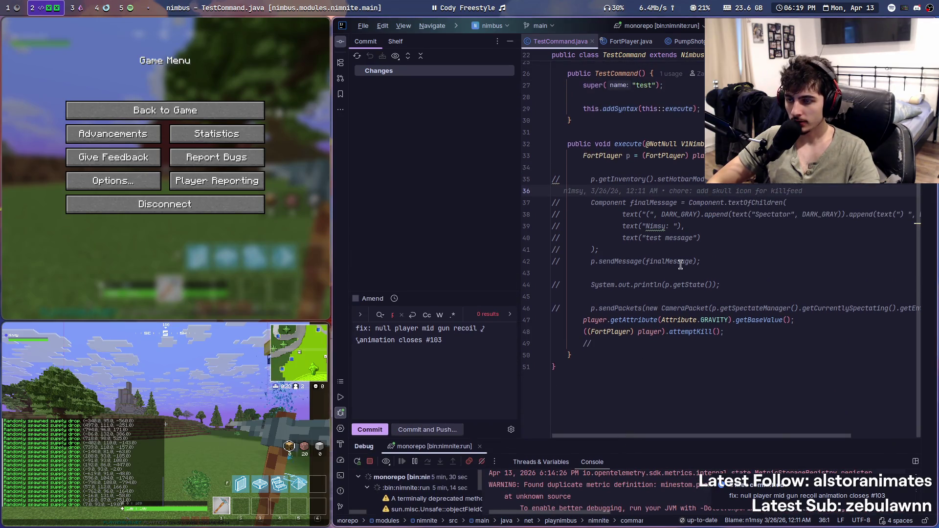
{"action": "key", "text": "shift"}
{"action": "key", "text": "shift"}
{"action": "type", "text": "Supply"}
{"action": "key", "text": "Down"}
{"action": "key", "text": "Down"}
{"action": "key", "text": "Return"}
Close the Commit panel, visit issue #109 in workspace 1, and return to the editor
{"action": "left_click", "coordinate": [340, 41]}
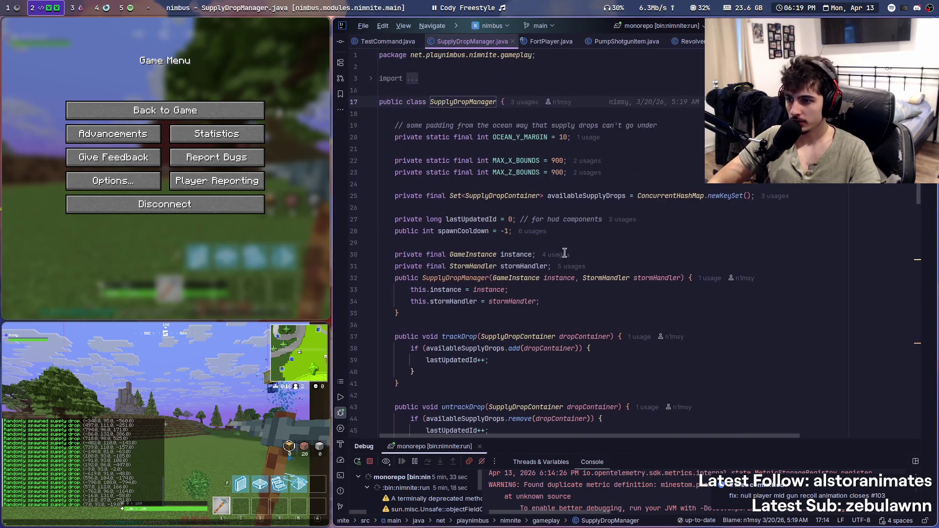
{"action": "key", "text": "super+1"}
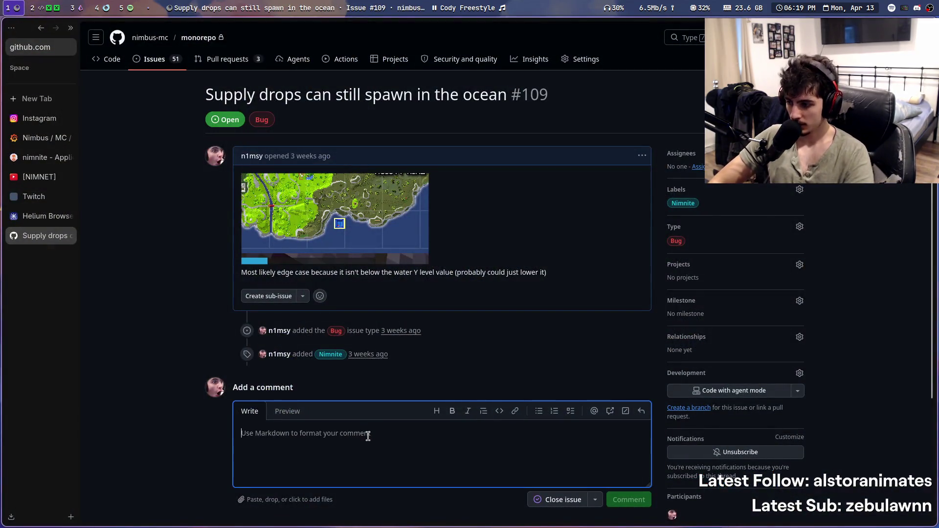
{"action": "type", "text": "Fixed alre"}
{"action": "key", "text": "super+2"}
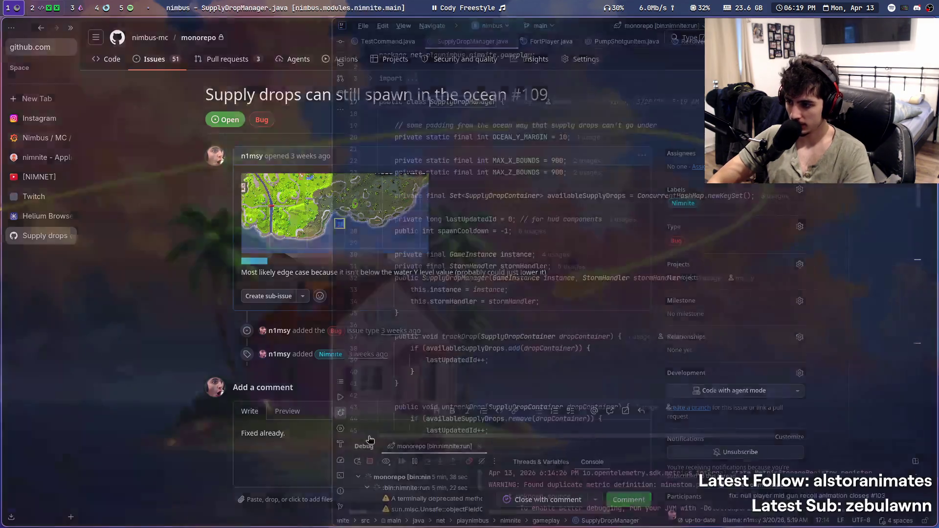
{"action": "scroll", "coordinate": [653, 343], "scroll_direction": "down", "scroll_amount": 10}
Scroll through SupplyDropManager.java, briefly switching to the GitHub issue and back
{"action": "scroll", "coordinate": [651, 343], "scroll_direction": "up", "scroll_amount": 10}
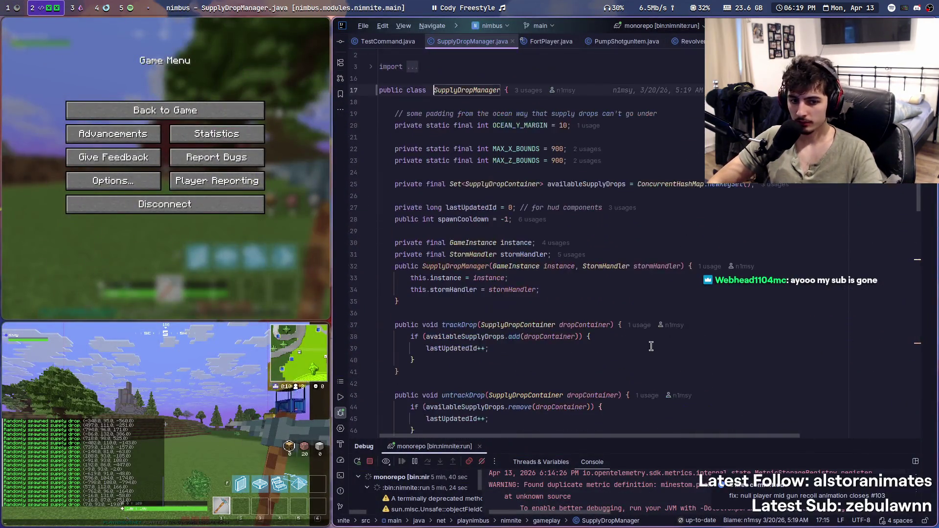
{"action": "key", "text": "super+1"}
{"action": "key", "text": "ctrl+Return"}
{"action": "key", "text": "super+2"}
{"action": "scroll", "coordinate": [675, 340], "scroll_direction": "down", "scroll_amount": 6}
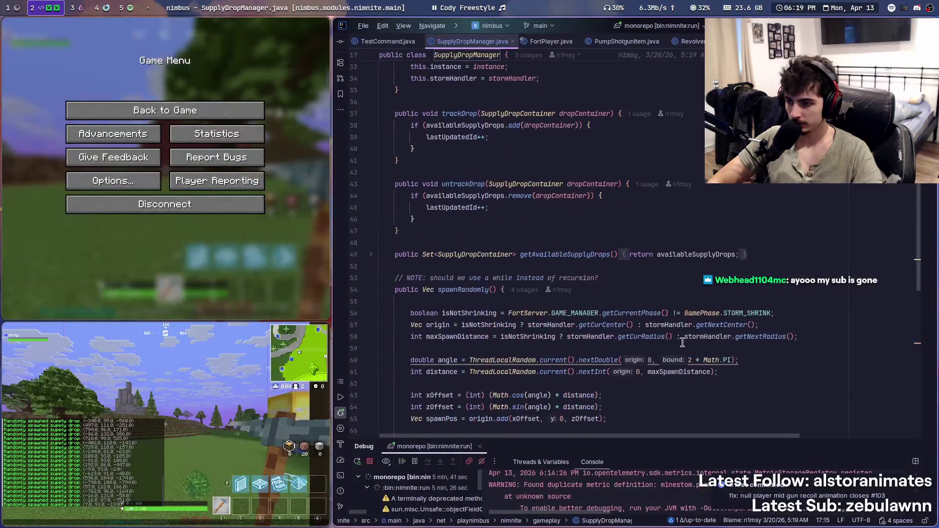
{"action": "key", "text": "super+1"}
{"action": "key", "text": "super+2"}
{"action": "scroll", "coordinate": [682, 342], "scroll_direction": "down", "scroll_amount": 6}
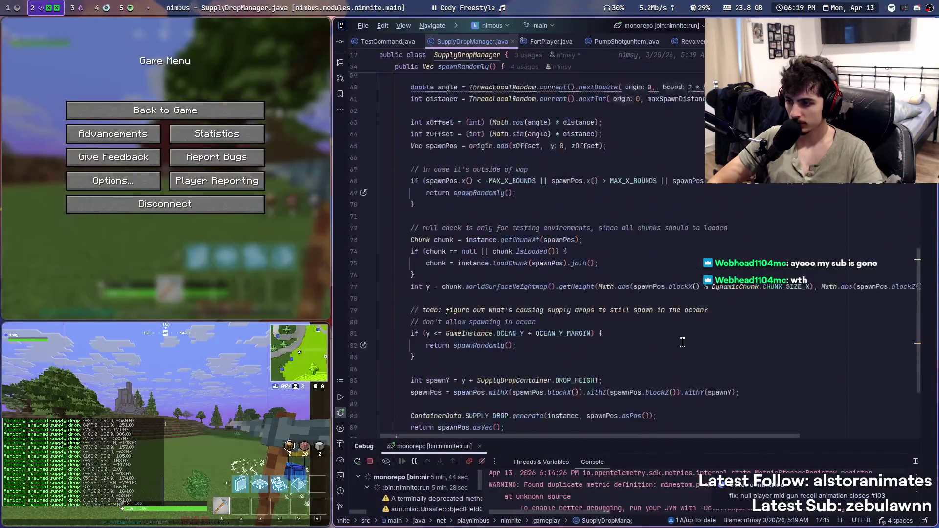
{"action": "scroll", "coordinate": [683, 343], "scroll_direction": "down", "scroll_amount": 5}
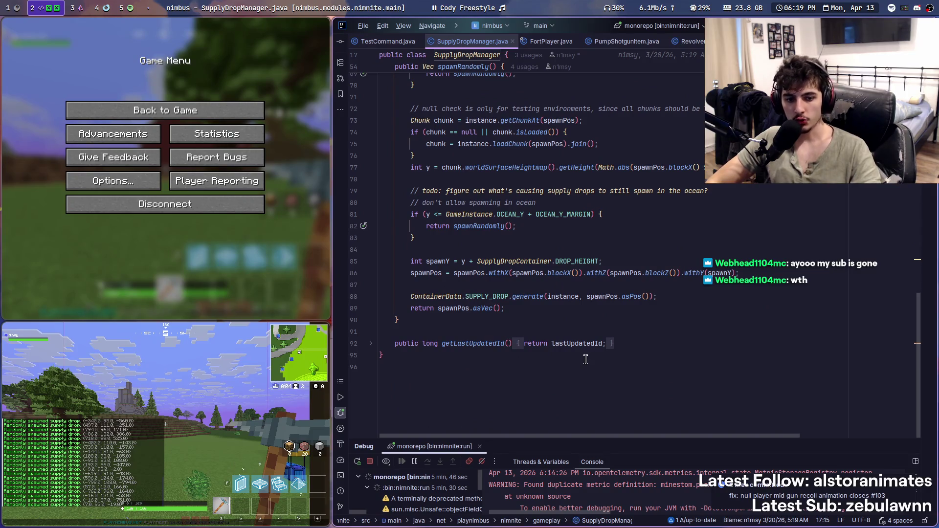
{"action": "scroll", "coordinate": [542, 313], "scroll_direction": "up", "scroll_amount": 3}
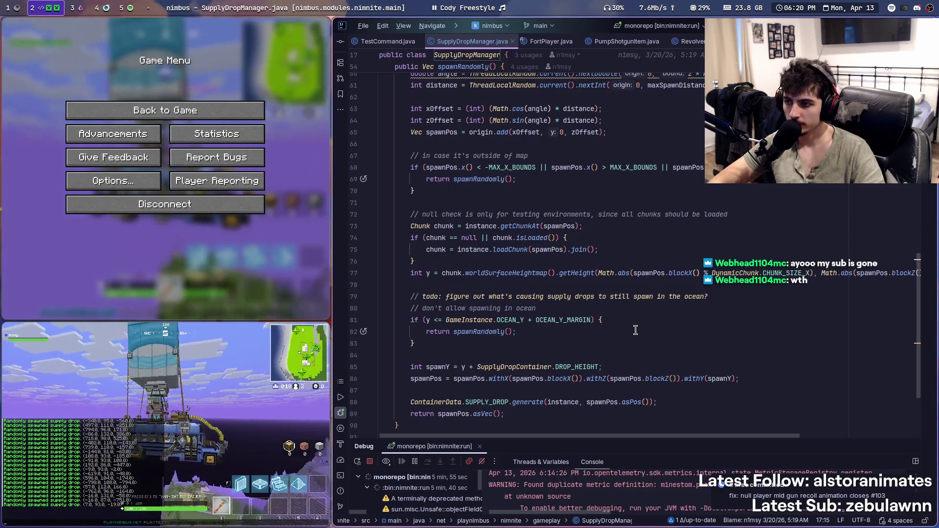
{"action": "scroll", "coordinate": [637, 330], "scroll_direction": "up", "scroll_amount": 2}
{"action": "scroll", "coordinate": [635, 330], "scroll_direction": "down", "scroll_amount": 2}
Jump to the OCEAN_Y_MARGIN declaration and back to the ocean check on line 81
{"action": "left_click", "coordinate": [570, 320]}
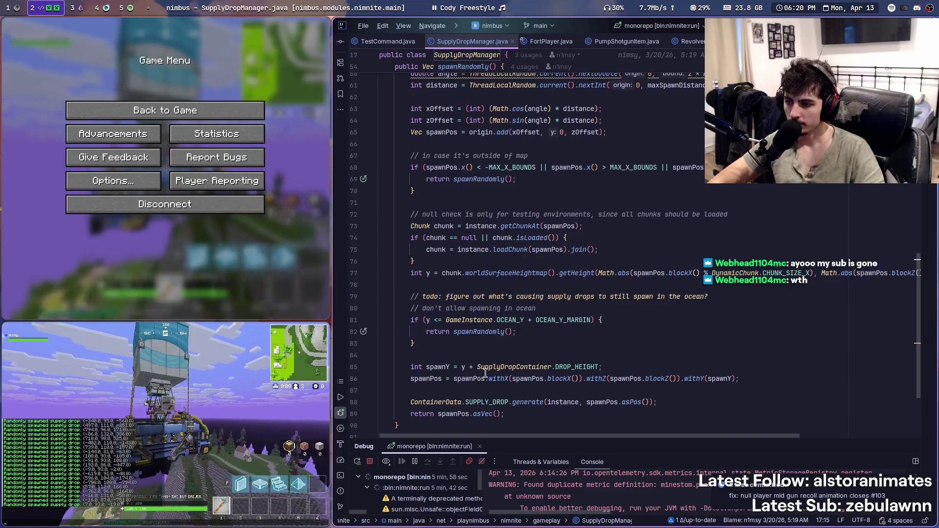
{"action": "left_click", "coordinate": [571, 320], "text": "ctrl"}
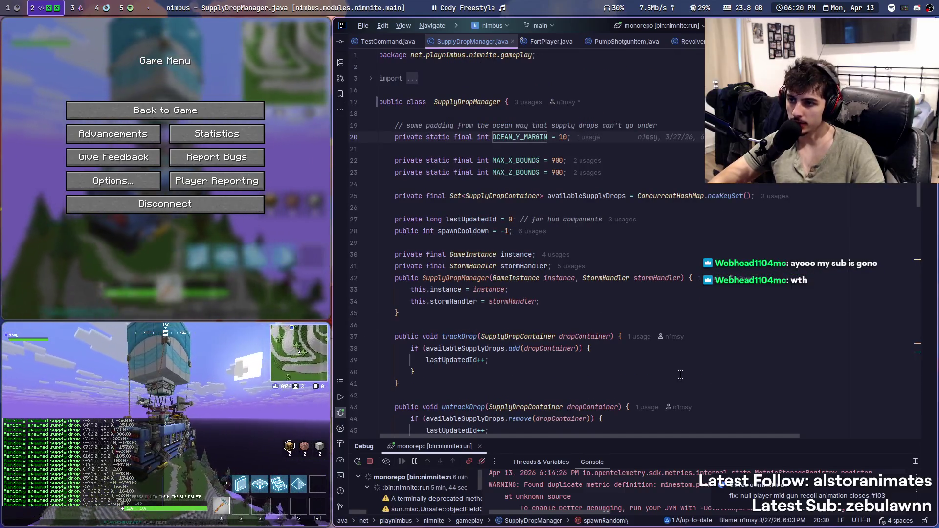
{"action": "key", "text": "ctrl+alt+Left"}
{"action": "key", "text": "m"}
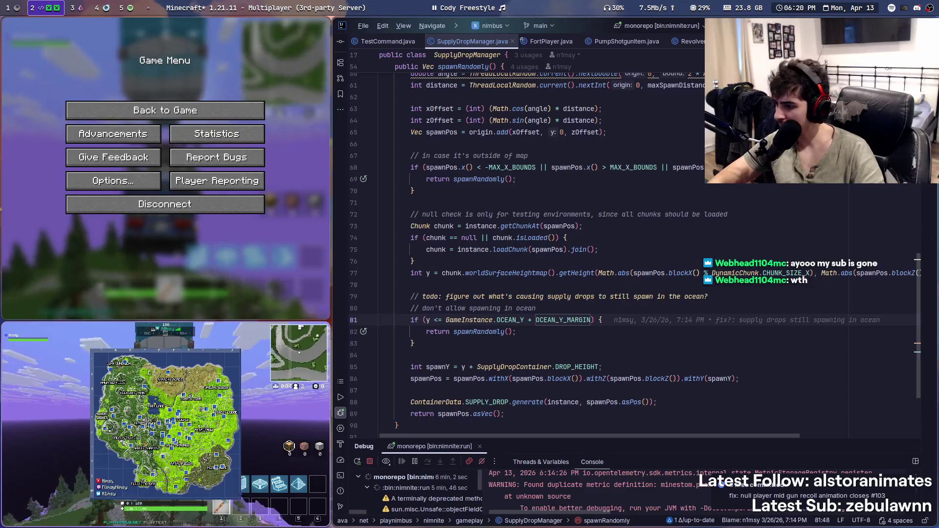
{"action": "key", "text": "m"}
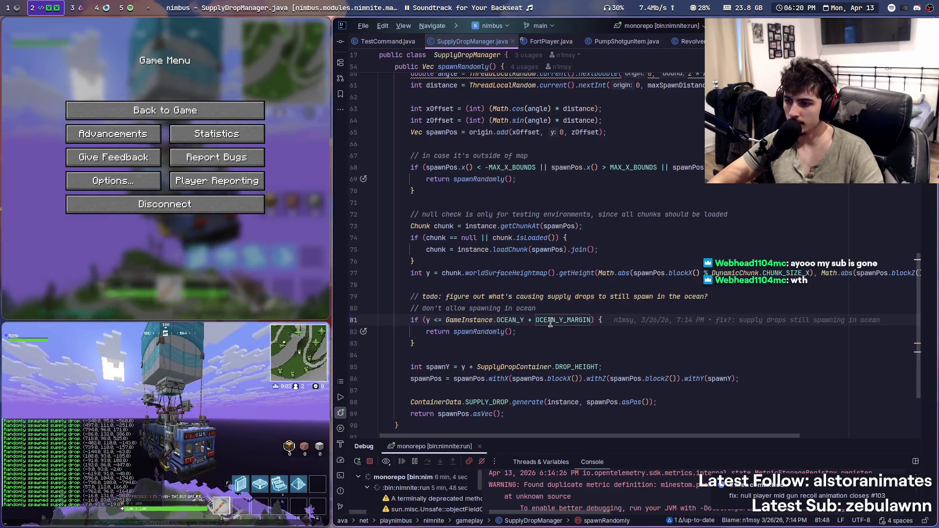
{"action": "left_click", "coordinate": [743, 348]}
Search the file for 'recoil' with no matches, then recheck OCEAN_Y_MARGIN and scroll up
{"action": "key", "text": "ctrl+f"}
{"action": "type", "text": "recoil"}
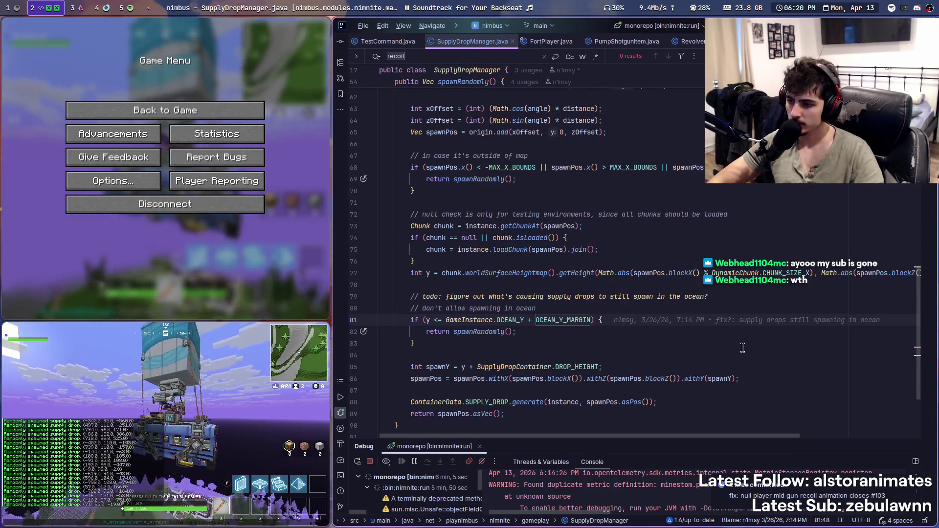
{"action": "left_click", "coordinate": [577, 319], "text": "ctrl"}
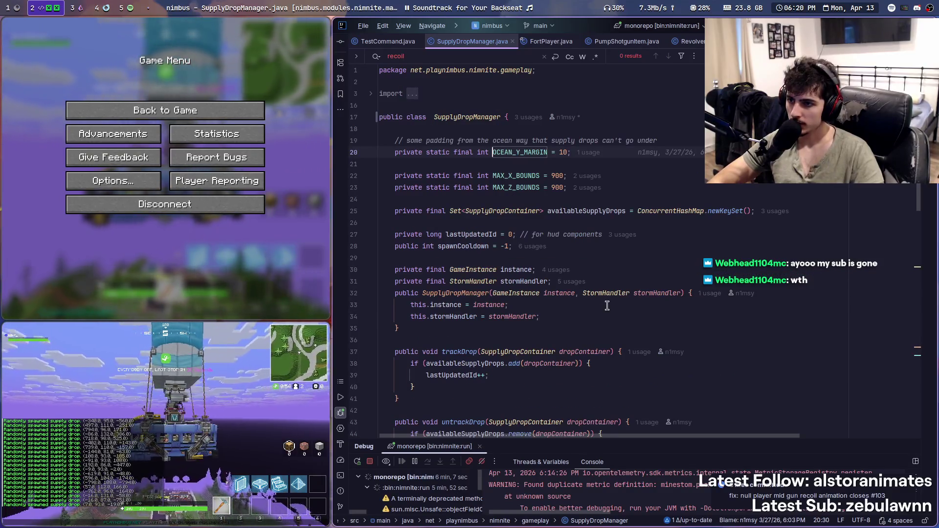
{"action": "key", "text": "ctrl+alt+Left"}
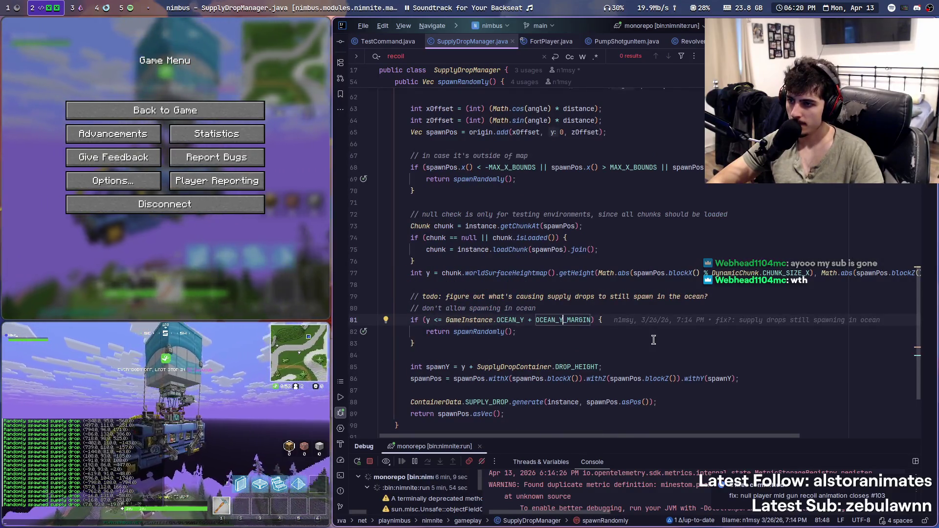
{"action": "scroll", "coordinate": [654, 340], "scroll_direction": "up", "scroll_amount": 1}
{"action": "scroll", "coordinate": [654, 339], "scroll_direction": "up", "scroll_amount": 1}
{"action": "scroll", "coordinate": [653, 339], "scroll_direction": "up", "scroll_amount": 2}
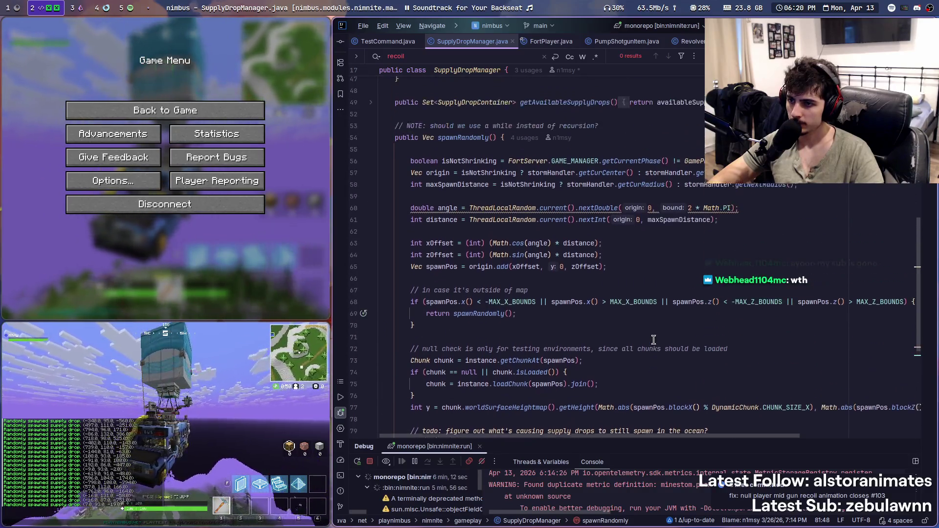
{"action": "scroll", "coordinate": [654, 340], "scroll_direction": "down", "scroll_amount": 8}
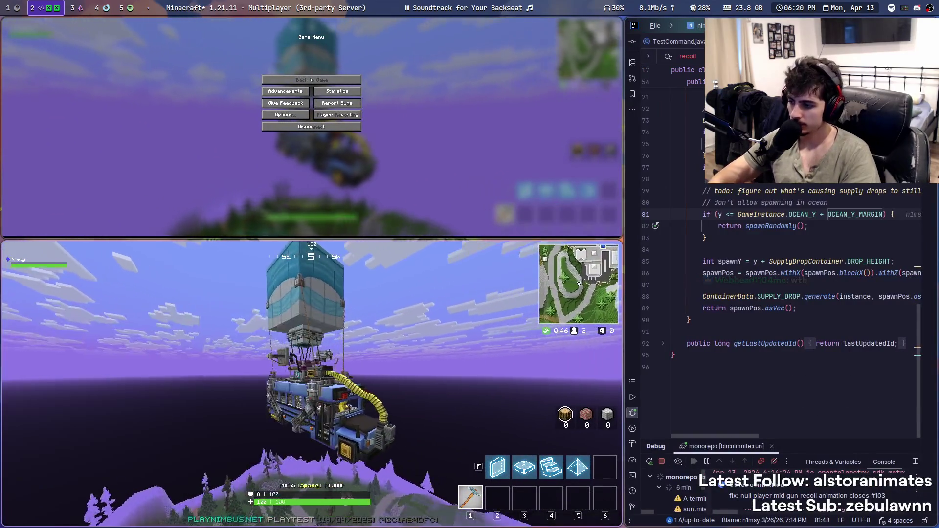
Jump from the battle bus, stack the two game windows, and check the map while falling
{"action": "key", "text": "space"}
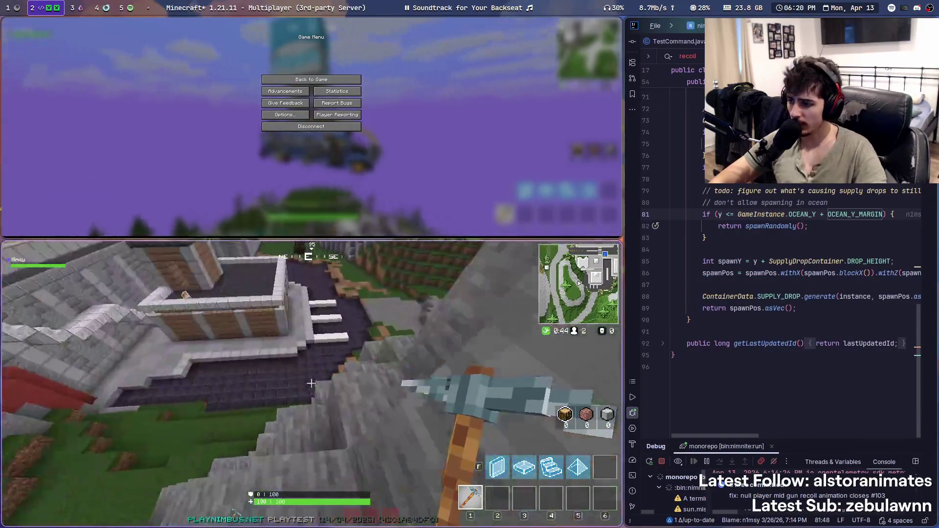
{"action": "key", "text": "super+j"}
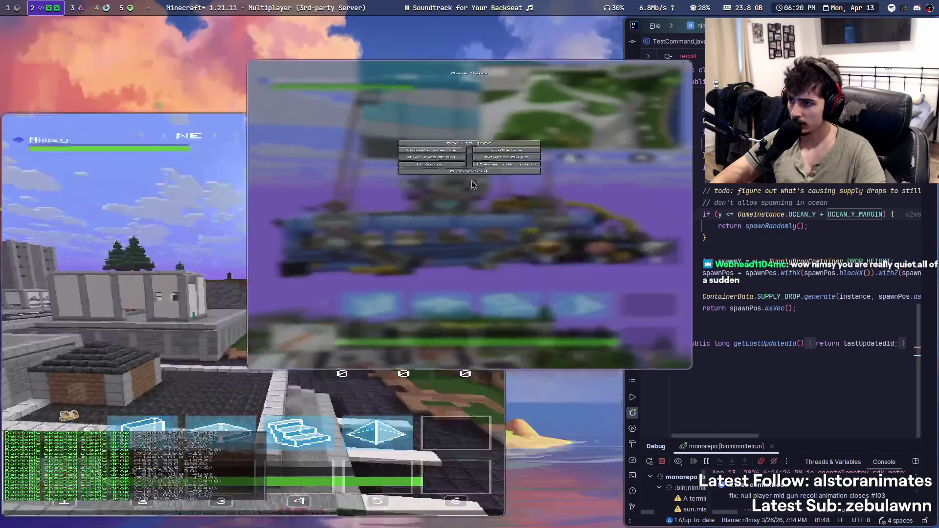
{"action": "key", "text": "Escape"}
{"action": "key", "text": "super+j"}
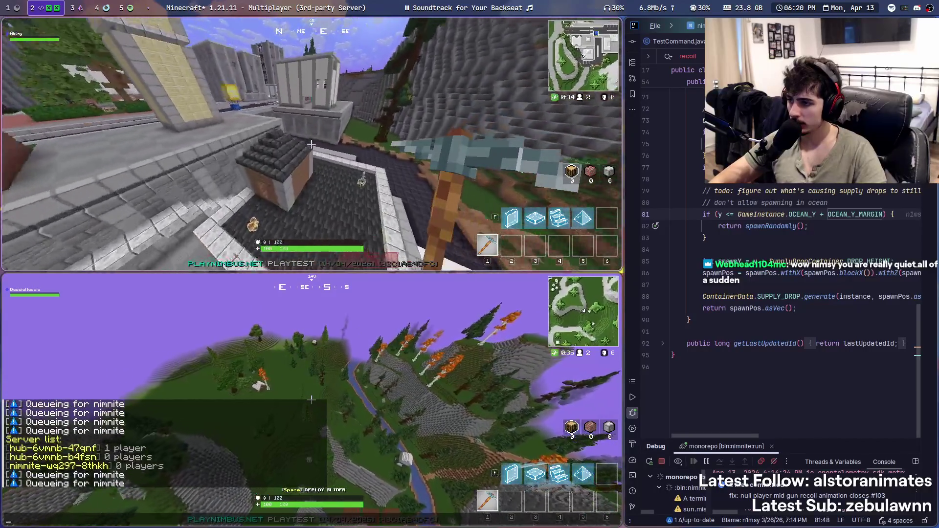
{"action": "key", "text": "m"}
{"action": "key", "text": "m"}
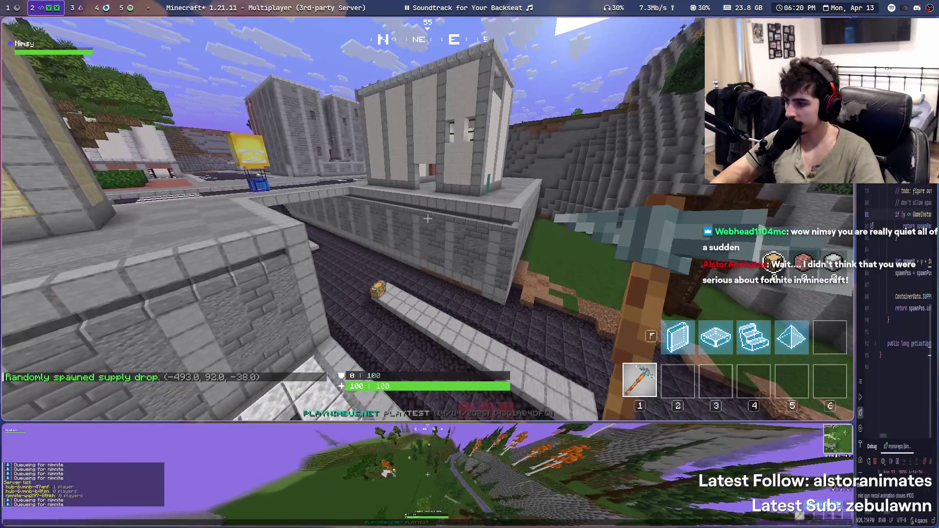
Check the map and spawn a round of supply drops with /supply_drop
{"action": "key", "text": "m"}
{"action": "key", "text": "m"}
{"action": "key", "text": "t"}
{"action": "key", "text": "Escape"}
{"action": "type", "text": "/supply_drop"}
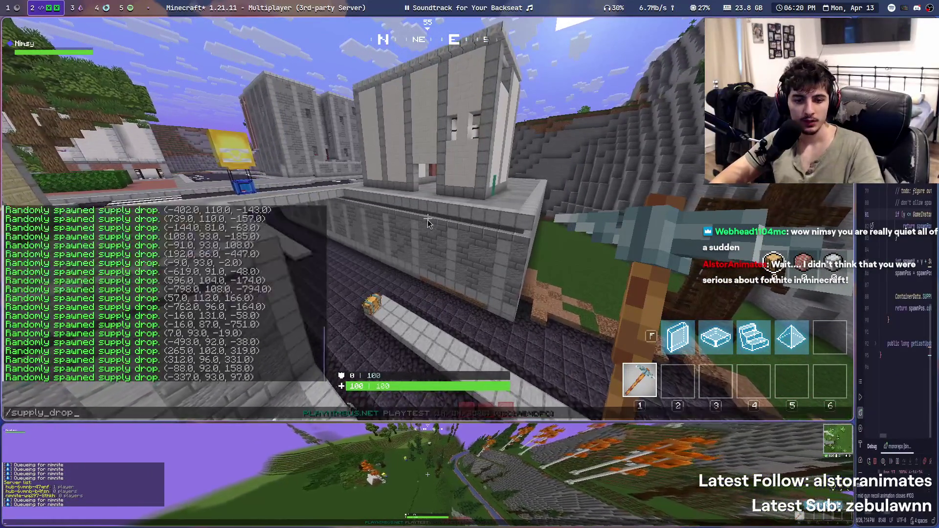
{"action": "key", "text": "Return"}
Climb onto the rooftop, glance at the map and review the supply-drop history in chat
{"action": "key", "text": "t"}
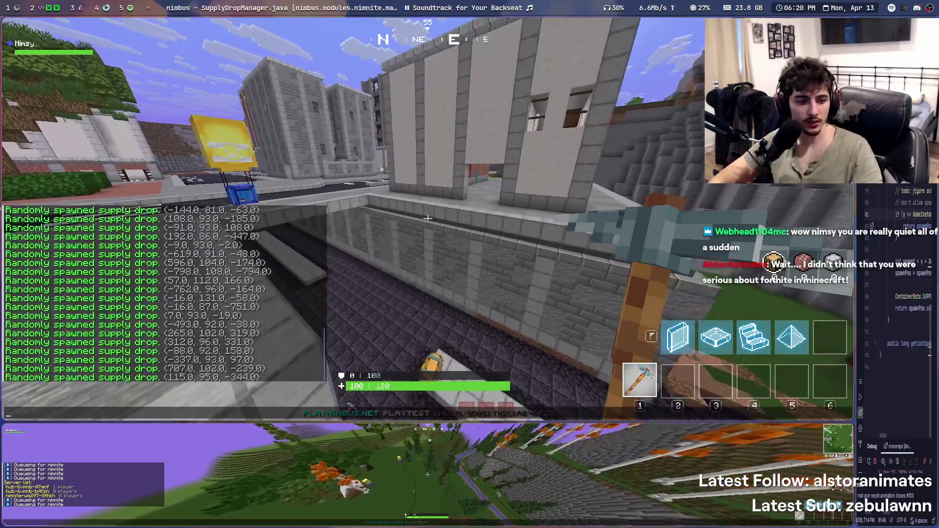
{"action": "key", "text": "Escape"}
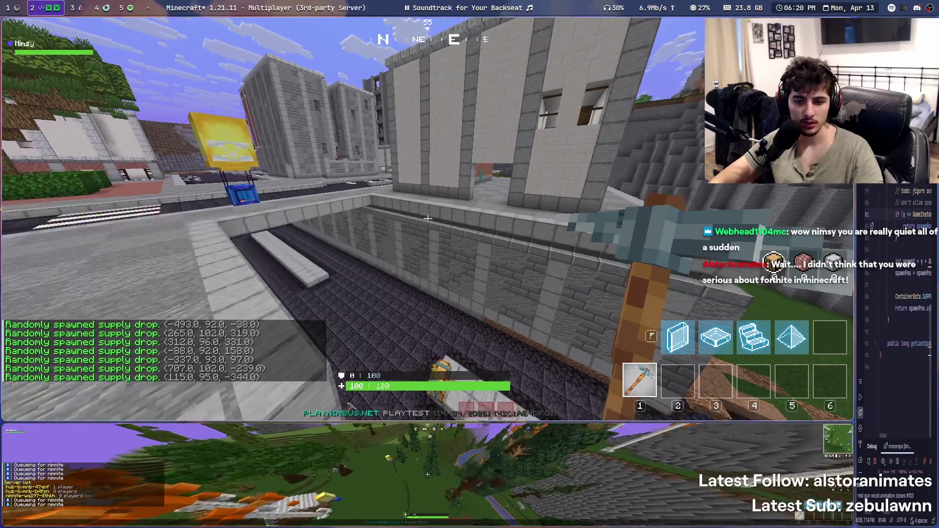
{"action": "key", "text": "w"}
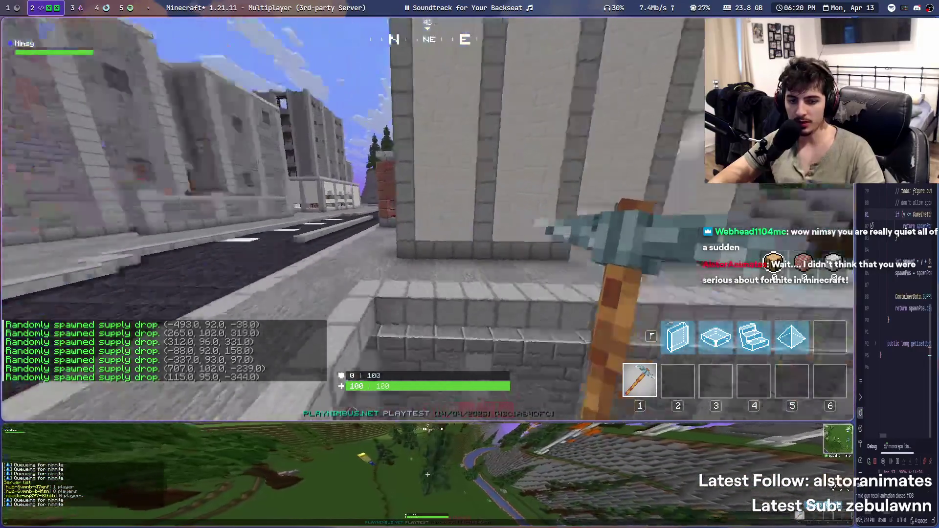
{"action": "key", "text": "w"}
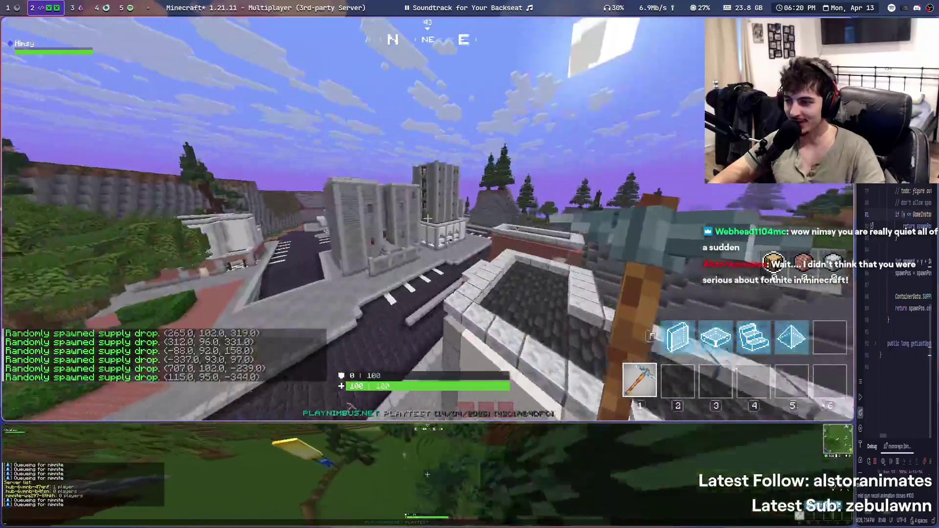
{"action": "key", "text": "w"}
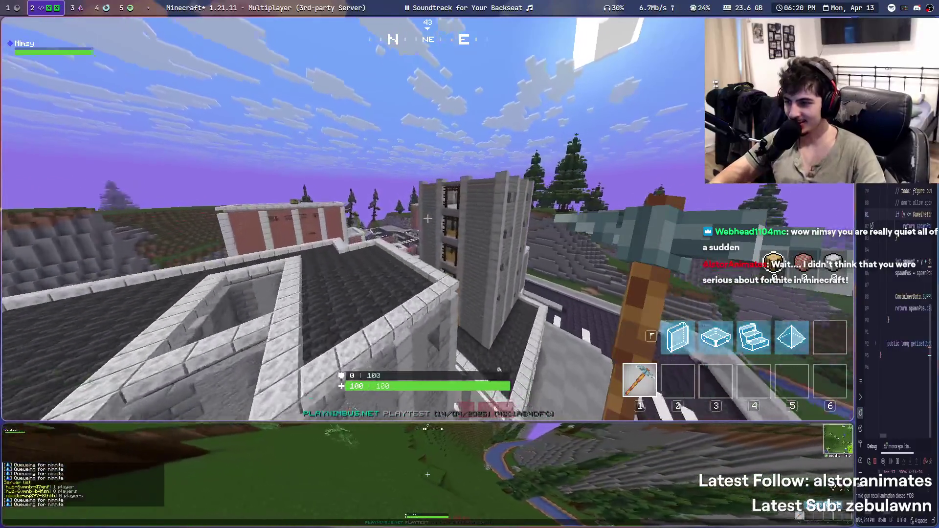
{"action": "key", "text": "m"}
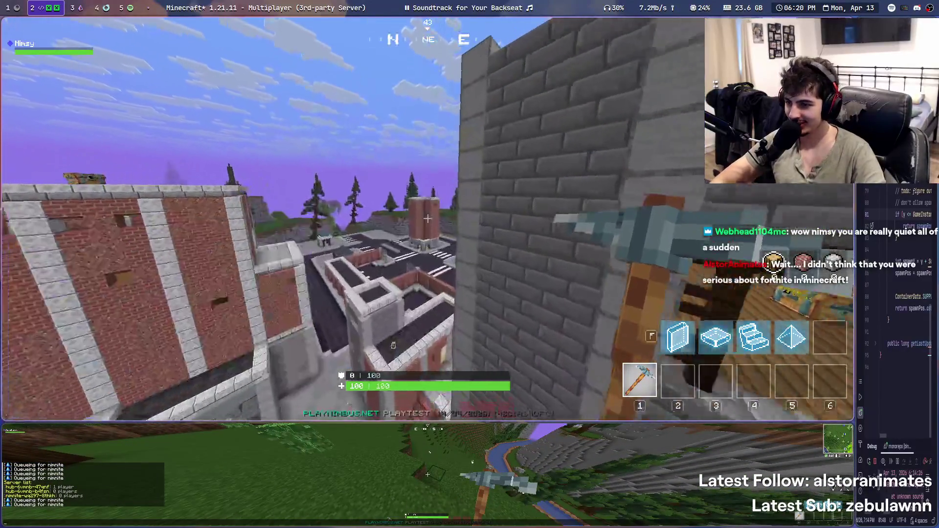
{"action": "key", "text": "t"}
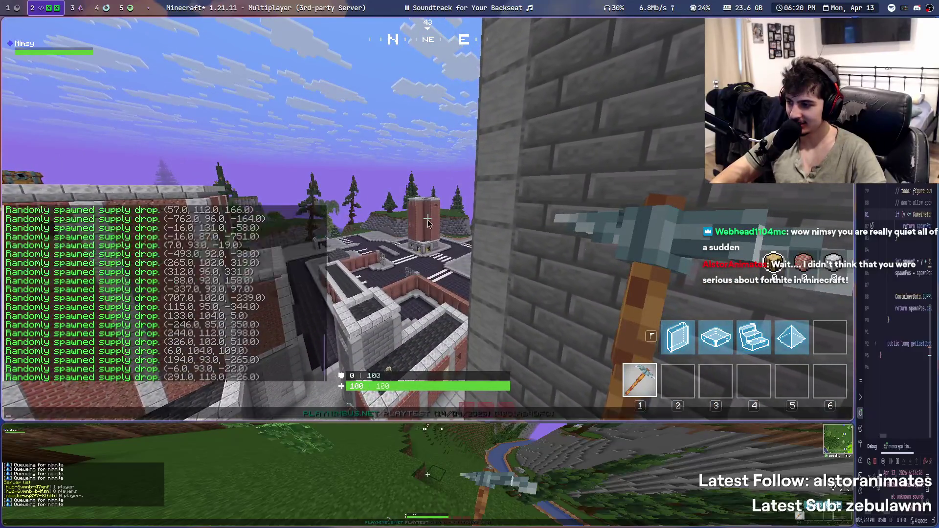
{"action": "key", "text": "Escape"}
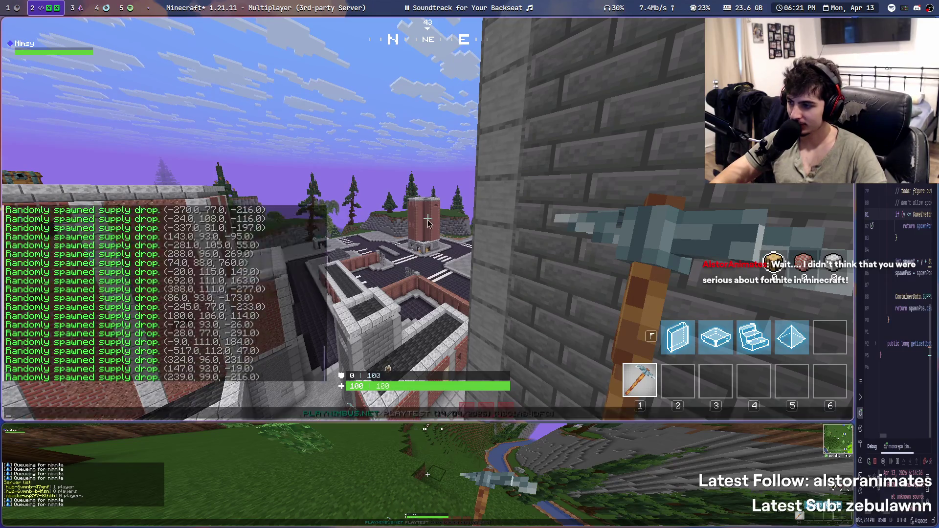
Rerun the supply-drop command and check the drop markers on the island map
{"action": "key", "text": "Escape"}
{"action": "key", "text": "t"}
{"action": "key", "text": "Up"}
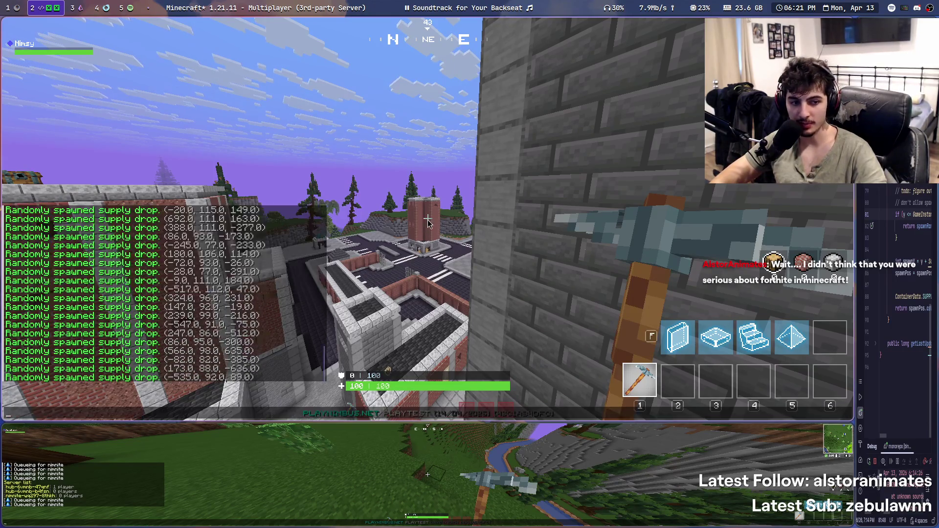
{"action": "key", "text": "Escape"}
{"action": "key", "text": "m"}
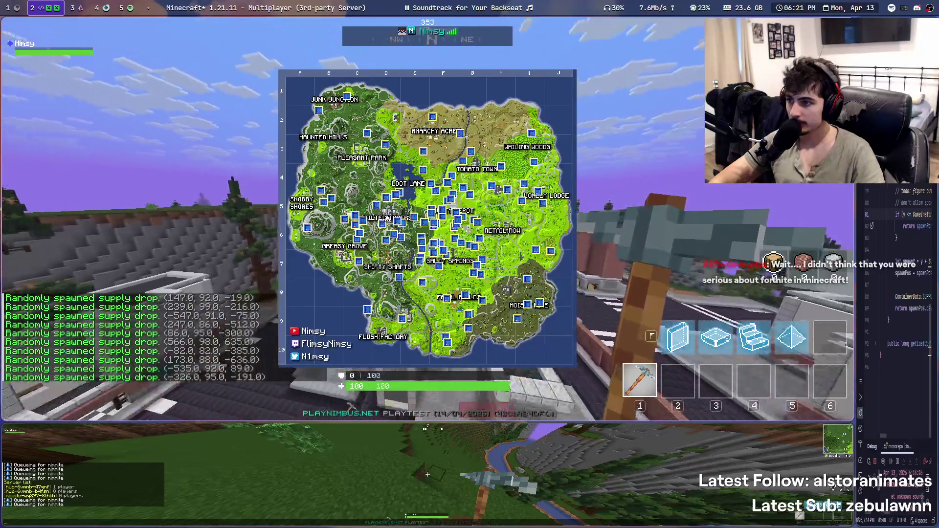
{"action": "key", "text": "m"}
Join the GAME instance with the /game command
{"action": "key", "text": "t"}
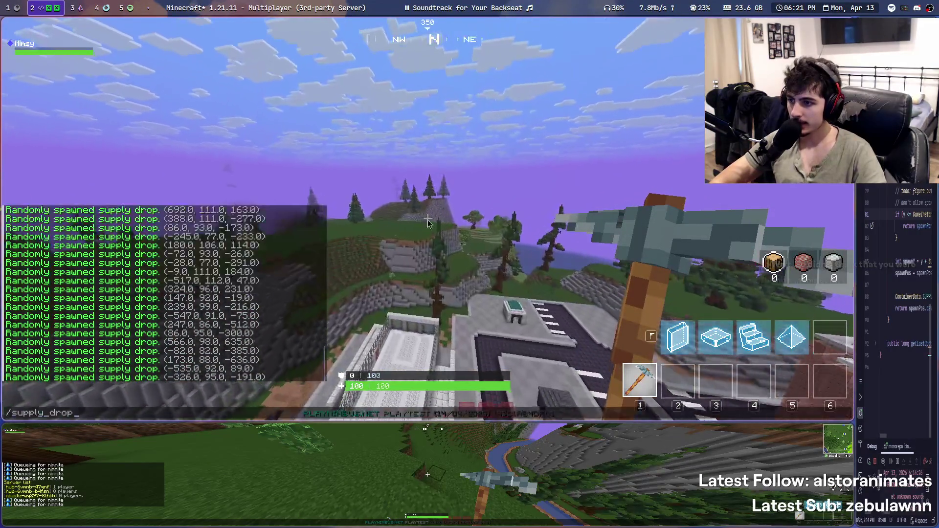
{"action": "key", "text": "Escape"}
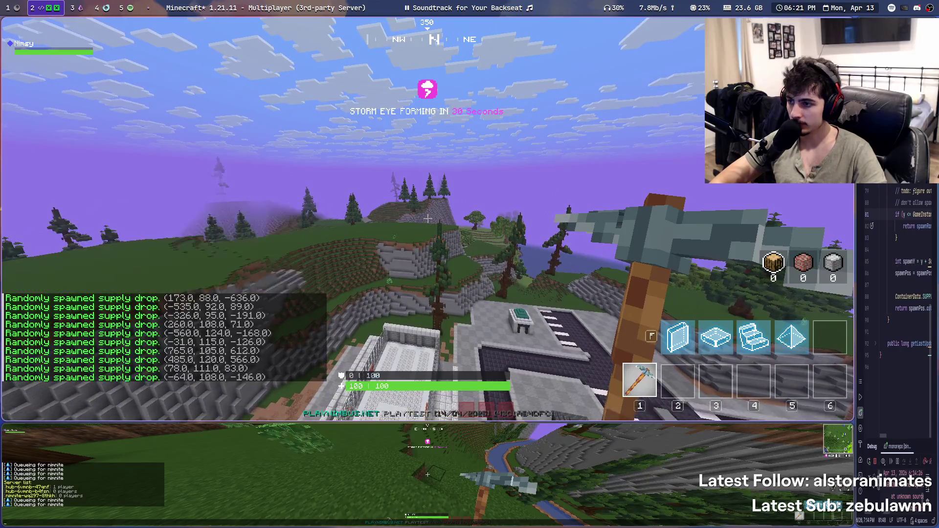
{"action": "key", "text": "t"}
{"action": "key", "text": "Up"}
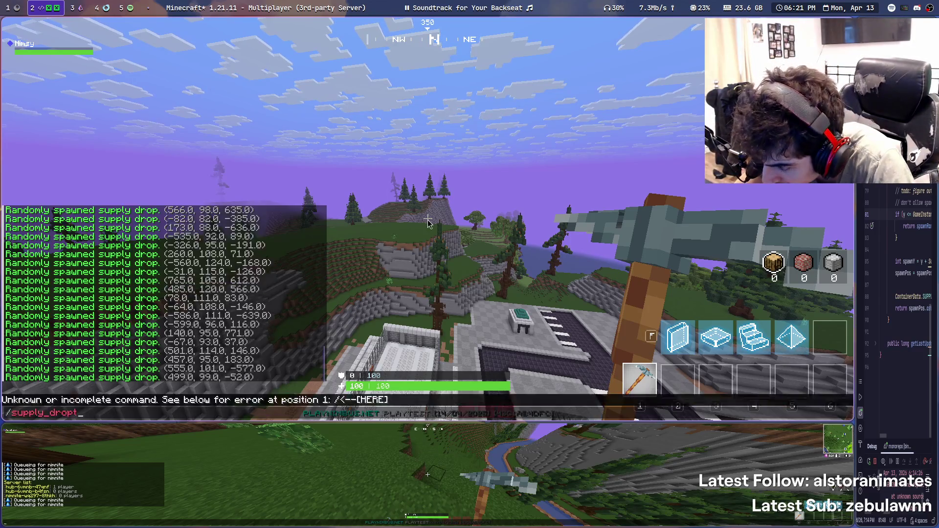
{"action": "type", "text": "/game"}
{"action": "key", "text": "Return"}
Spawn supply drops in the GAME instance with /supply_drop, then two more rounds
{"action": "type", "text": "/supply_drop"}
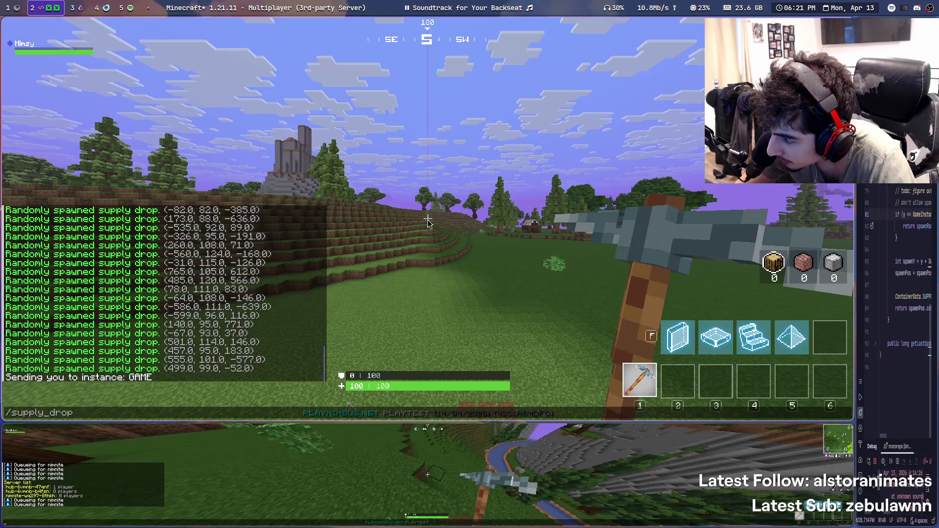
{"action": "key", "text": "Return"}
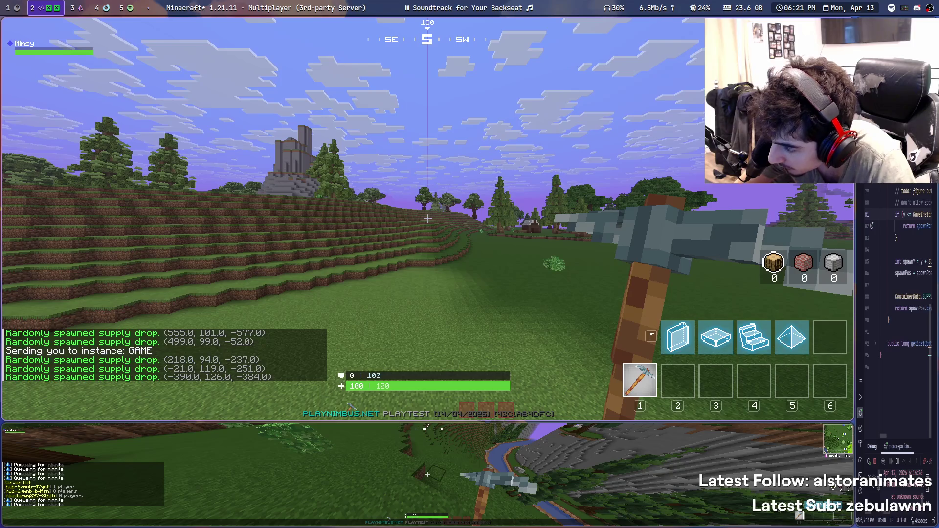
{"action": "key", "text": "t"}
{"action": "key", "text": "Up"}
{"action": "key", "text": "Return"}
{"action": "key", "text": "t"}
{"action": "key", "text": "Up"}
{"action": "key", "text": "Return"}
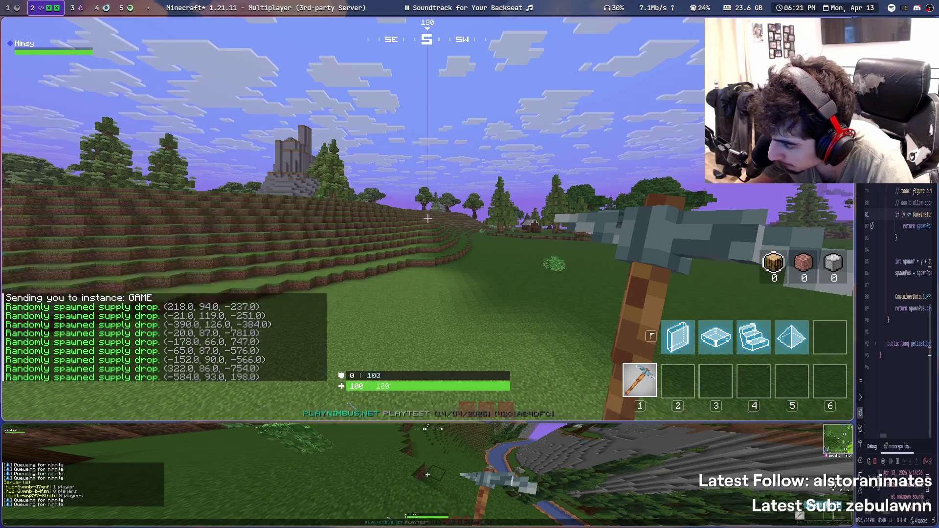
Spawn three further rounds of supply drops by recalling the command
{"action": "key", "text": "t"}
{"action": "key", "text": "Up"}
{"action": "key", "text": "Return"}
{"action": "key", "text": "t"}
{"action": "key", "text": "Up"}
{"action": "key", "text": "Return"}
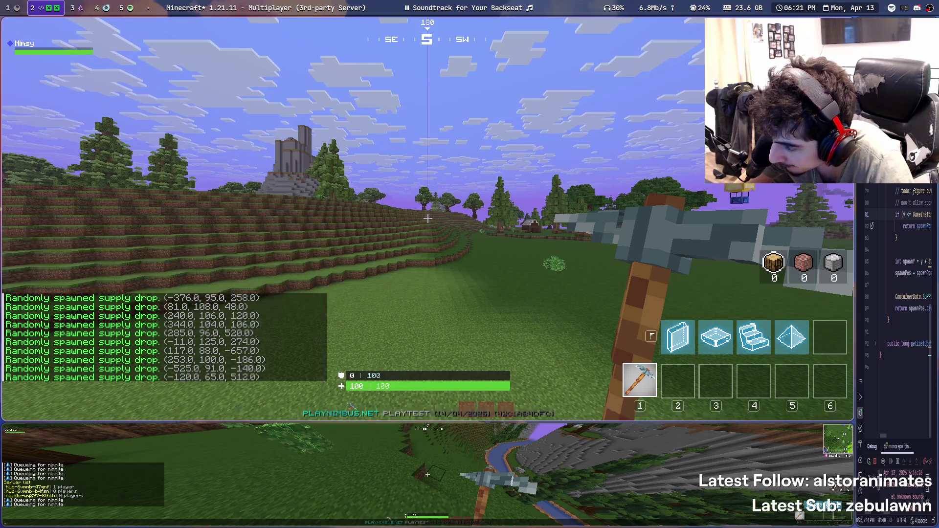
{"action": "key", "text": "t"}
{"action": "key", "text": "Up"}
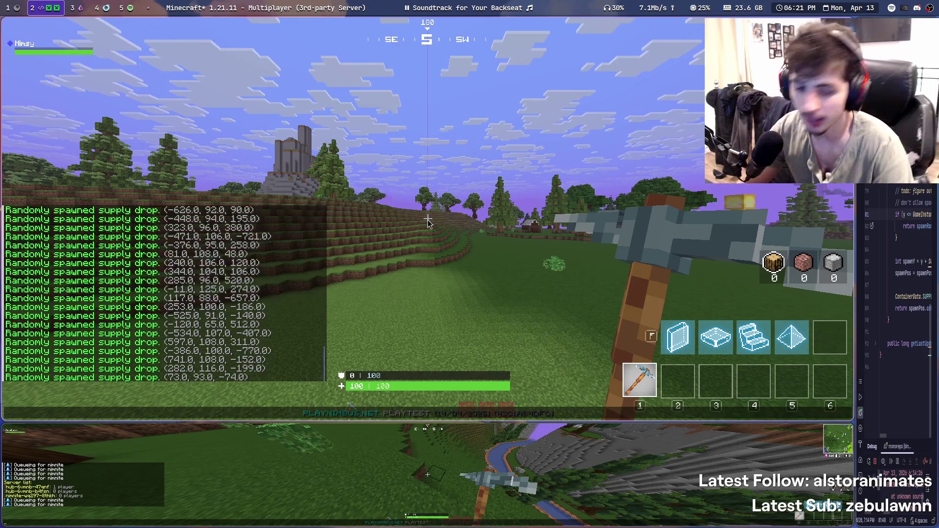
{"action": "key", "text": "Return"}
Inspect the final spread of drop markers on the island map
{"action": "key", "text": "m"}
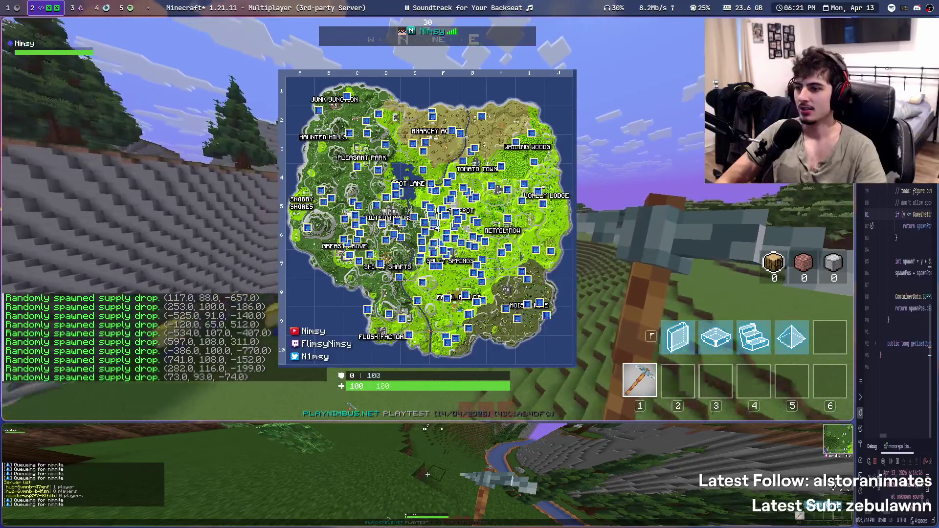
{"action": "key", "text": "m"}
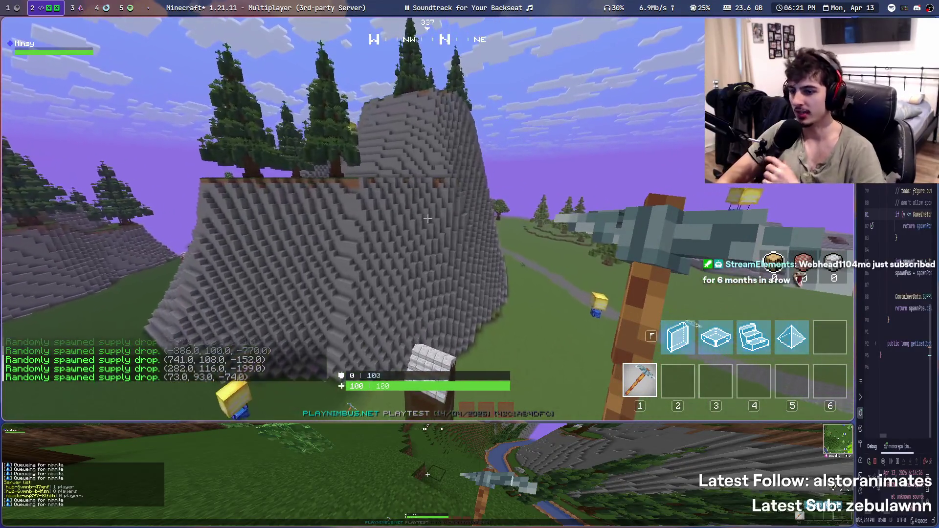
{"action": "key", "text": "t"}
{"action": "key", "text": "super+1"}
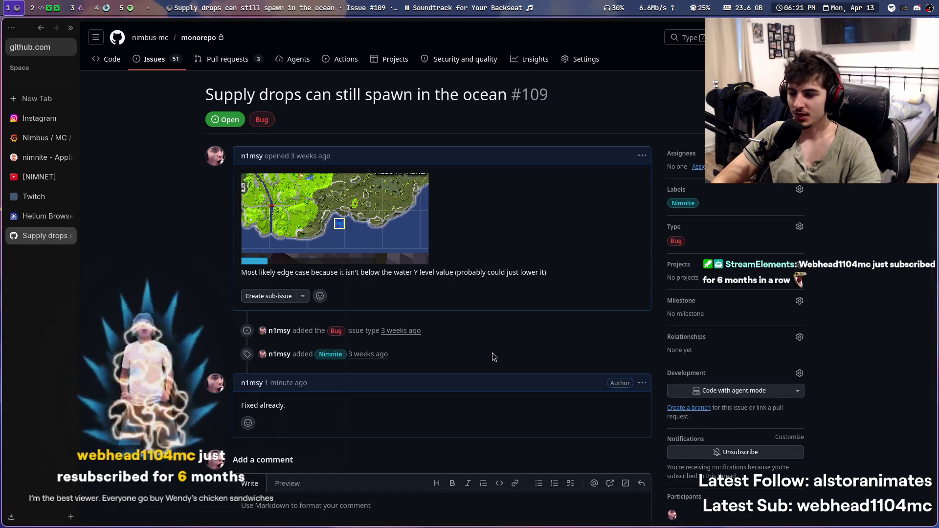
Scroll issue #109 to its comment box and add a [PROG] marker reading 'Supply drops already FIXED'
{"action": "scroll", "coordinate": [376, 382], "scroll_direction": "down", "scroll_amount": 1}
{"action": "scroll", "coordinate": [375, 382], "scroll_direction": "down", "scroll_amount": 2}
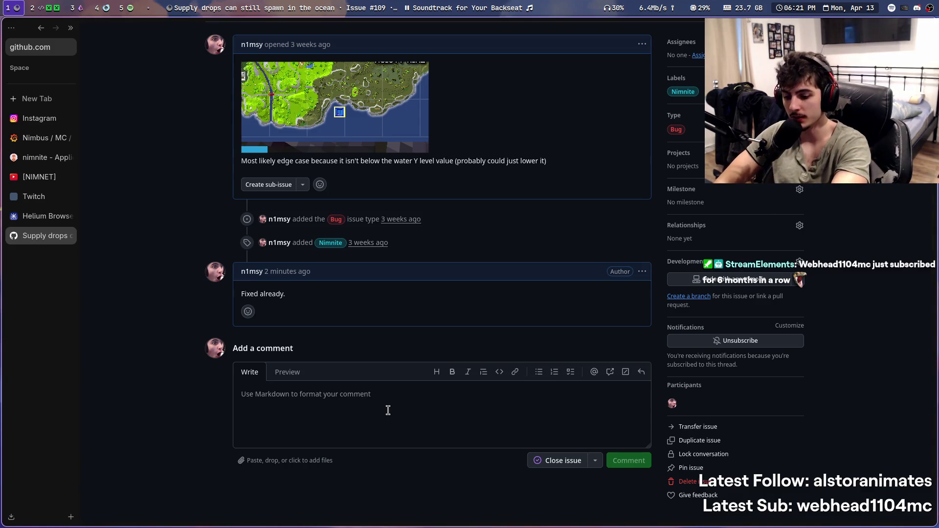
{"action": "key", "text": "super+p"}
{"action": "type", "text": "Supply drops already FIXE"}
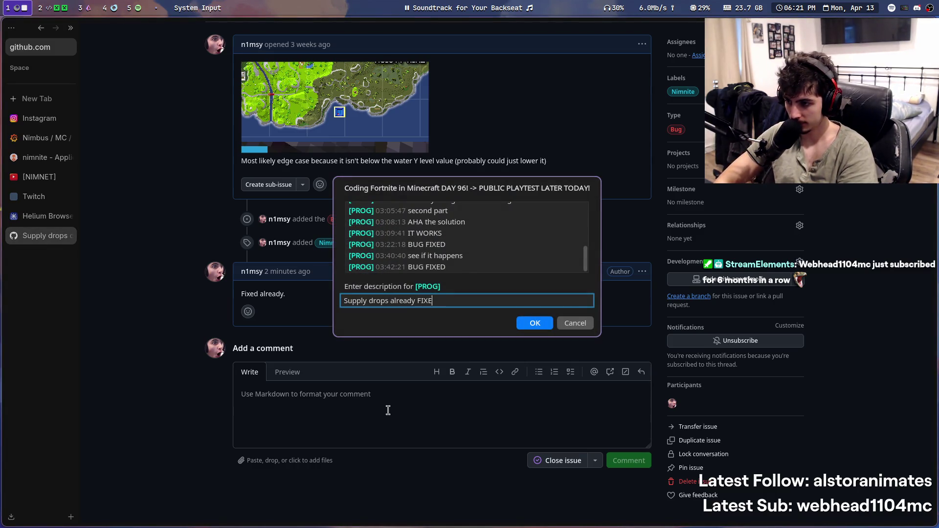
{"action": "type", "text": "D"}
{"action": "key", "text": "Return"}
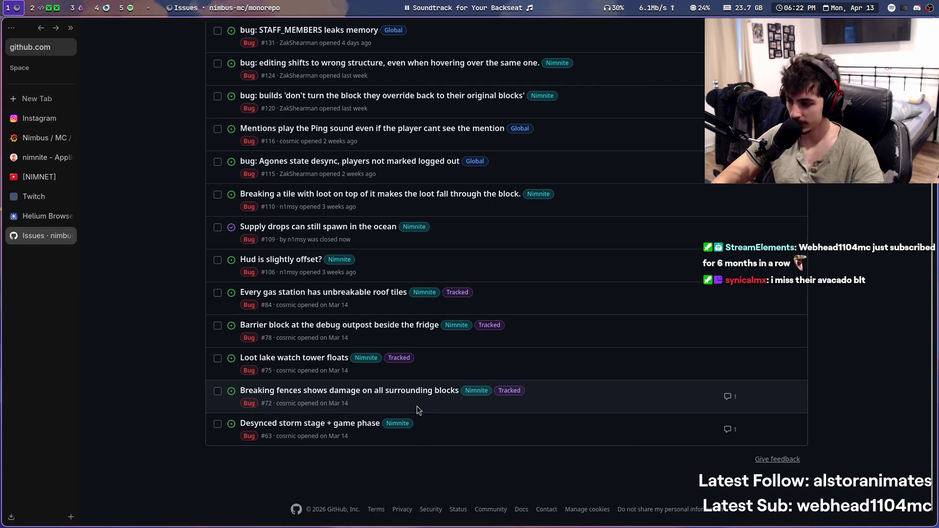
Close issue #109, read issue #110 on loot falling through blocks, and return to the open Bug list
{"action": "scroll", "coordinate": [573, 469], "scroll_direction": "up", "scroll_amount": 3}
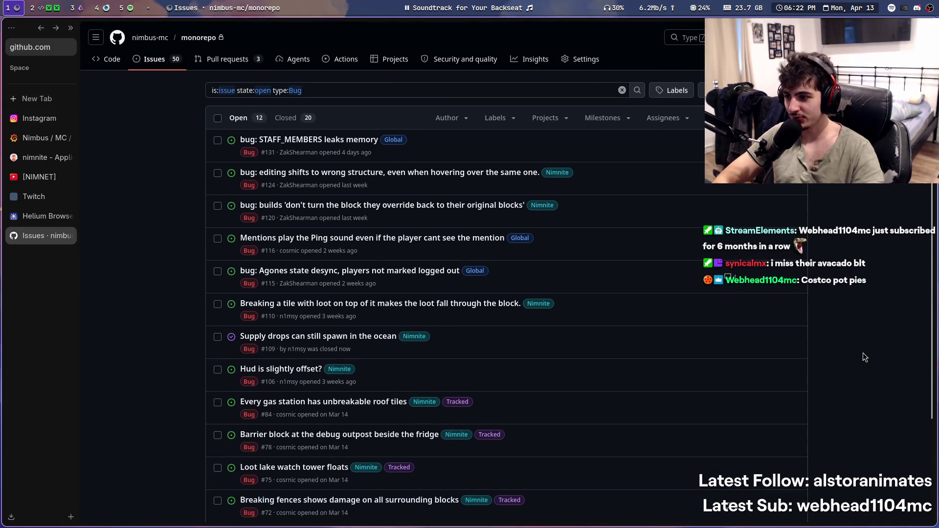
{"action": "scroll", "coordinate": [331, 359], "scroll_direction": "down", "scroll_amount": 2}
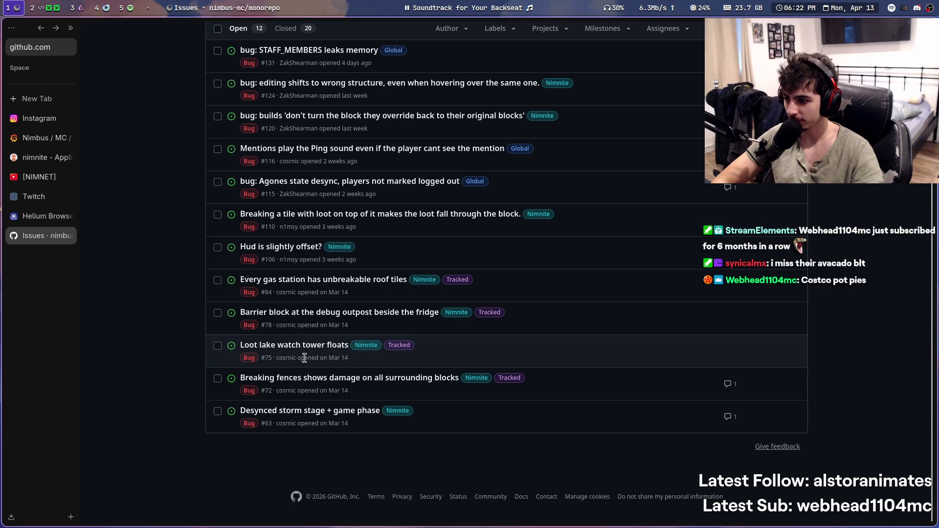
{"action": "scroll", "coordinate": [292, 374], "scroll_direction": "up", "scroll_amount": 2}
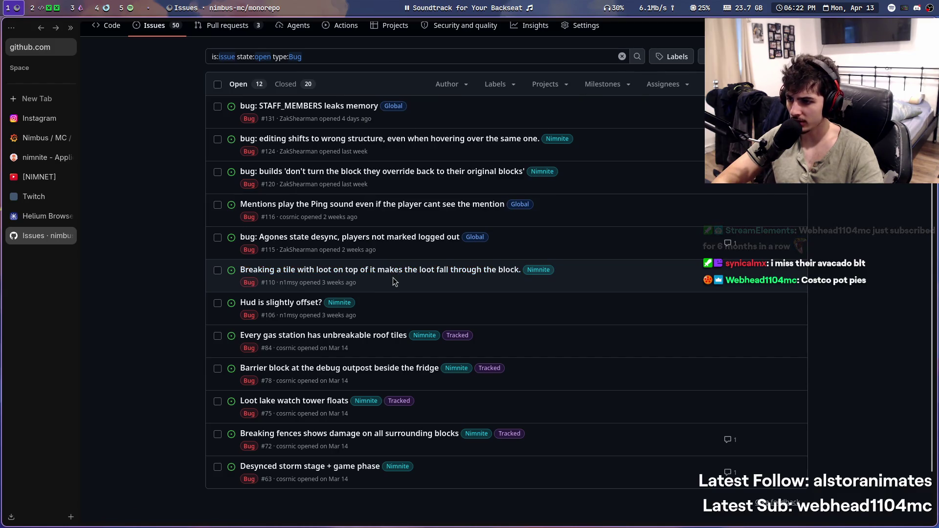
{"action": "left_click", "coordinate": [393, 270]}
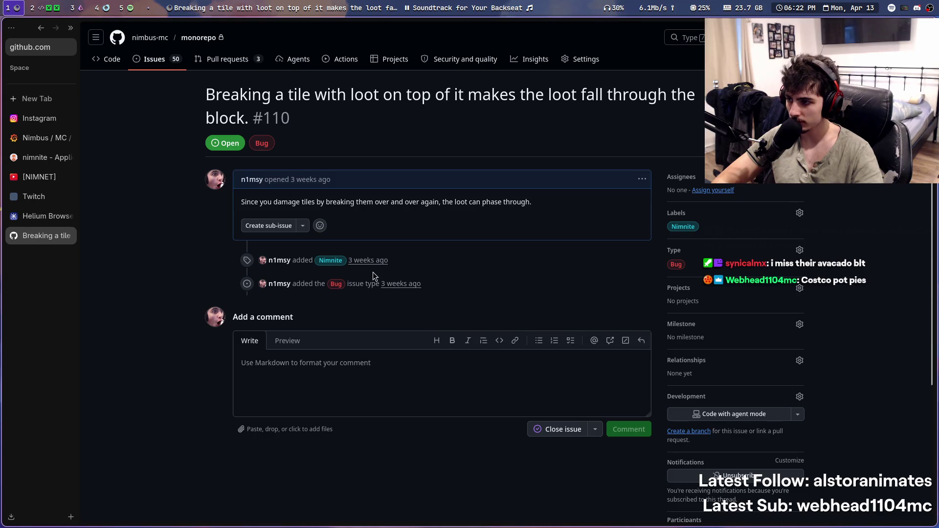
{"action": "key", "text": "alt+Left"}
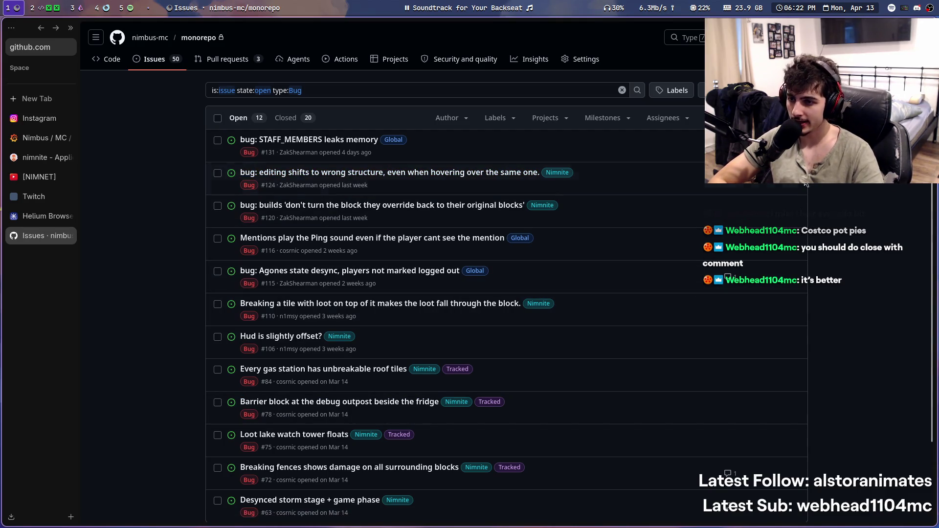
{"action": "scroll", "coordinate": [646, 404], "scroll_direction": "down", "scroll_amount": 3}
{"action": "scroll", "coordinate": [643, 403], "scroll_direction": "up", "scroll_amount": 3}
{"action": "scroll", "coordinate": [648, 404], "scroll_direction": "down", "scroll_amount": 3}
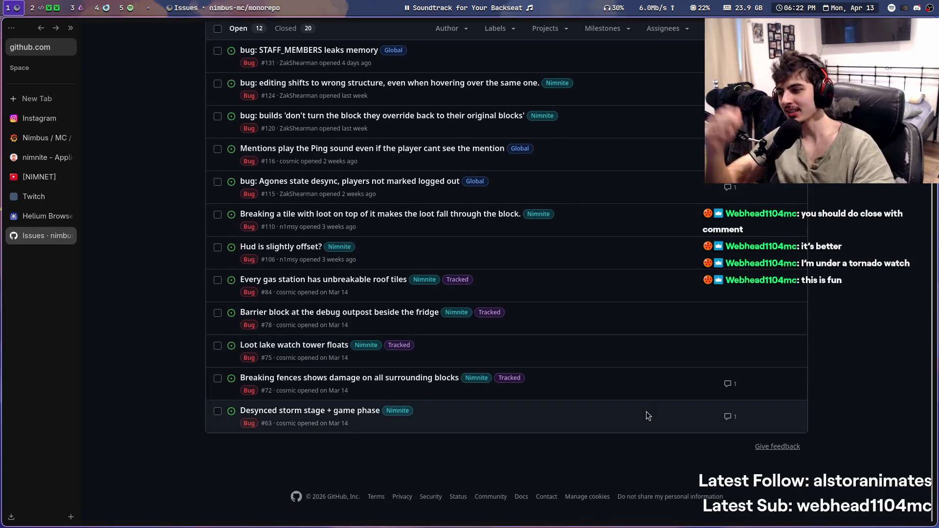
{"action": "scroll", "coordinate": [645, 412], "scroll_direction": "up", "scroll_amount": 2}
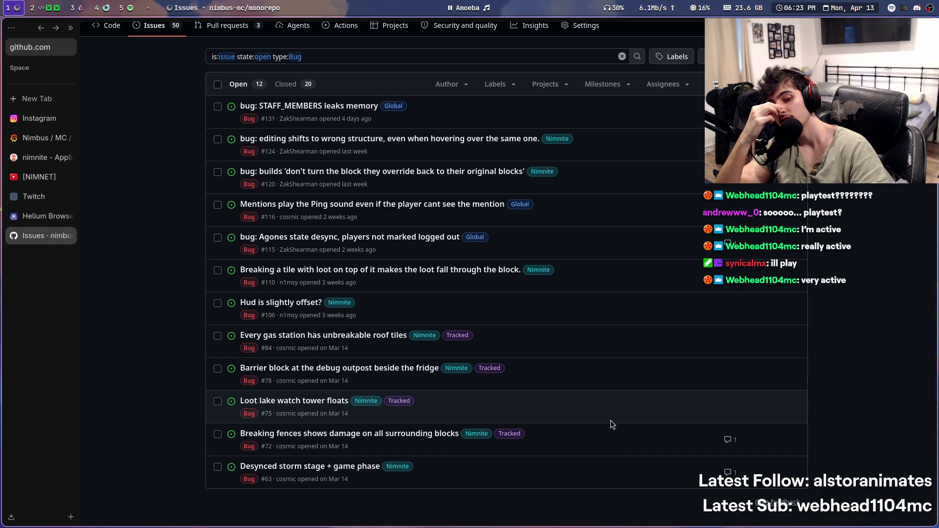
{"action": "scroll", "coordinate": [611, 420], "scroll_direction": "up", "scroll_amount": 1}
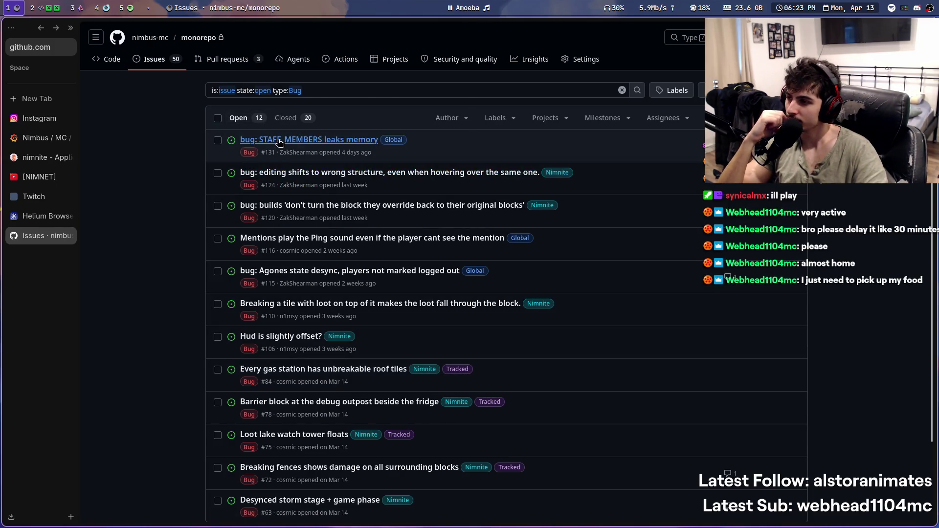
{"action": "mouse_move", "coordinate": [279, 142]}
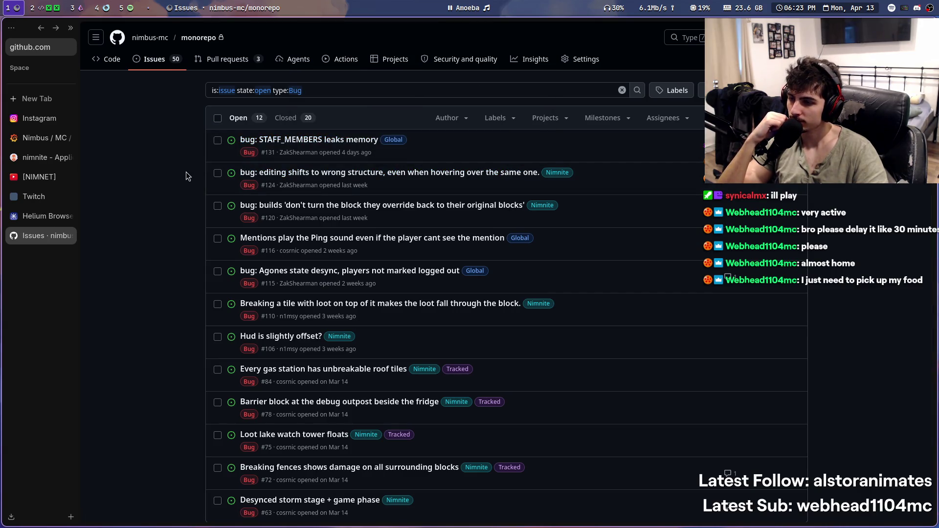
{"action": "mouse_move", "coordinate": [344, 180]}
{"action": "scroll", "coordinate": [323, 414], "scroll_direction": "down", "scroll_amount": 3}
{"action": "scroll", "coordinate": [331, 415], "scroll_direction": "up", "scroll_amount": 3}
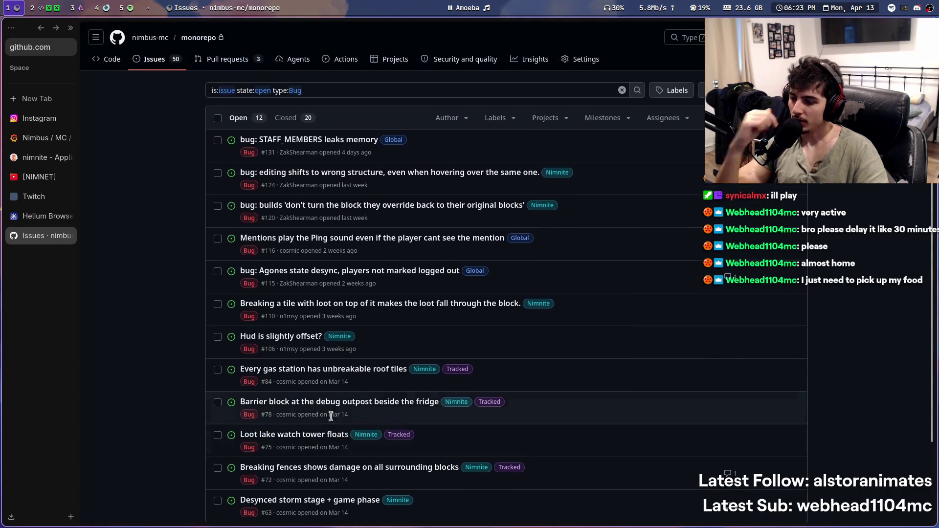
{"action": "key", "text": "super+2"}
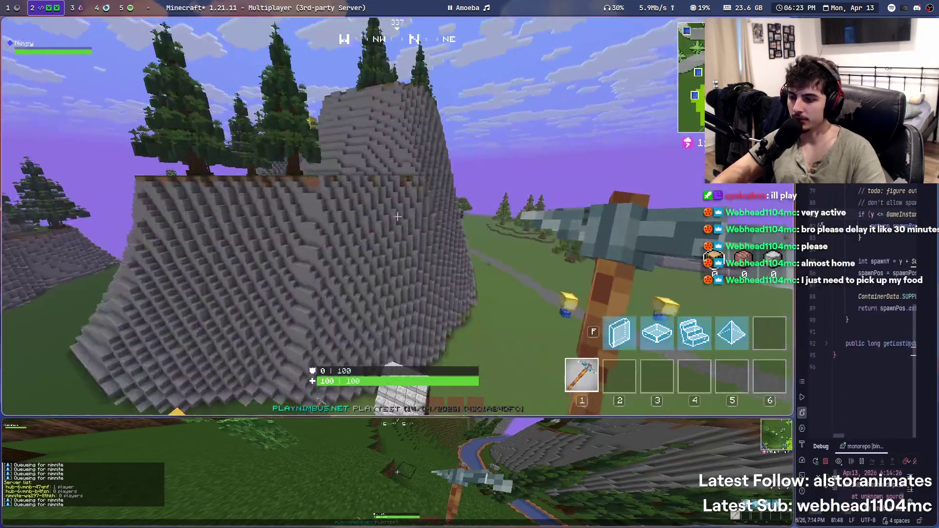
Check the island map twice and put the pickaxe back in hand
{"action": "key", "text": "m"}
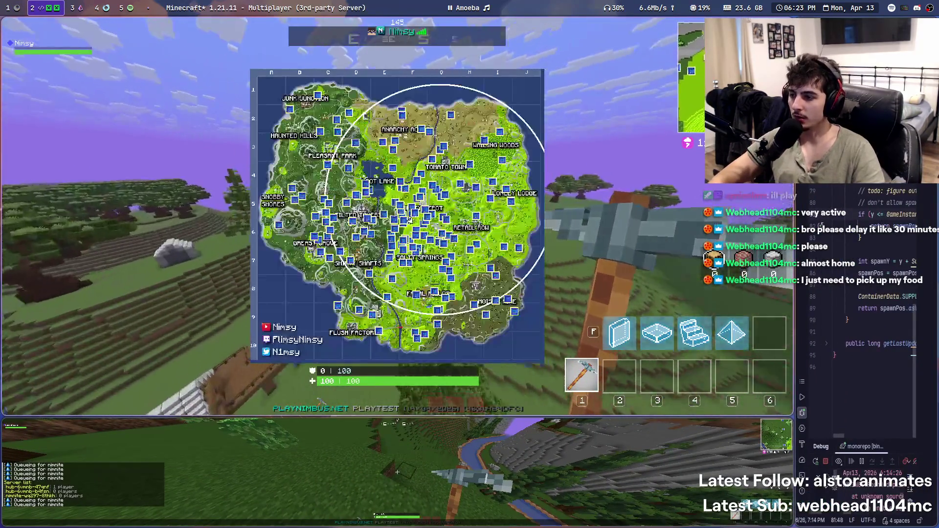
{"action": "key", "text": "m"}
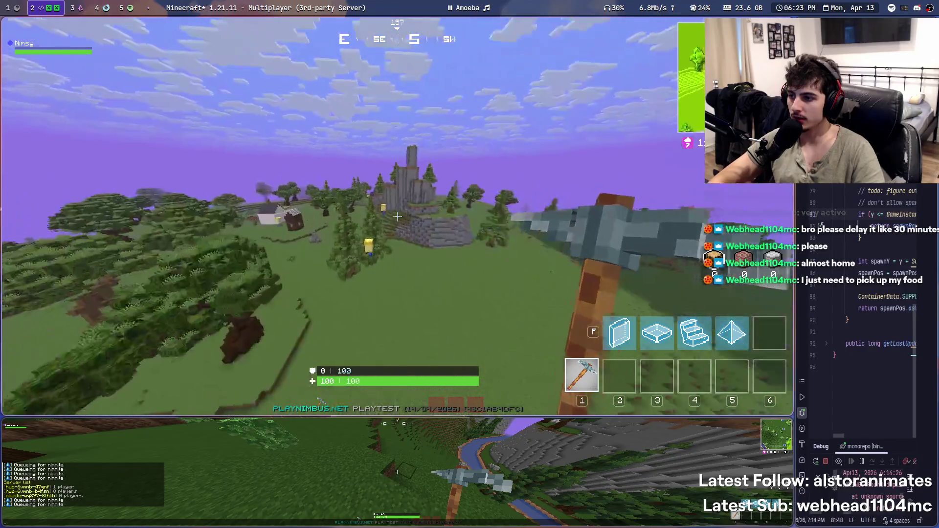
{"action": "key", "text": "m"}
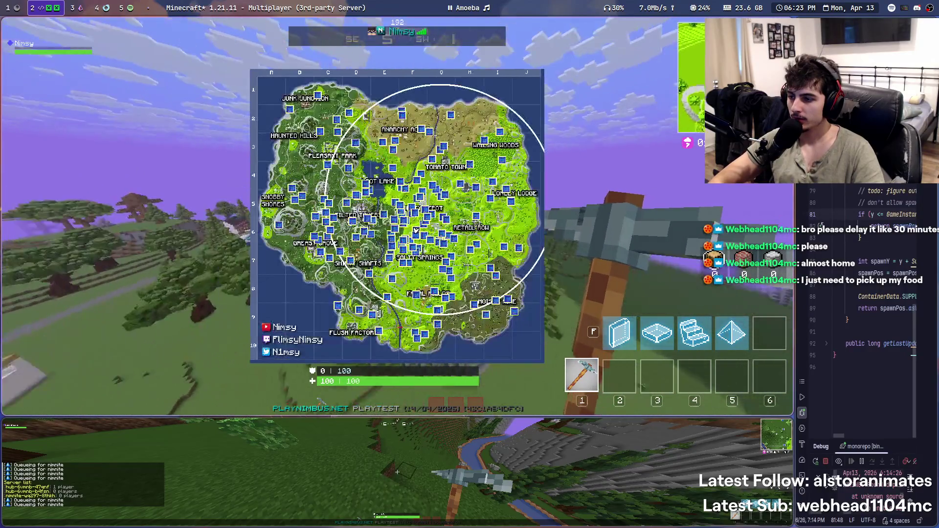
{"action": "key", "text": "m"}
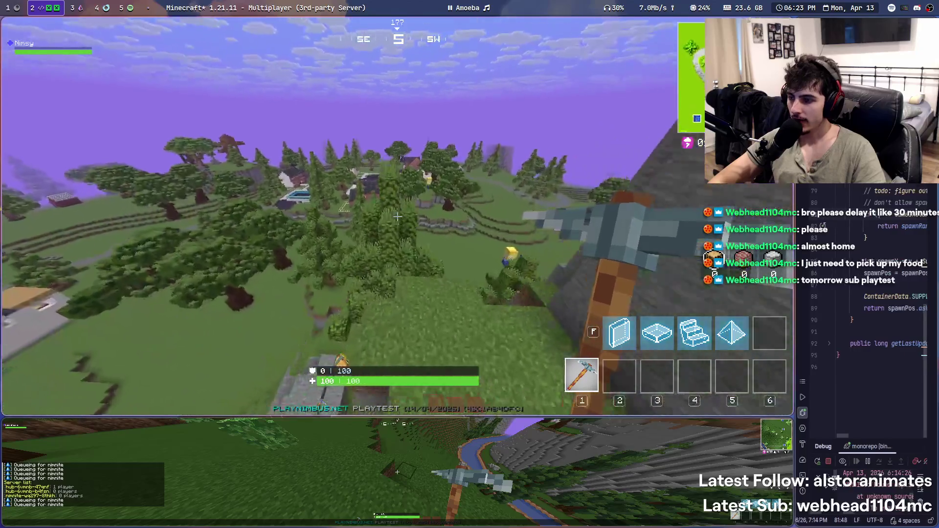
{"action": "key", "text": "2"}
{"action": "key", "text": "1"}
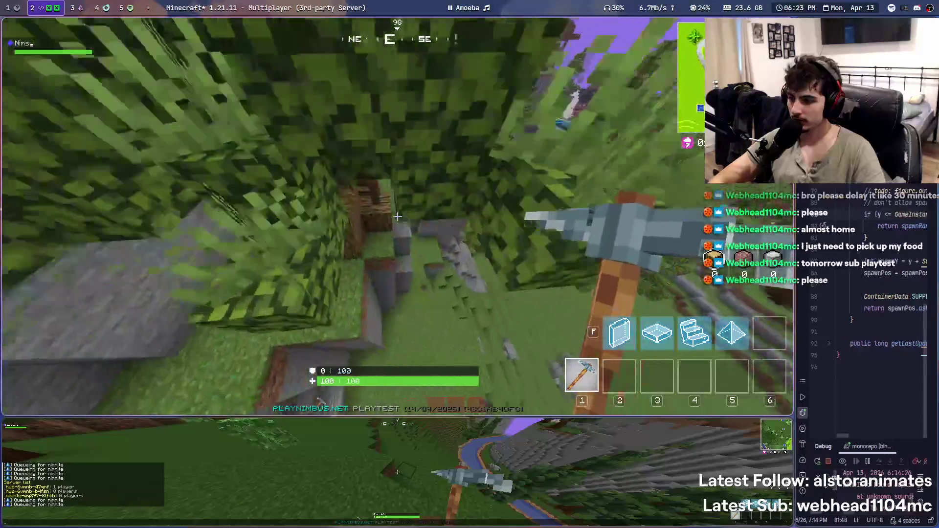
Fly above the tree canopy, view the full map and add a stream marker description
{"action": "key", "text": "w"}
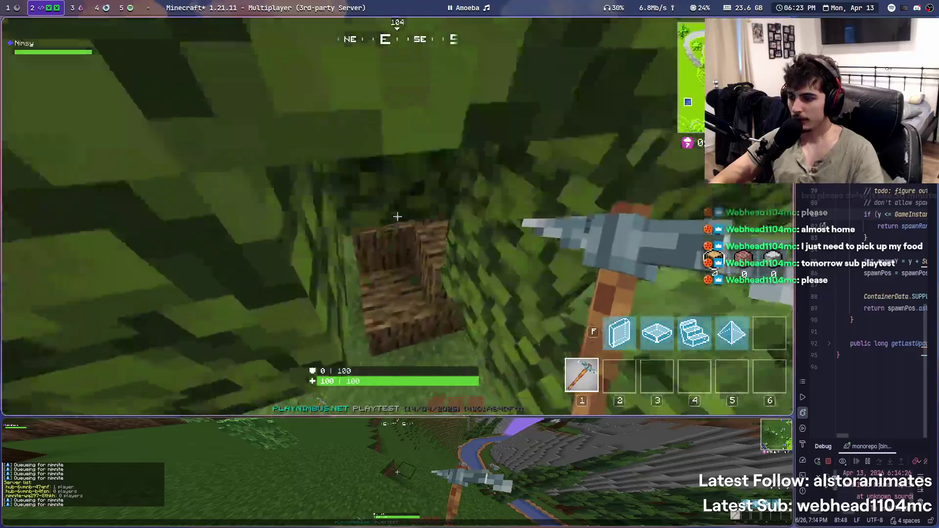
{"action": "key", "text": "space"}
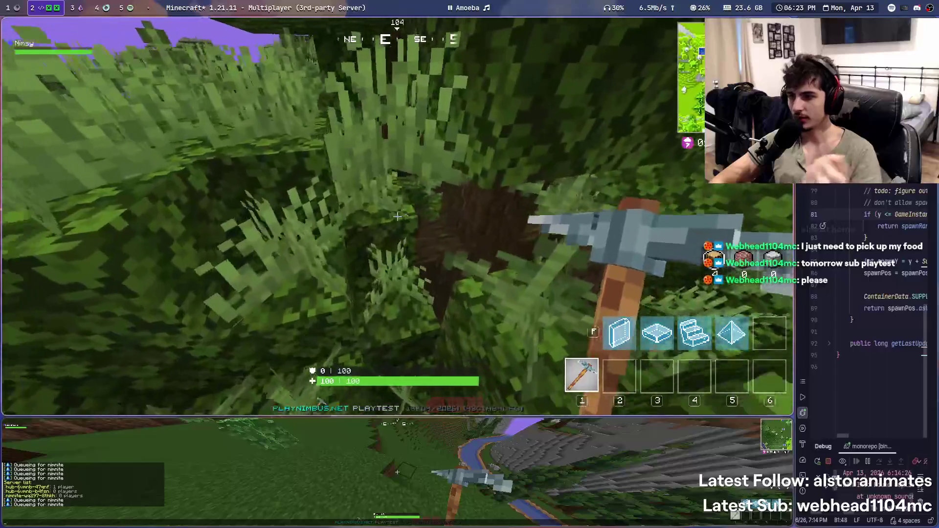
{"action": "key", "text": "m"}
{"action": "key", "text": "m"}
{"action": "key", "text": "m"}
{"action": "key", "text": "m"}
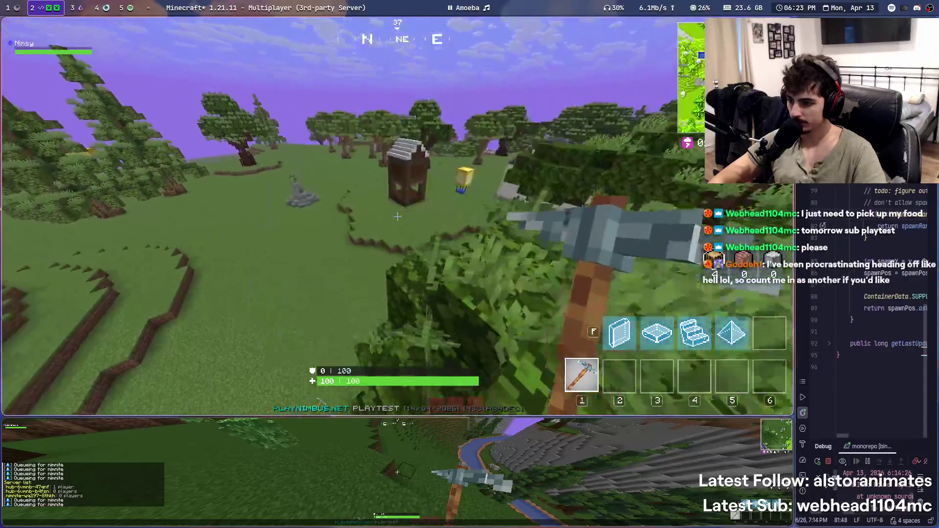
{"action": "key", "text": "space"}
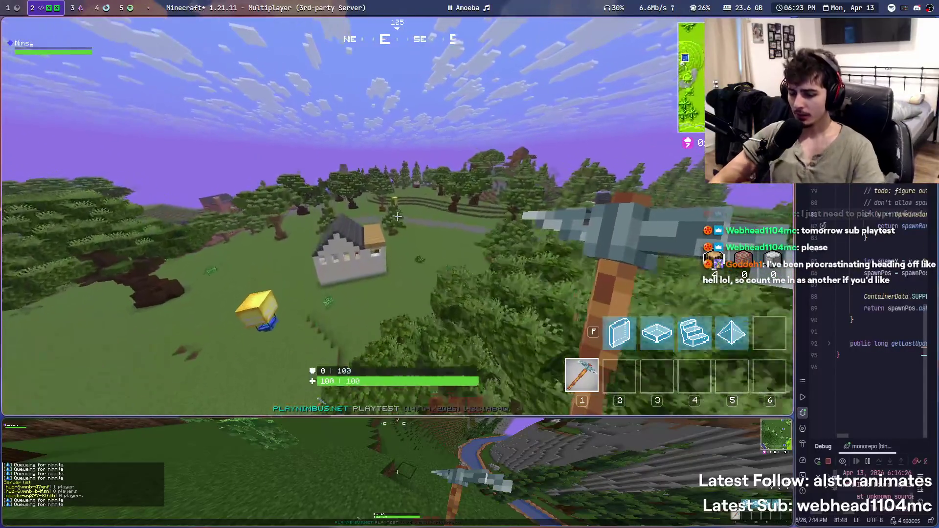
{"action": "type", "text": "w"}
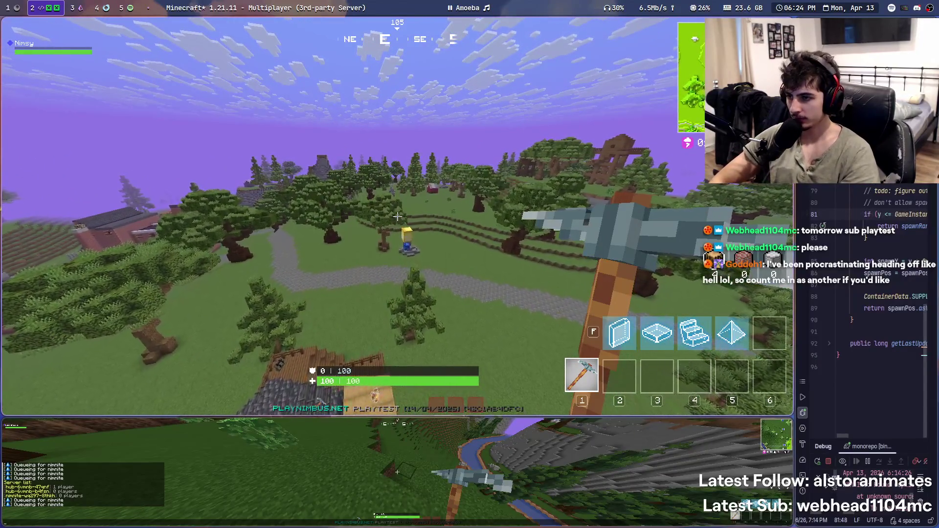
{"action": "type", "text": "W sesh PROG END"}
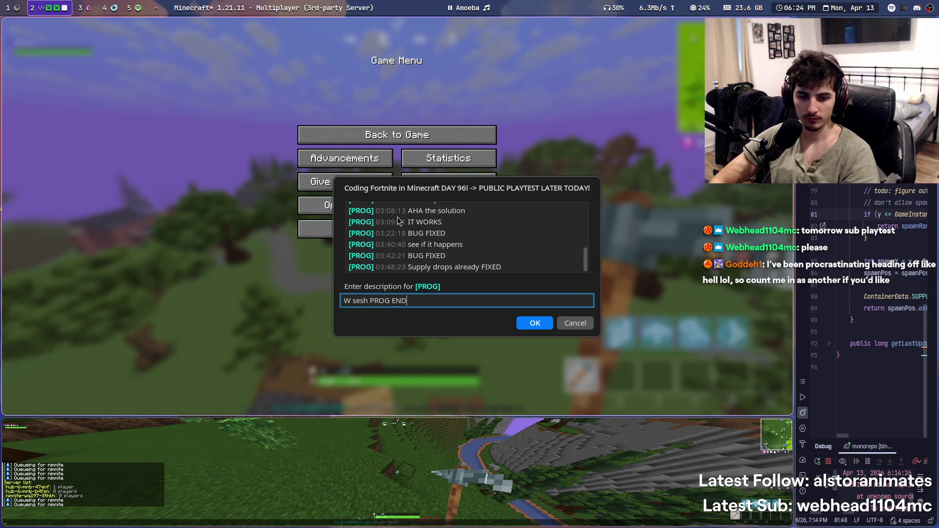
{"action": "key", "text": "Return"}
{"action": "key", "text": "Escape"}
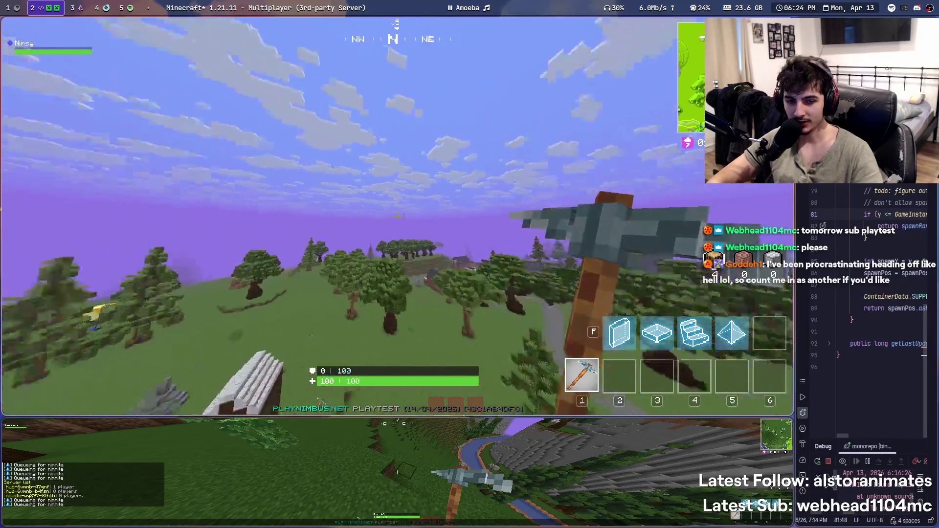
{"action": "key", "text": "w"}
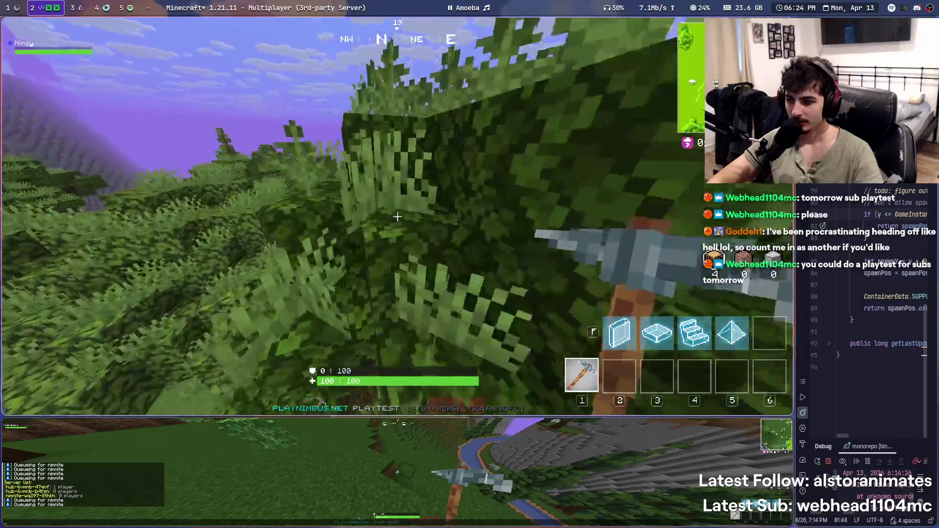
{"action": "key", "text": "space"}
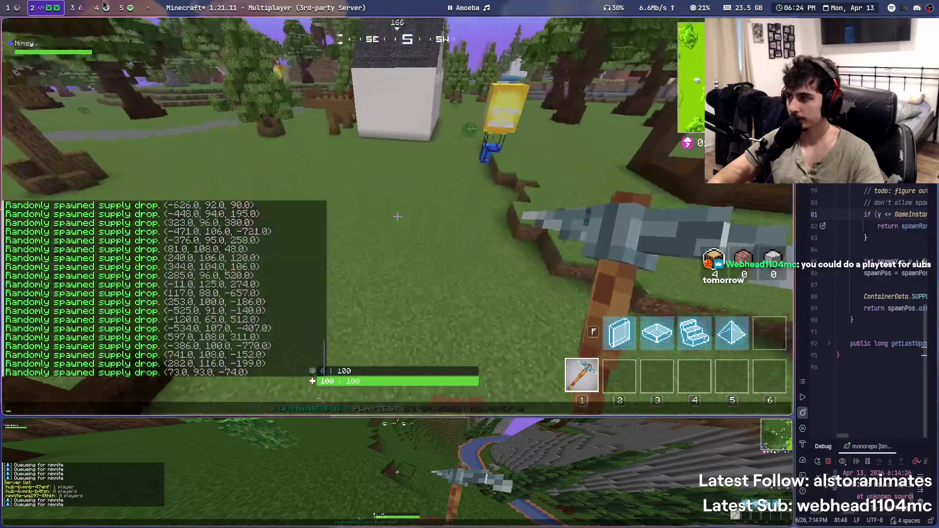
Close Prism Launcher and launch Aseprite by searching 'ase' in the app launcher
{"action": "key", "text": "super+3"}
{"action": "key", "text": "super+q"}
{"action": "key", "text": "super+space"}
{"action": "type", "text": "ase"}
{"action": "key", "text": "Return"}
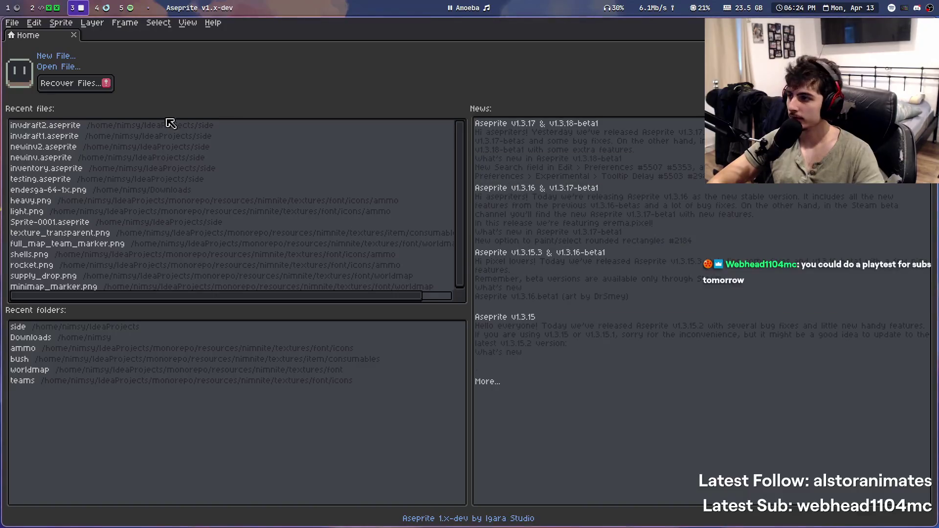
Open invdraft2.aseprite from Recent files and save a copy as invdraft3.aseprite
{"action": "left_click", "coordinate": [53, 129]}
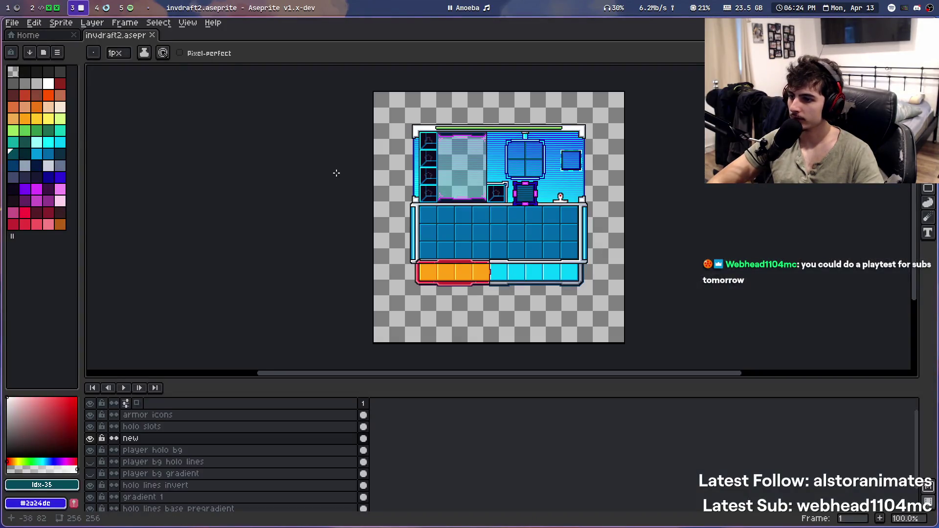
{"action": "scroll", "coordinate": [499, 179], "scroll_direction": "up", "scroll_amount": 1}
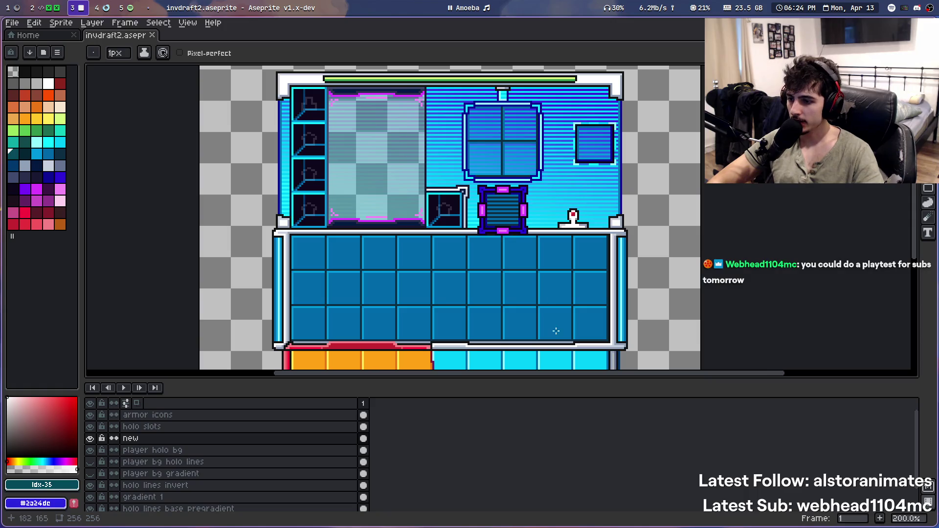
{"action": "scroll", "coordinate": [385, 365], "scroll_direction": "down", "scroll_amount": 2}
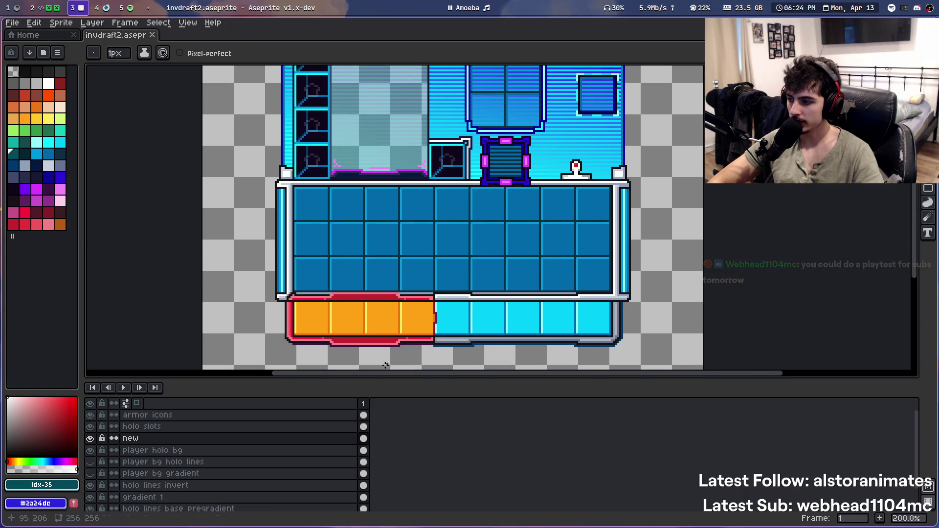
{"action": "left_click", "coordinate": [11, 23]}
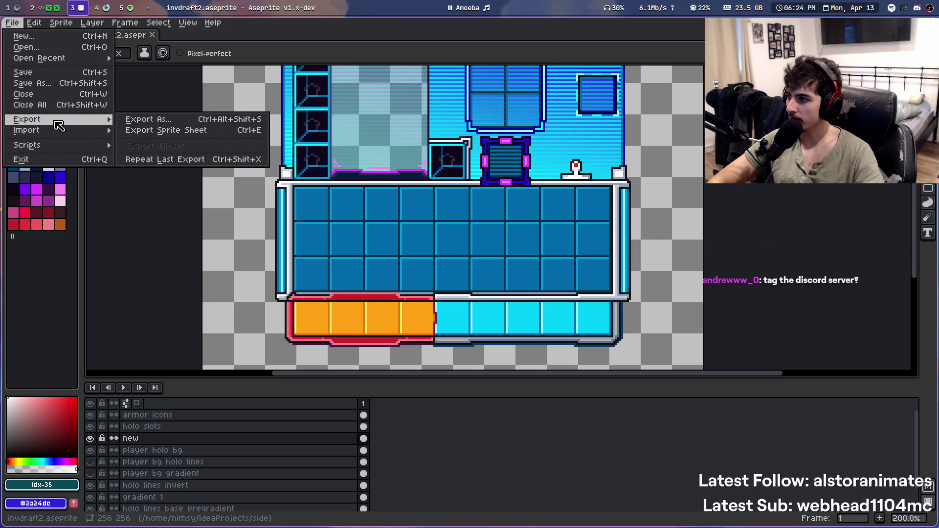
{"action": "left_click", "coordinate": [65, 83]}
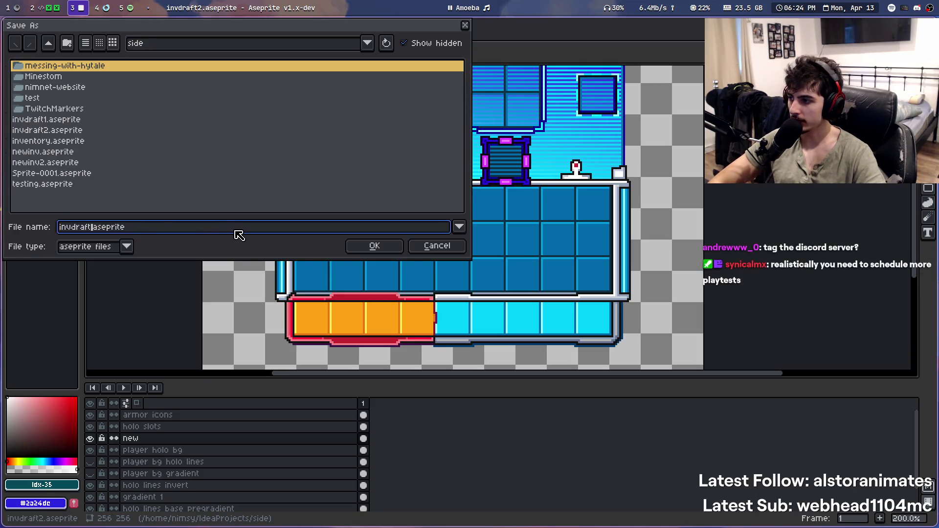
{"action": "key", "text": "Return"}
{"action": "key", "text": "super+2"}
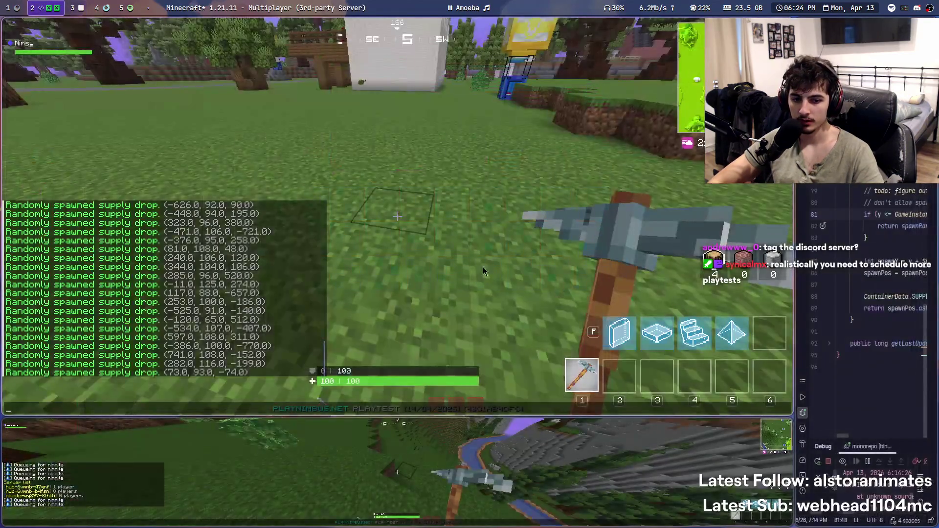
Loot the blue supply crate, raising building materials to 120, 134 and 85
{"action": "key", "text": "w"}
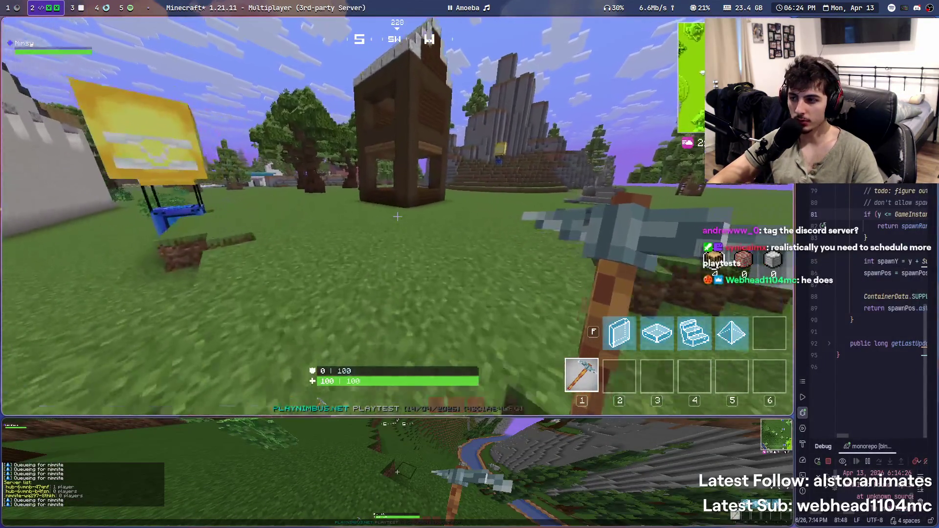
{"action": "mouse_move", "coordinate": [397, 217]}
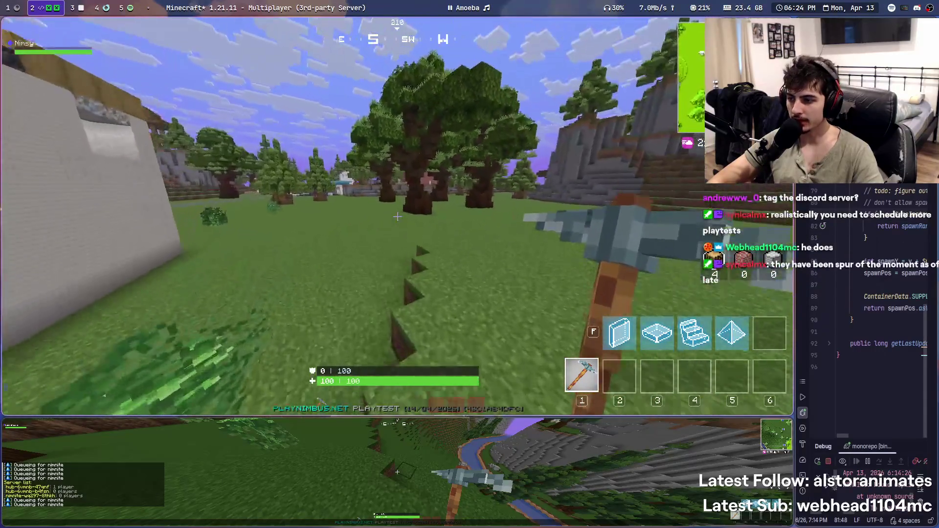
{"action": "key", "text": "w"}
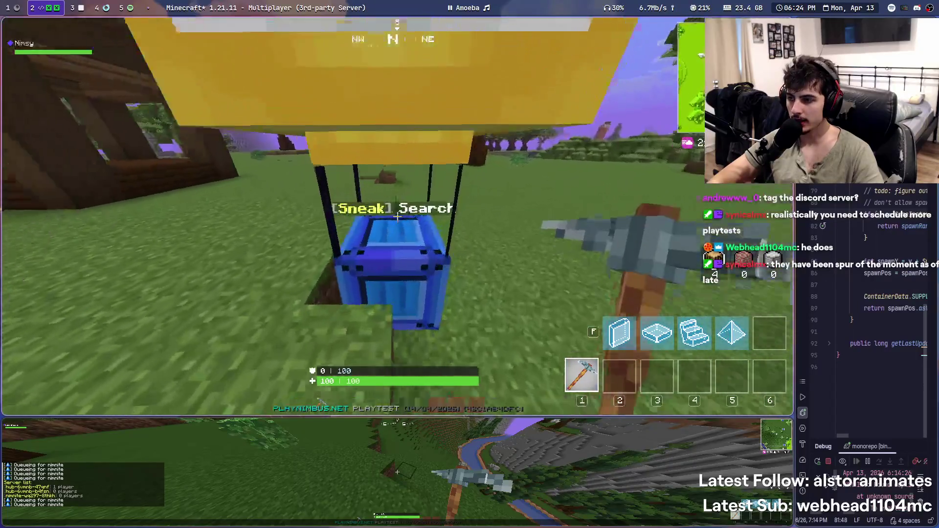
{"action": "key", "text": "w"}
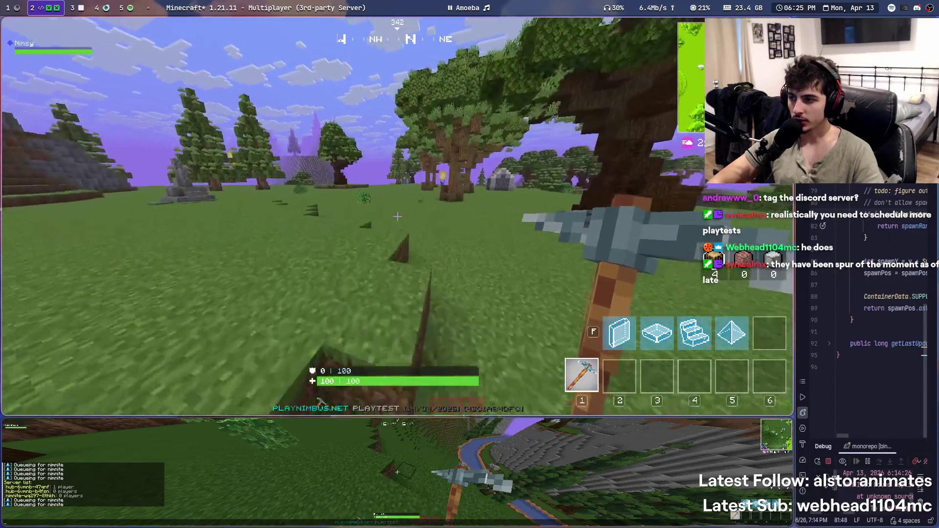
{"action": "key", "text": "m"}
{"action": "key", "text": "m"}
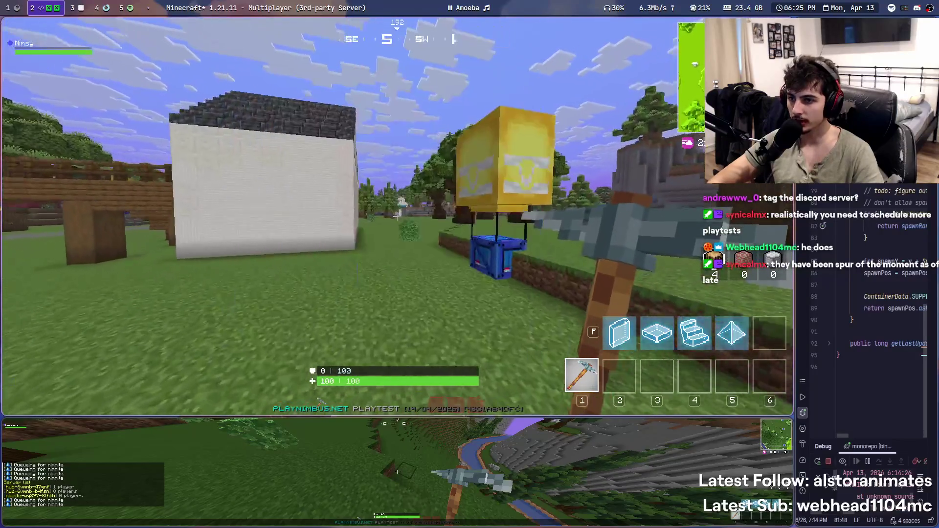
{"action": "key", "text": "w"}
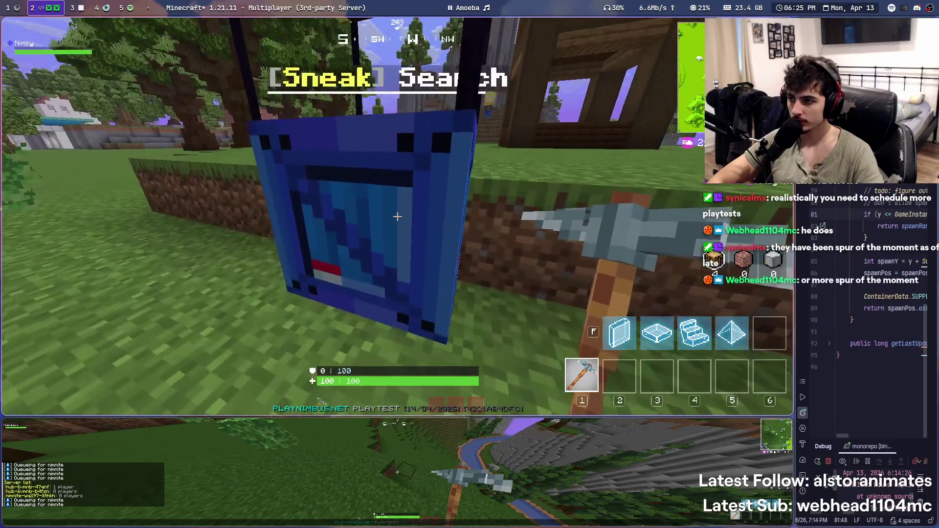
{"action": "key", "text": "shift"}
{"action": "key", "text": "w"}
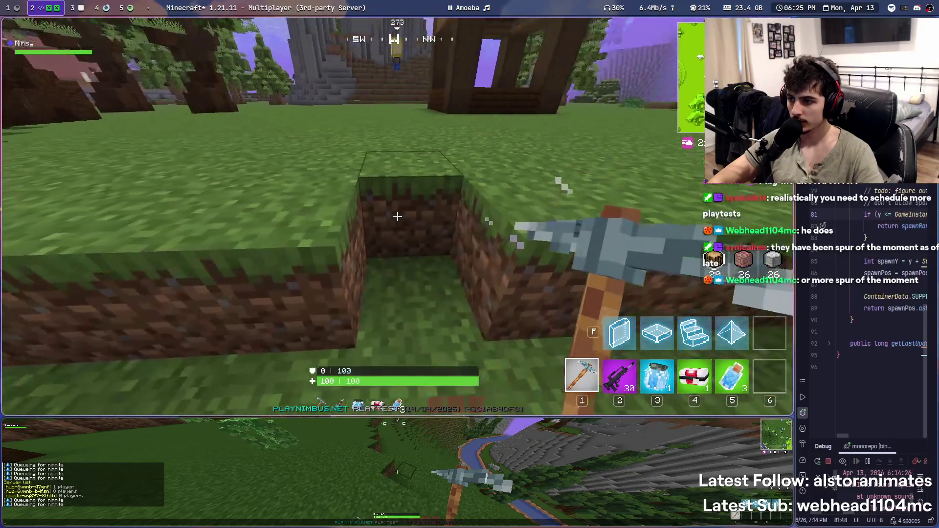
{"action": "key", "text": "w"}
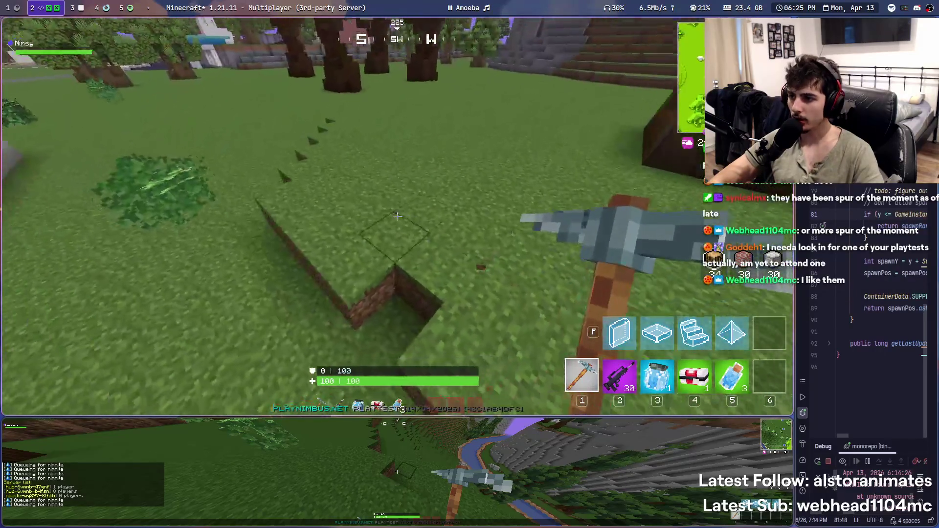
{"action": "key", "text": "s"}
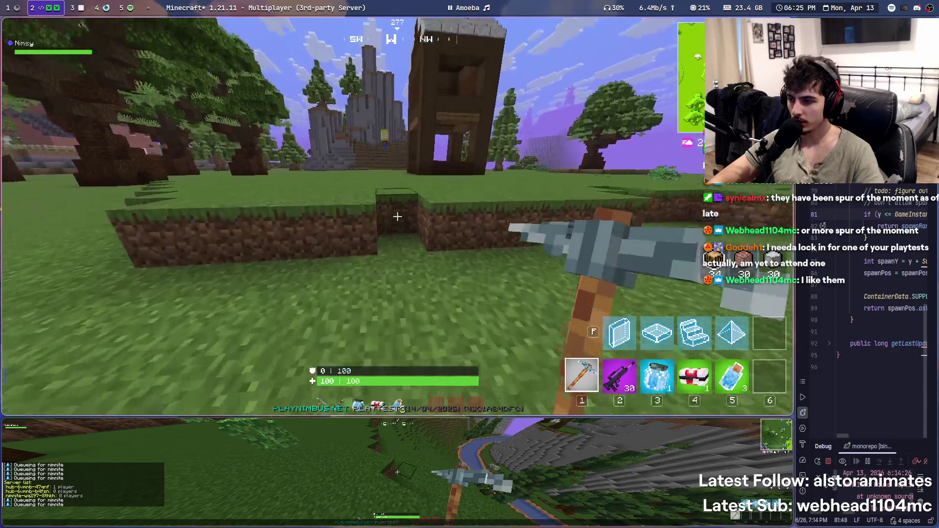
{"action": "key", "text": "w"}
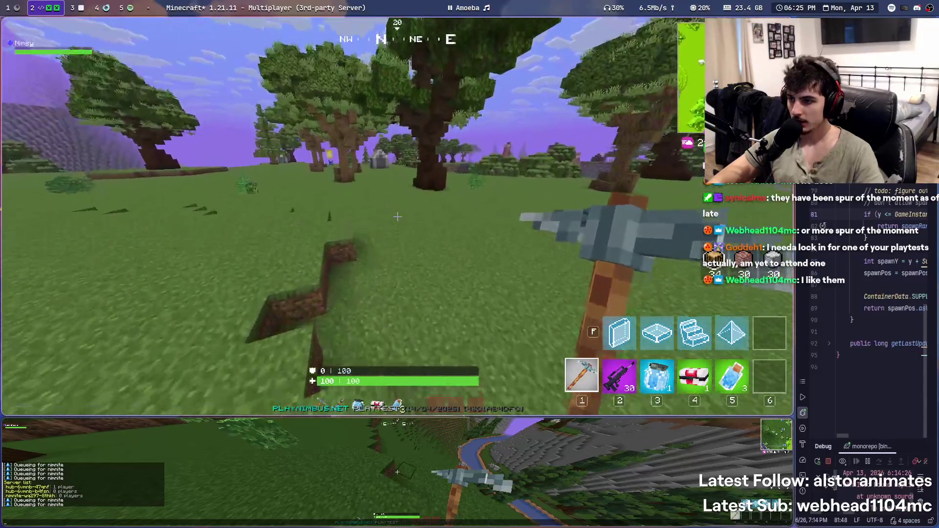
Switch to the pickaxe in slot 1 and fell the tree for logs
{"action": "key", "text": "3"}
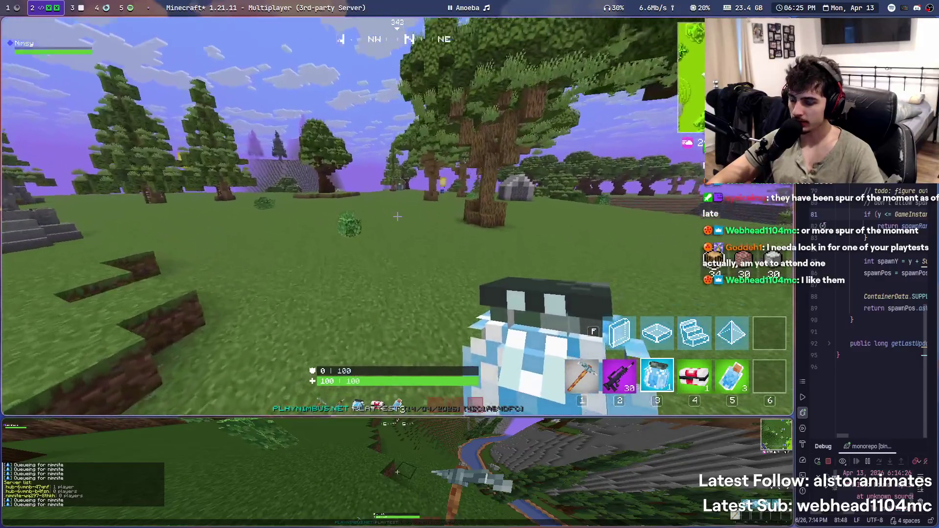
{"action": "key", "text": "1"}
{"action": "key", "text": "w"}
{"action": "left_click", "coordinate": [397, 216]}
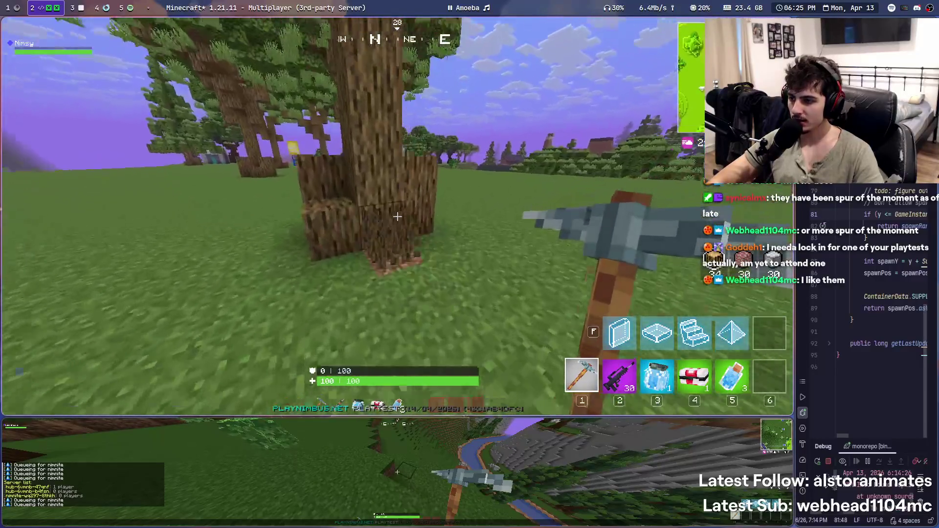
{"action": "left_click", "coordinate": [397, 216]}
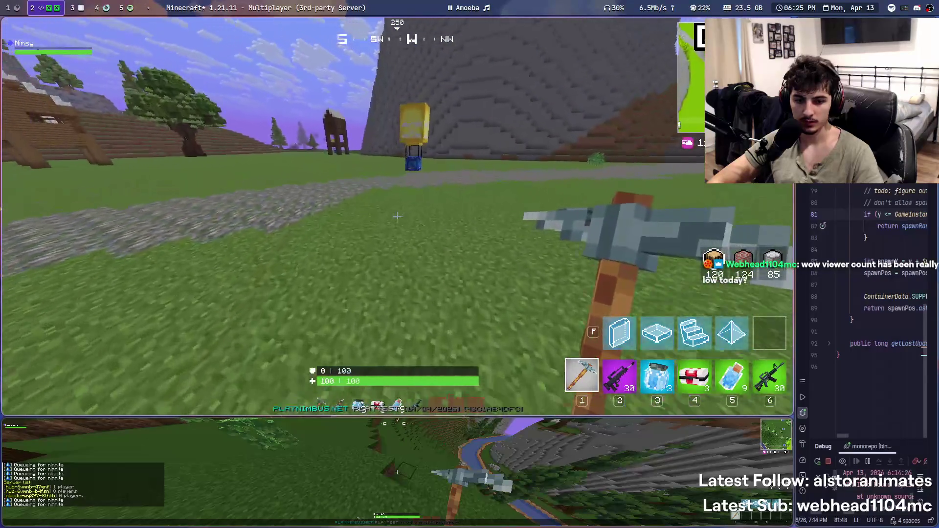
Search the balloon crate for shield potions and materials (155, 159, 120), then pass the wooden tower
{"action": "key", "text": "w"}
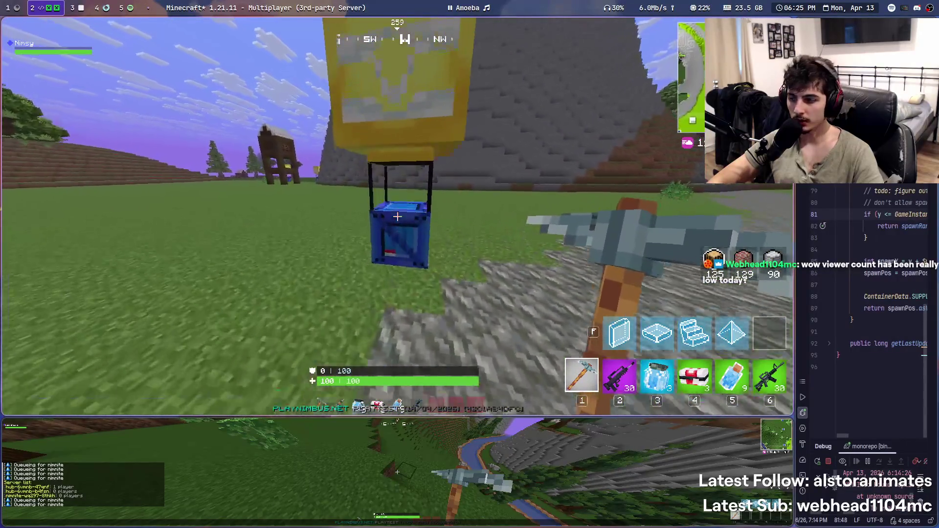
{"action": "key", "text": "shift"}
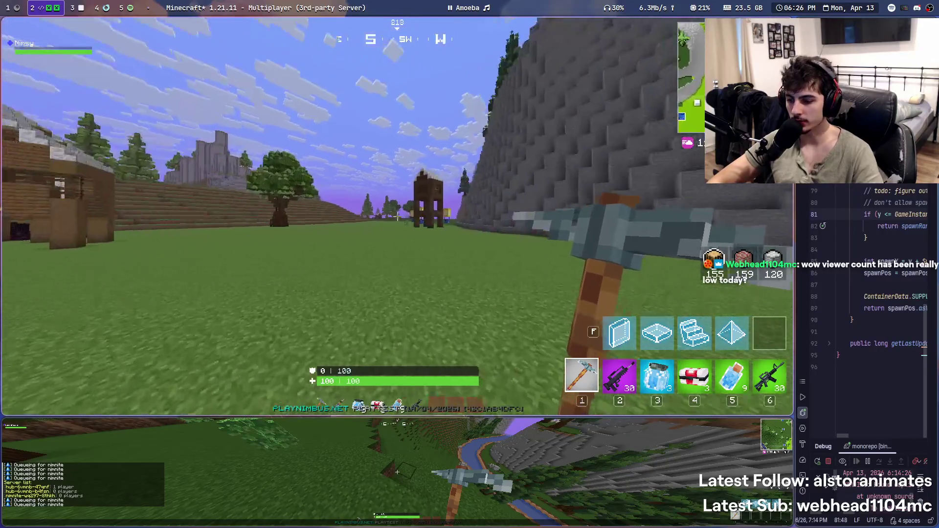
{"action": "key", "text": "w"}
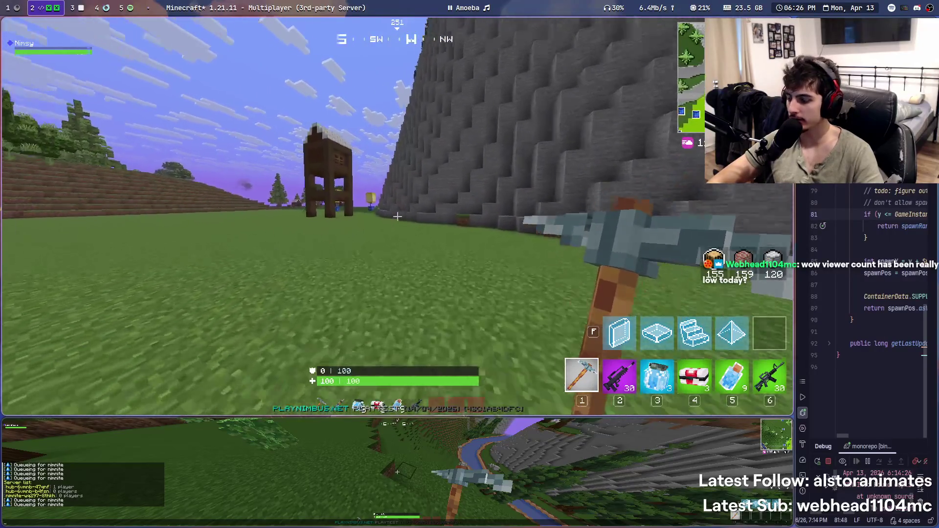
{"action": "key", "text": "w"}
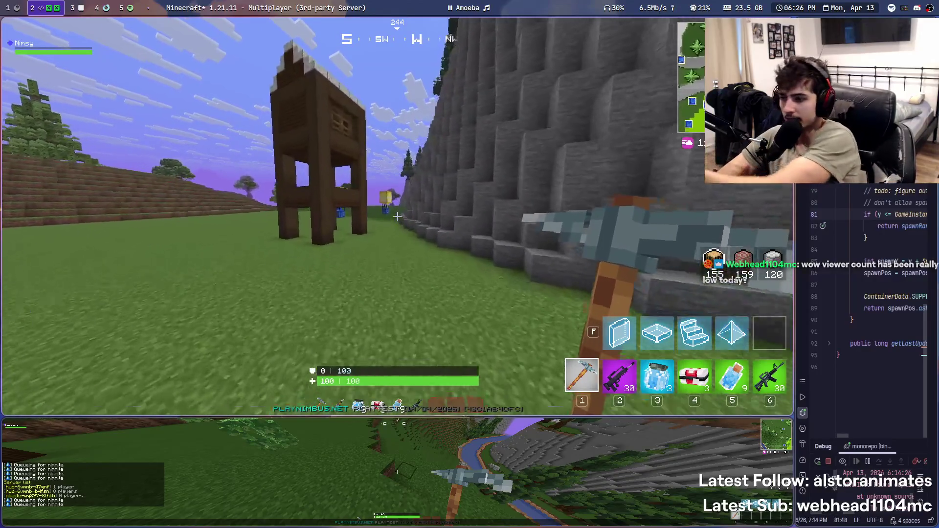
{"action": "key", "text": "w"}
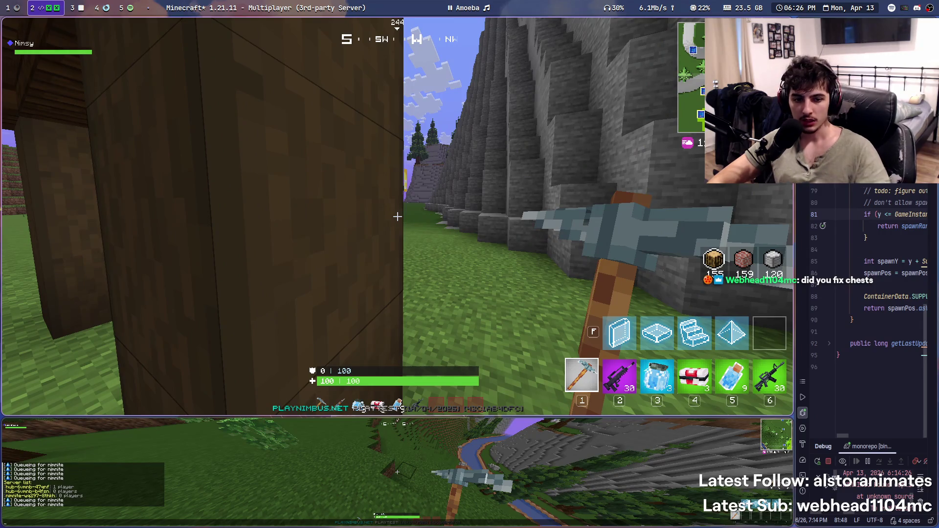
{"action": "key", "text": "w"}
{"action": "key", "text": "w"}
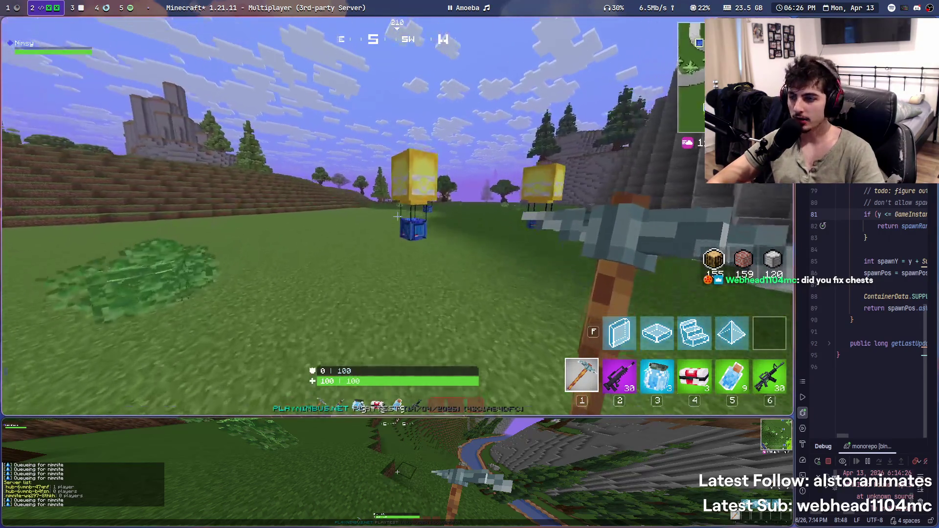
Open two supply drops, collecting shield potions, a revolver and materials up to 215, 219, 180
{"action": "key", "text": "w"}
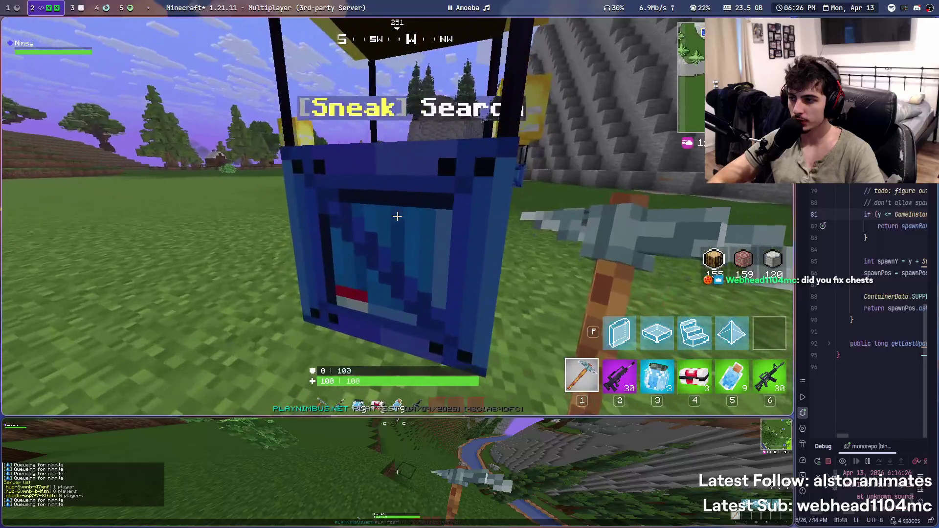
{"action": "key", "text": "shift"}
{"action": "key", "text": "w"}
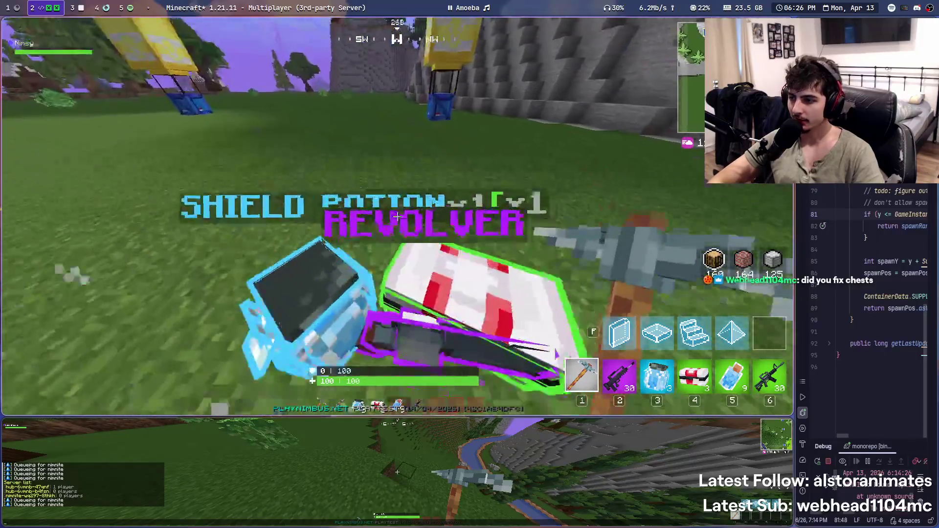
{"action": "key", "text": "w"}
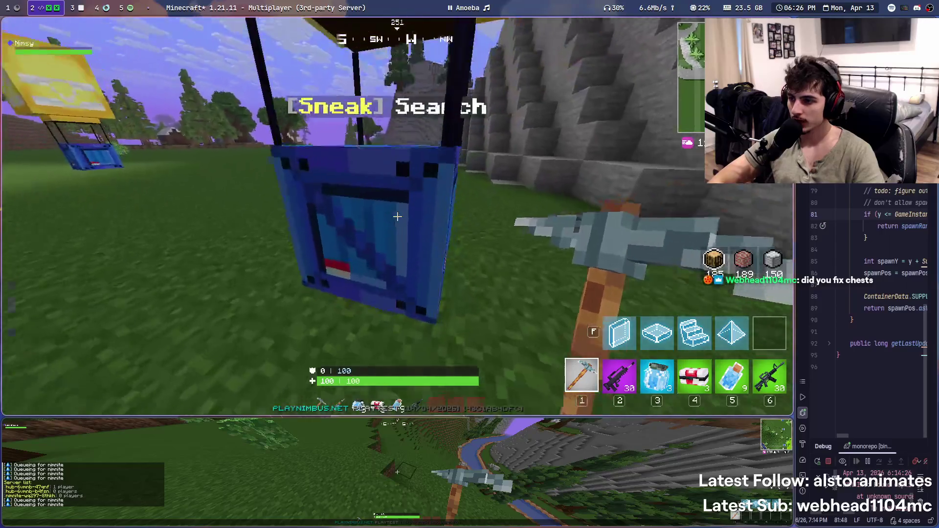
{"action": "key", "text": "shift"}
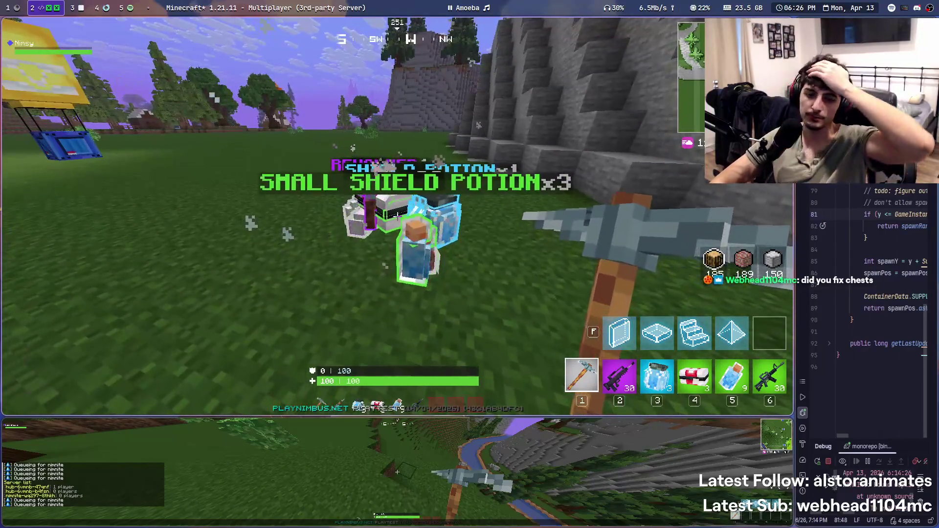
{"action": "key", "text": "w"}
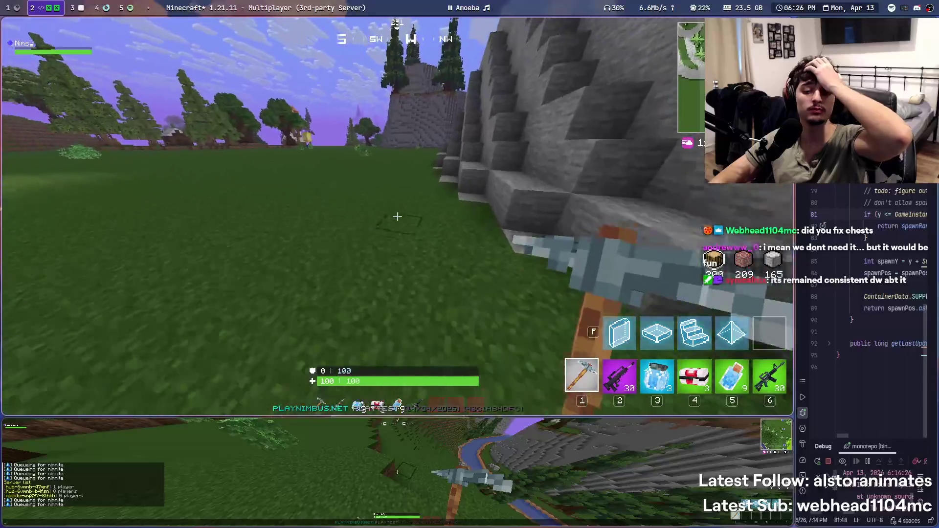
{"action": "key", "text": "w"}
Walk along the stone cliff toward the tower and yellow balloon
{"action": "key", "text": "w"}
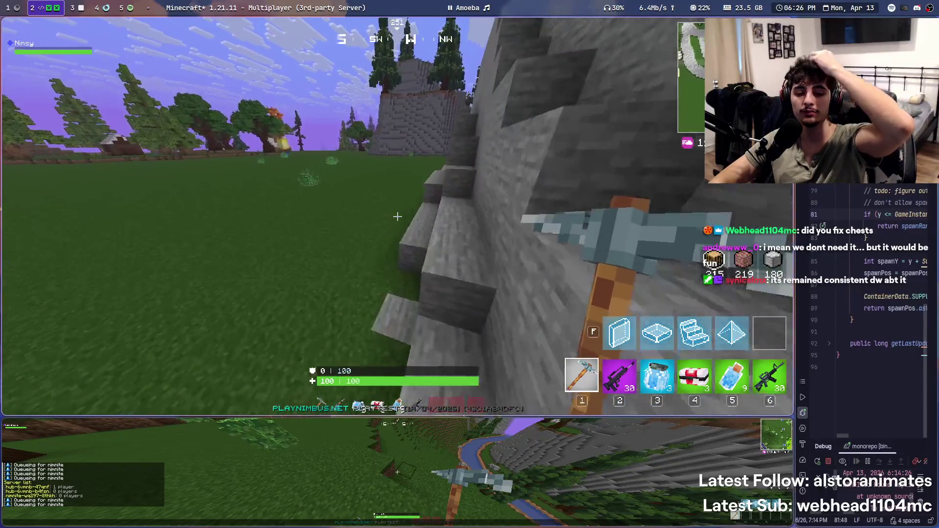
{"action": "key", "text": "w"}
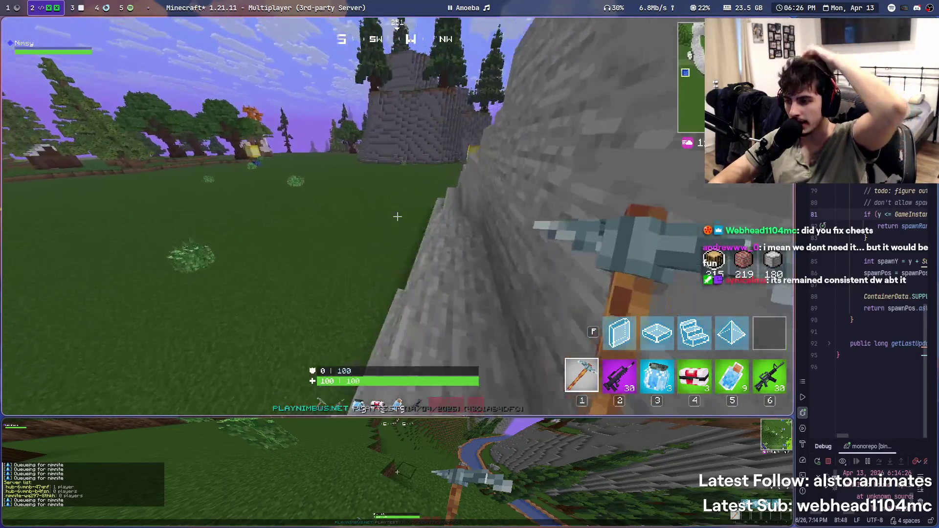
{"action": "key", "text": "w"}
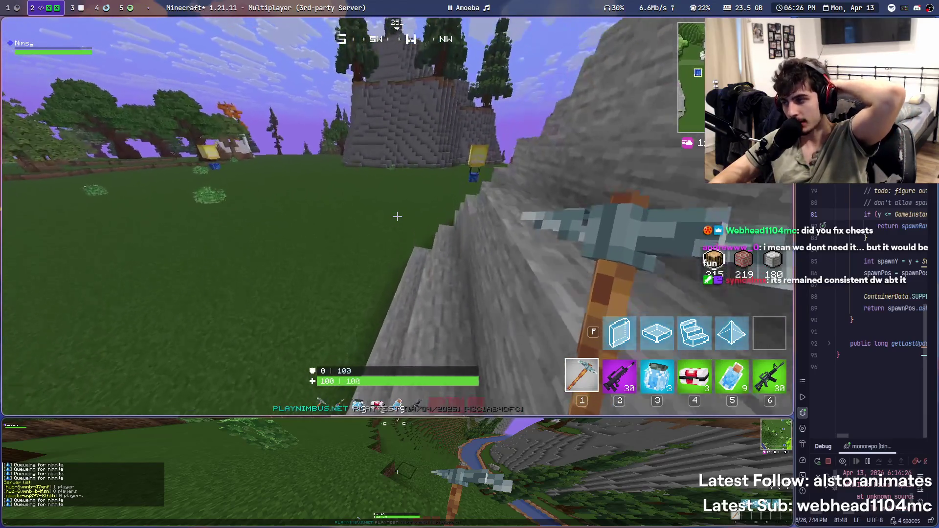
{"action": "key", "text": "w"}
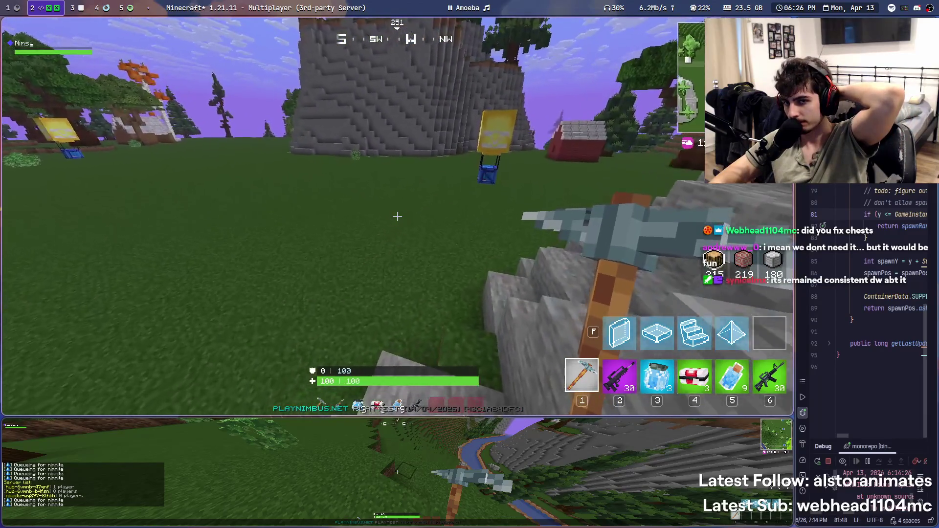
{"action": "key", "text": "w"}
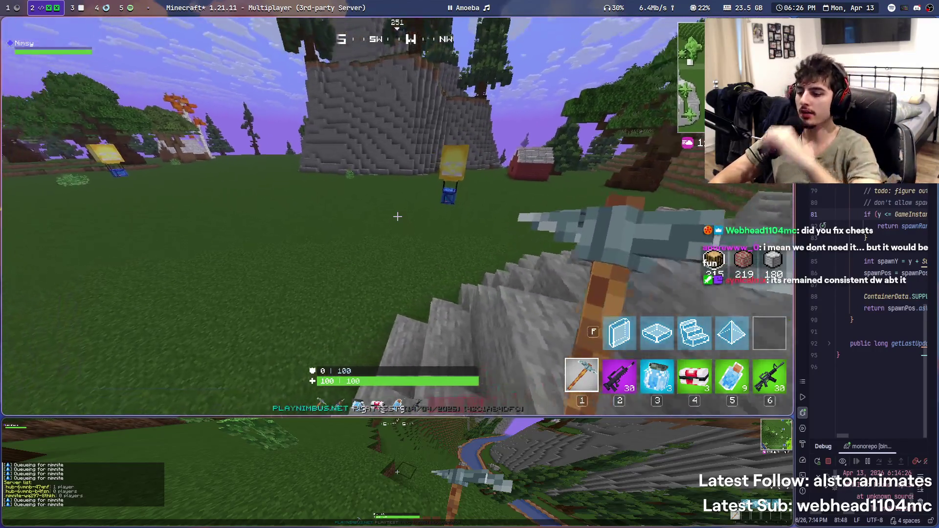
{"action": "key", "text": "w"}
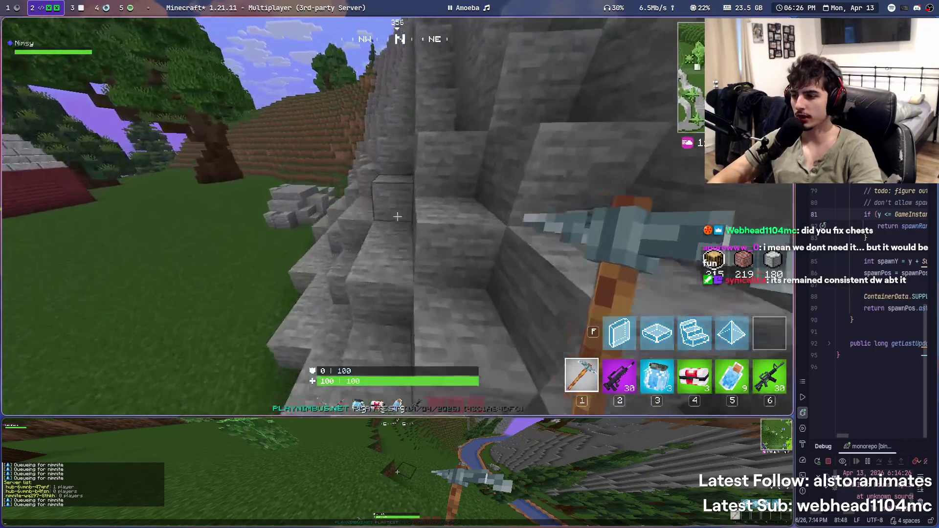
{"action": "key", "text": "w"}
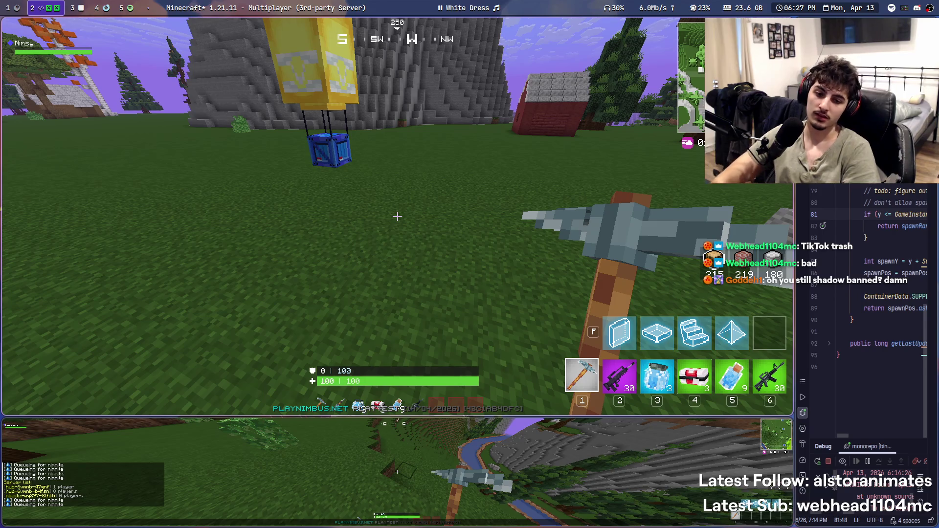
Loot another blue supply crate and follow the grey cliff out into the field
{"action": "key", "text": "w"}
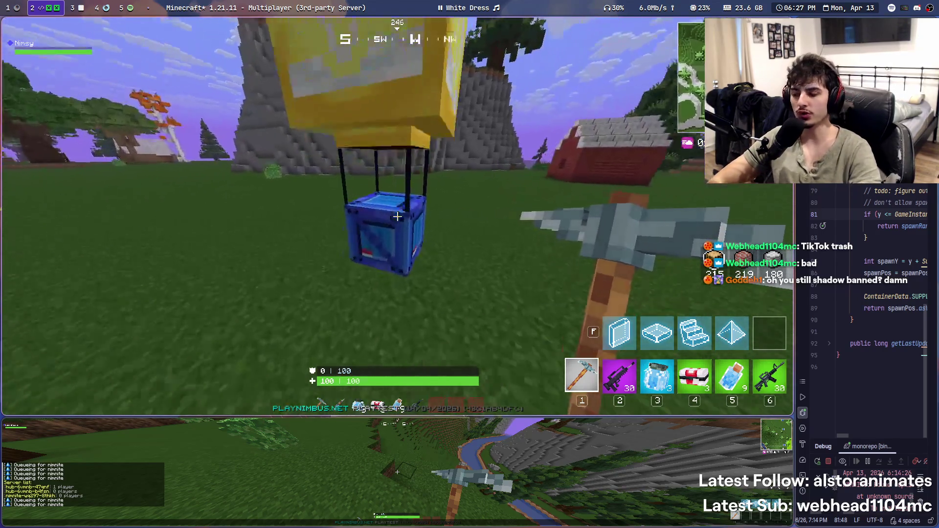
{"action": "key", "text": "shift"}
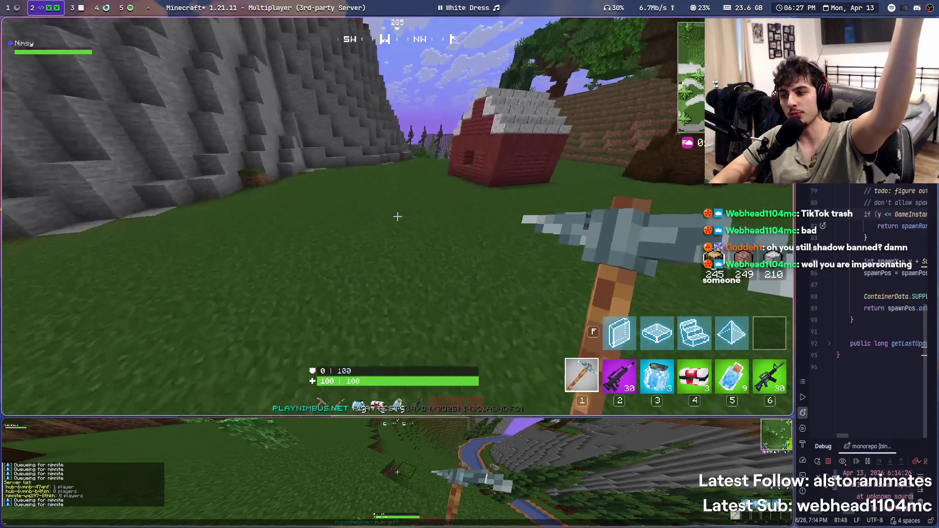
{"action": "key", "text": "w"}
{"action": "key", "text": "w"}
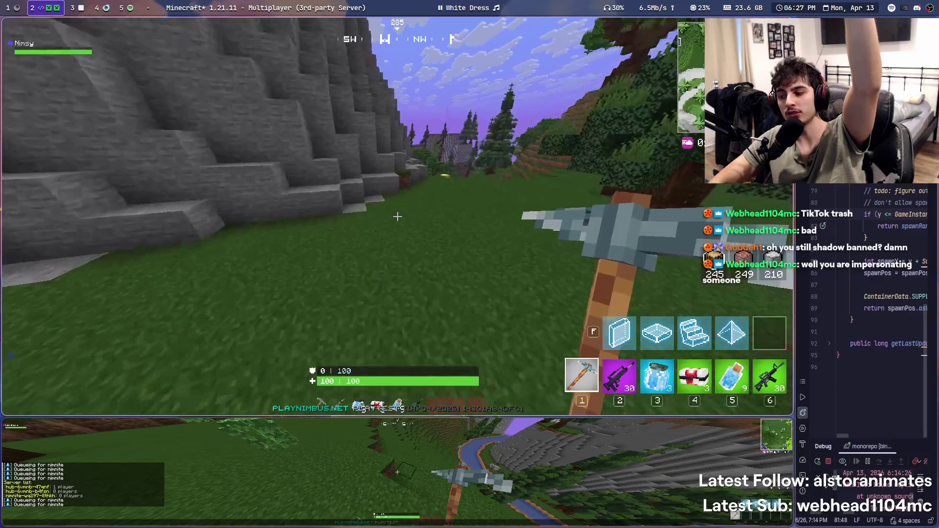
{"action": "key", "text": "w"}
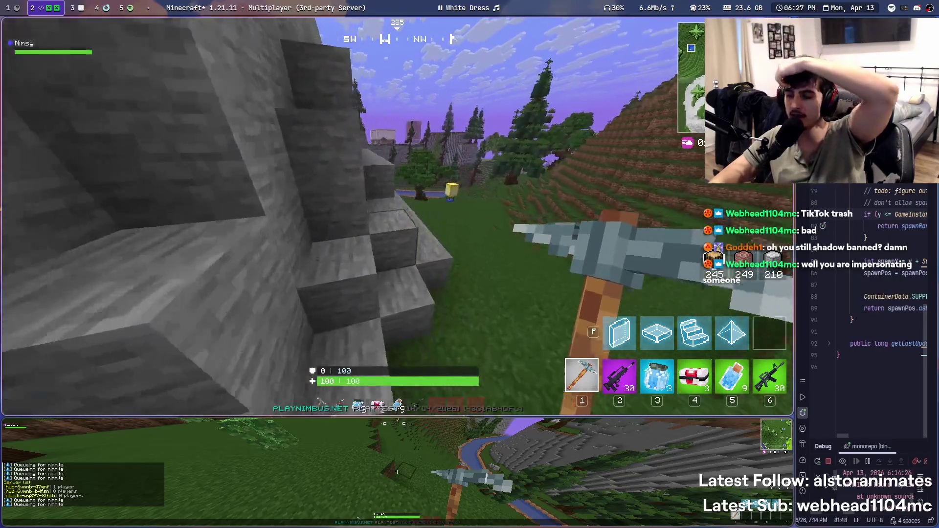
{"action": "key", "text": "w"}
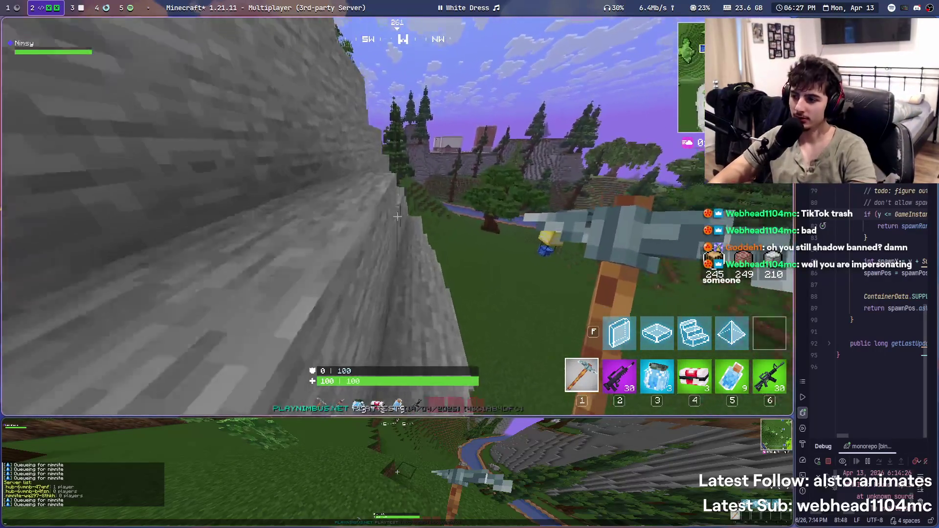
{"action": "key", "text": "w"}
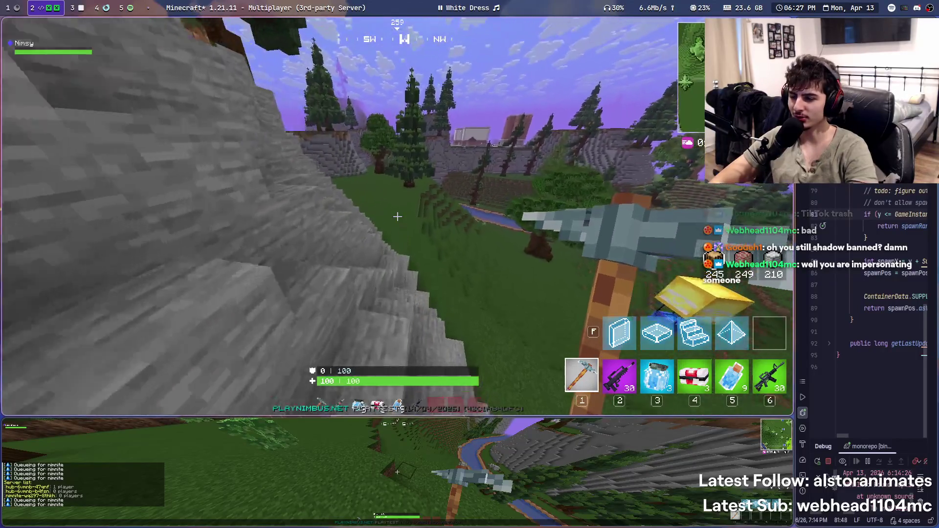
{"action": "key", "text": "w"}
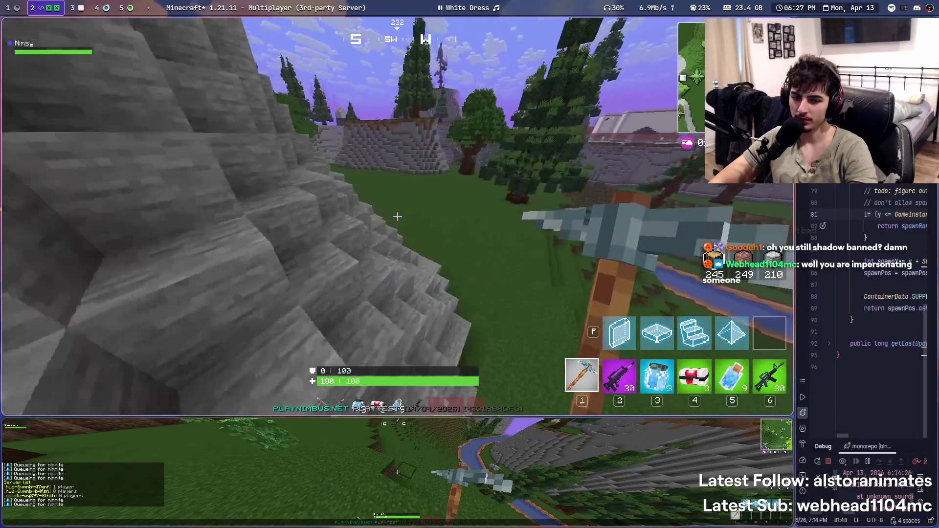
{"action": "key", "text": "w"}
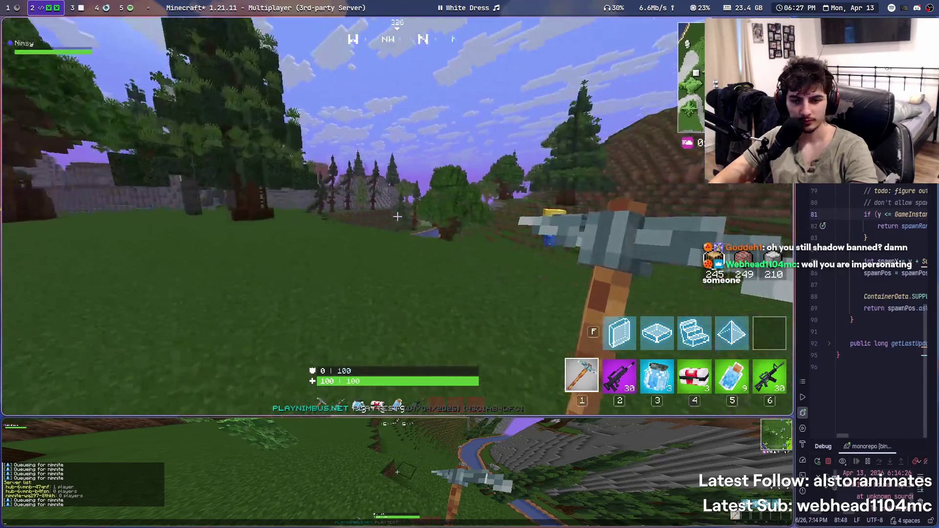
Check the world map and chop a tree, bringing wood to 259
{"action": "key", "text": "m"}
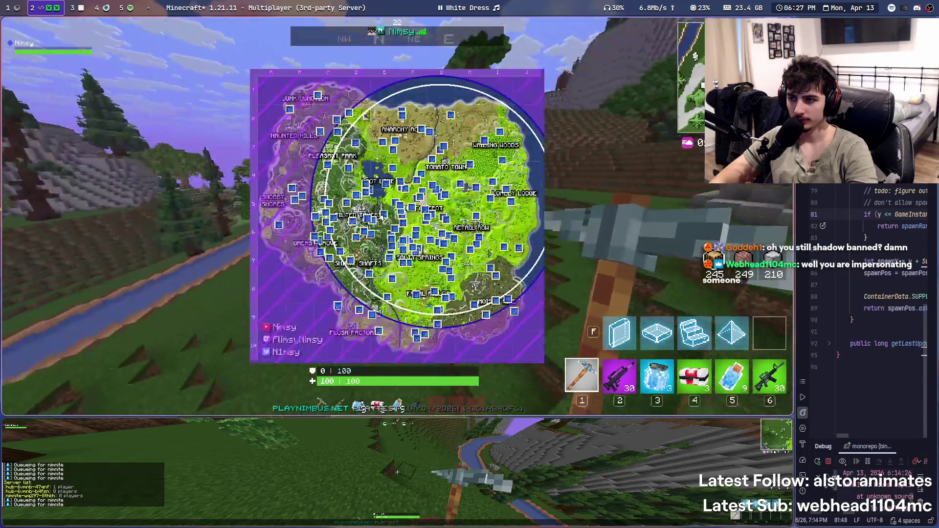
{"action": "key", "text": "m"}
{"action": "key", "text": "w"}
{"action": "key", "text": "w"}
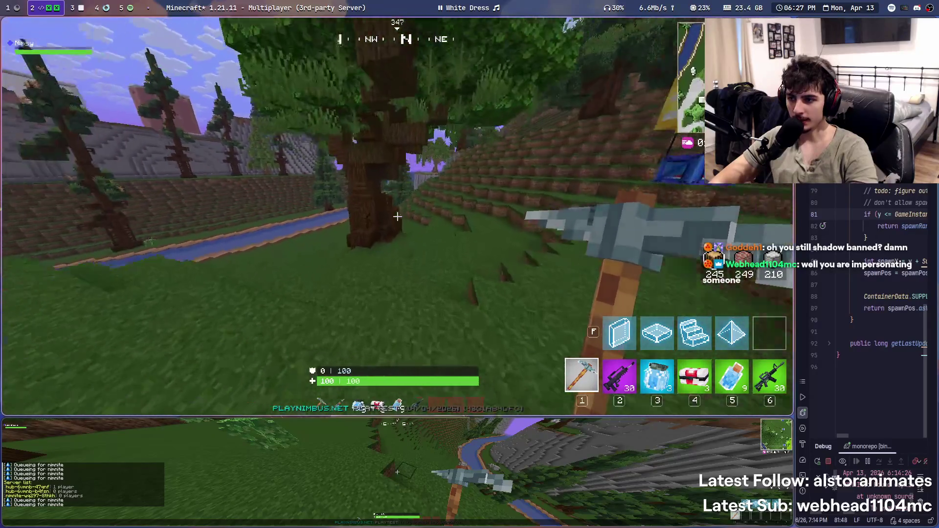
{"action": "left_click", "coordinate": [397, 217]}
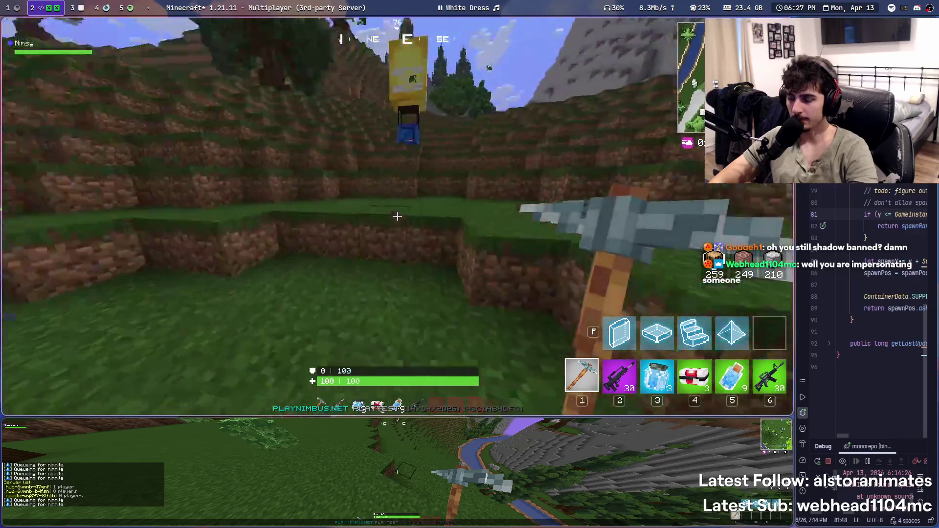
{"action": "left_click", "coordinate": [65, 4]}
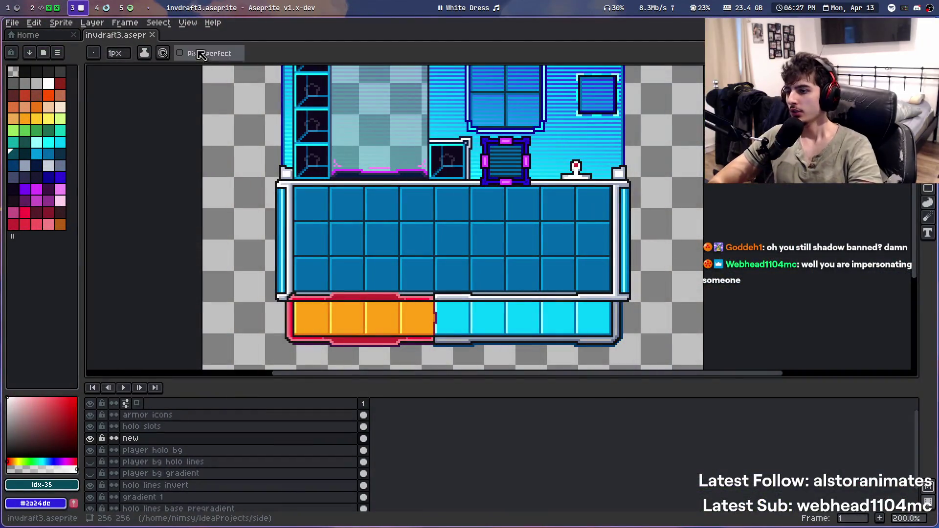
Marquee-select the green bar along the sprite's top and fill it with white
{"action": "scroll", "coordinate": [395, 161], "scroll_direction": "up", "scroll_amount": 3}
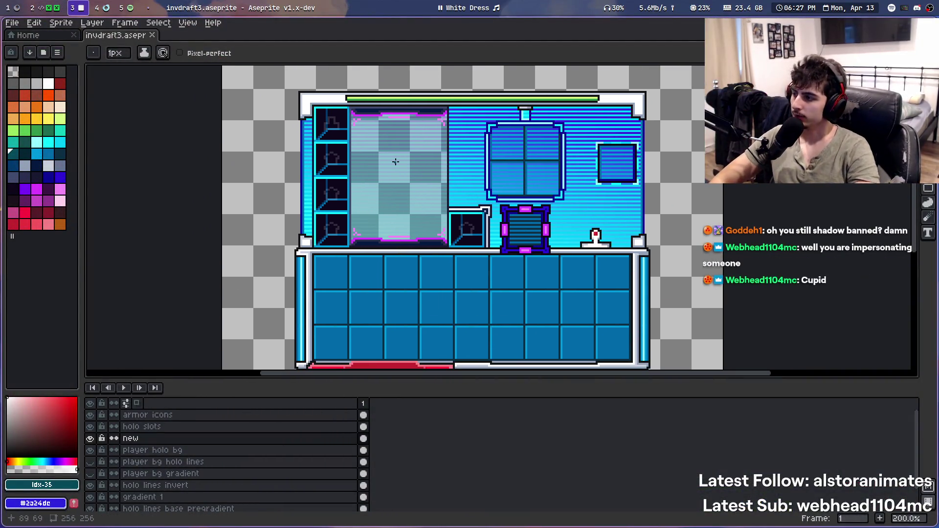
{"action": "scroll", "coordinate": [435, 236], "scroll_direction": "up", "scroll_amount": 1}
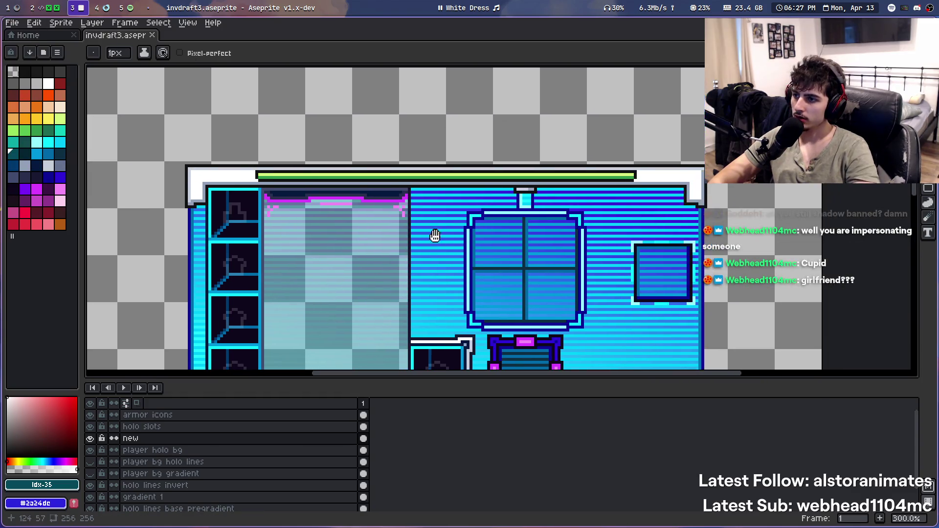
{"action": "key", "text": "m"}
{"action": "scroll", "coordinate": [205, 164], "scroll_direction": "up", "scroll_amount": 2}
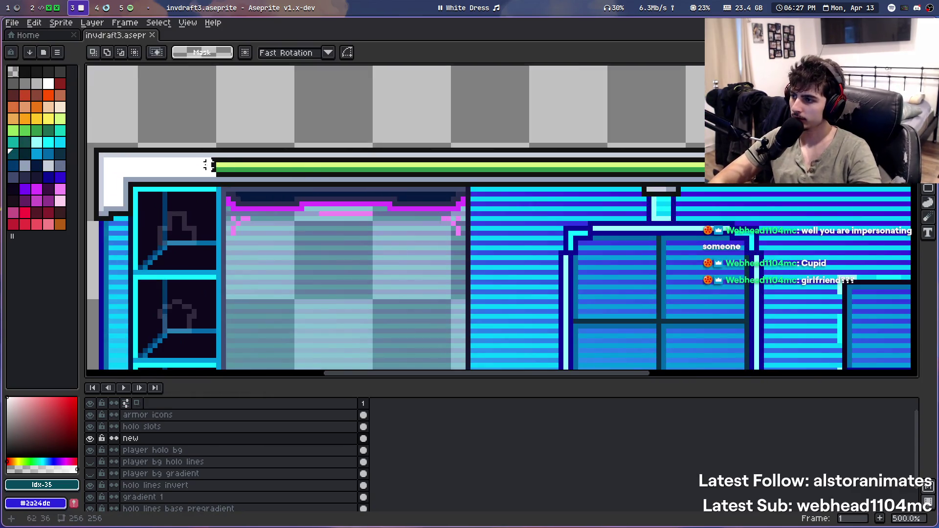
{"action": "left_click_drag", "start_coordinate": [199, 156], "coordinate": [770, 180]}
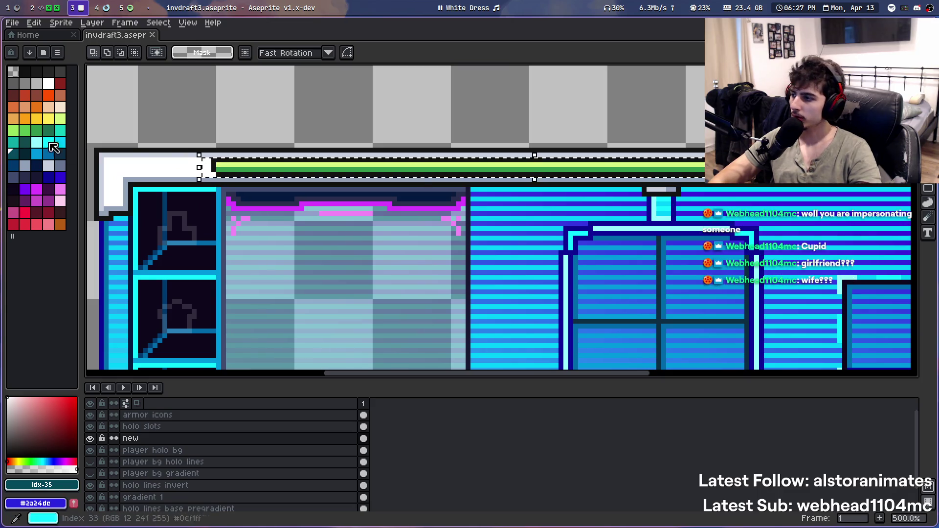
{"action": "left_click", "coordinate": [48, 84]}
{"action": "key", "text": "f"}
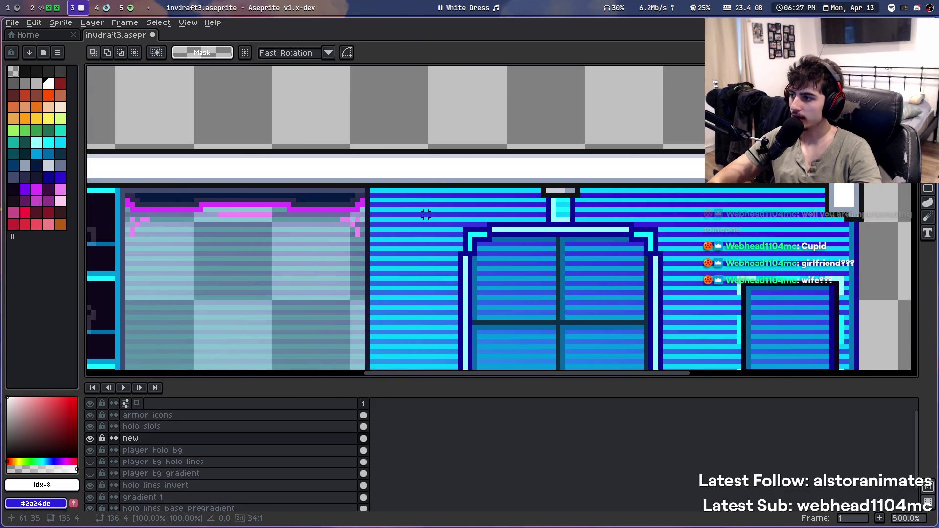
Open the frame properties and dismiss them without changes
{"action": "scroll", "coordinate": [338, 161], "scroll_direction": "down", "scroll_amount": 4}
{"action": "scroll", "coordinate": [338, 160], "scroll_direction": "up", "scroll_amount": 1}
{"action": "scroll", "coordinate": [308, 193], "scroll_direction": "up", "scroll_amount": 1}
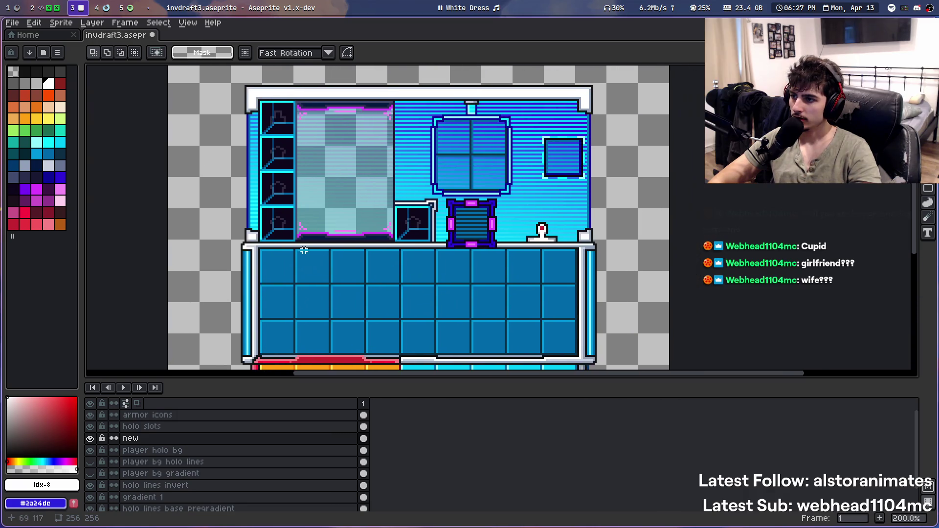
{"action": "scroll", "coordinate": [298, 250], "scroll_direction": "down", "scroll_amount": 1}
{"action": "scroll", "coordinate": [298, 252], "scroll_direction": "up", "scroll_amount": 2}
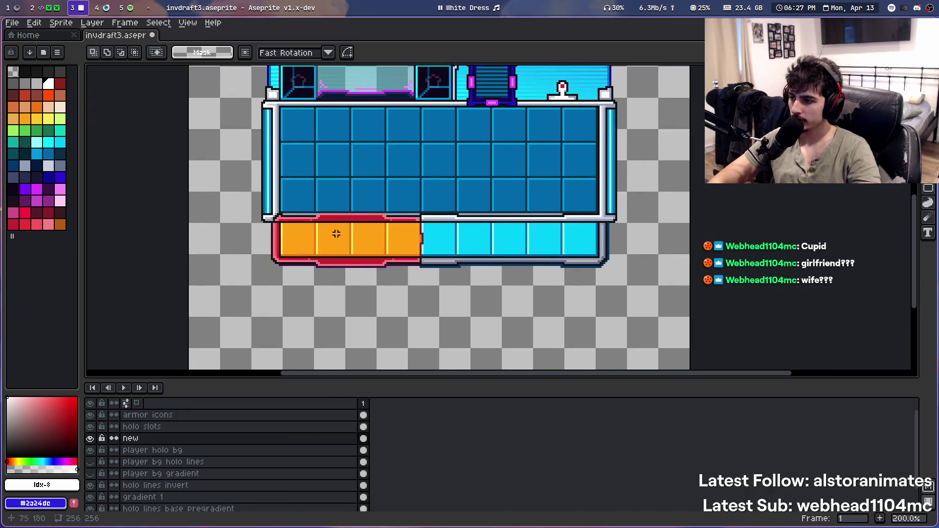
{"action": "scroll", "coordinate": [304, 266], "scroll_direction": "up", "scroll_amount": 2}
{"action": "key", "text": "p"}
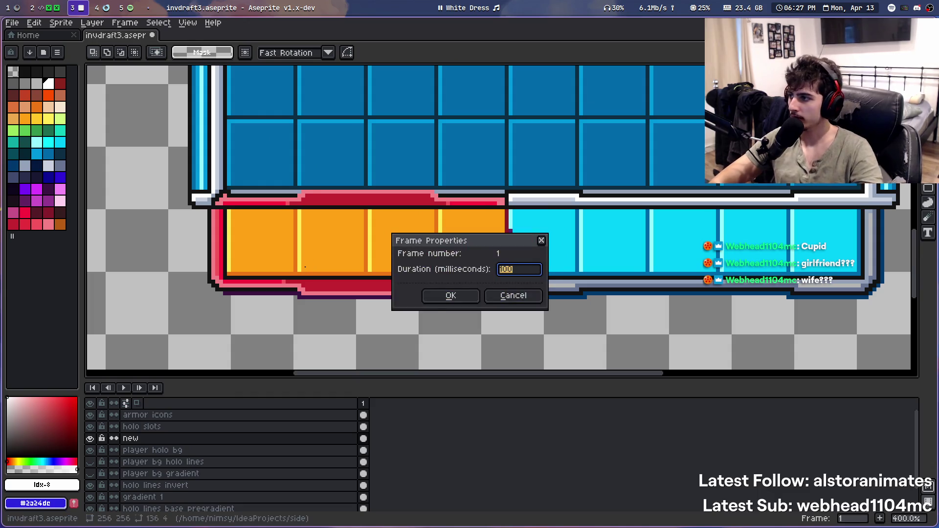
{"action": "key", "text": "Escape"}
Try a brown bucket fill on the lower dark-red band, then undo it
{"action": "left_click", "coordinate": [37, 95]}
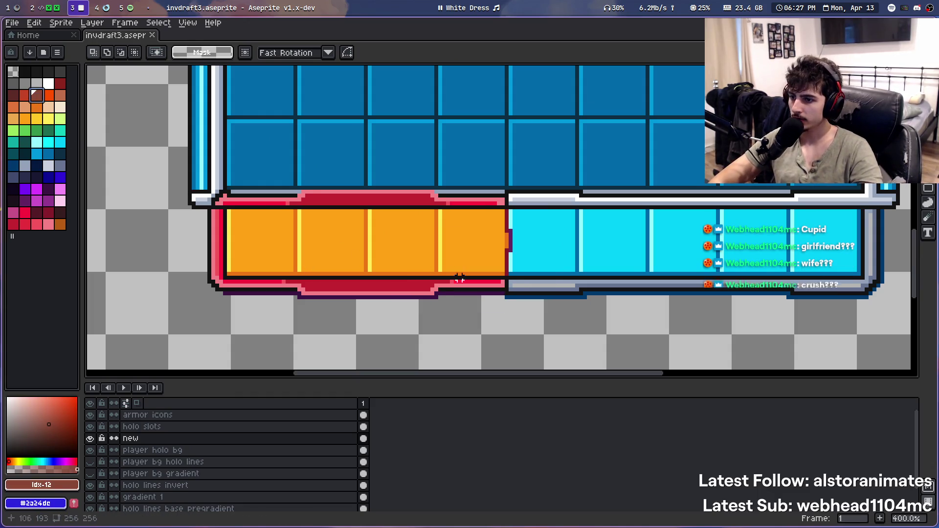
{"action": "scroll", "coordinate": [420, 288], "scroll_direction": "up", "scroll_amount": 1}
{"action": "key", "text": "g"}
{"action": "left_click", "coordinate": [396, 288]}
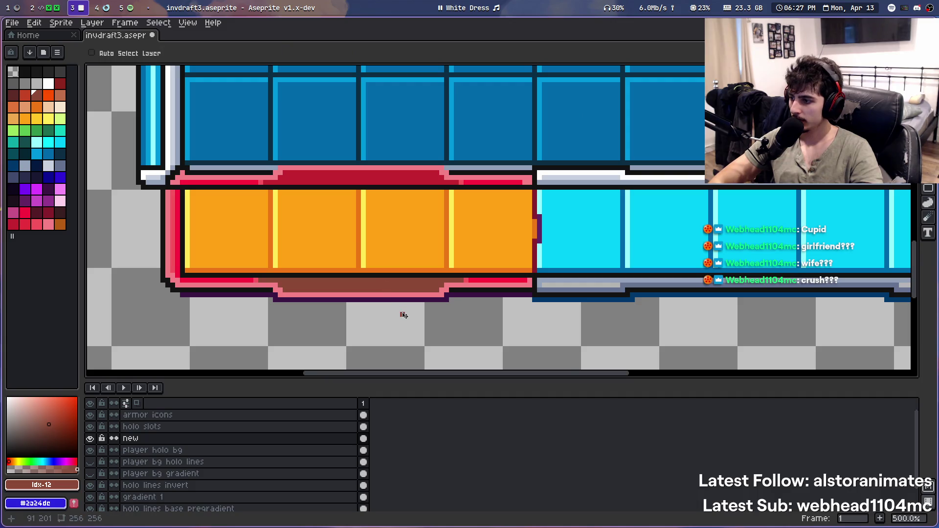
{"action": "key", "text": "v"}
{"action": "key", "text": "ctrl+z"}
Try filling the lower red band with a different red swatch, then undo it
{"action": "scroll", "coordinate": [420, 205], "scroll_direction": "down", "scroll_amount": 1}
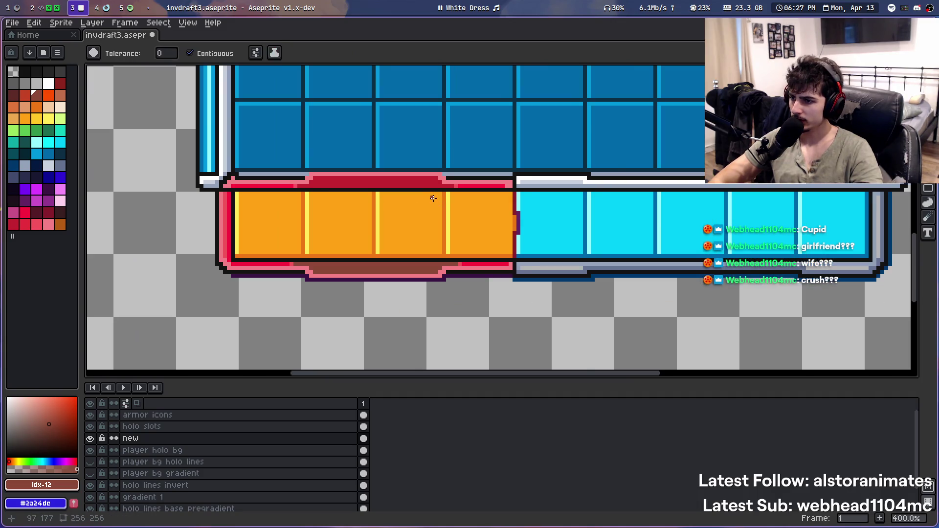
{"action": "scroll", "coordinate": [405, 203], "scroll_direction": "up", "scroll_amount": 2}
{"action": "left_click", "coordinate": [25, 96]}
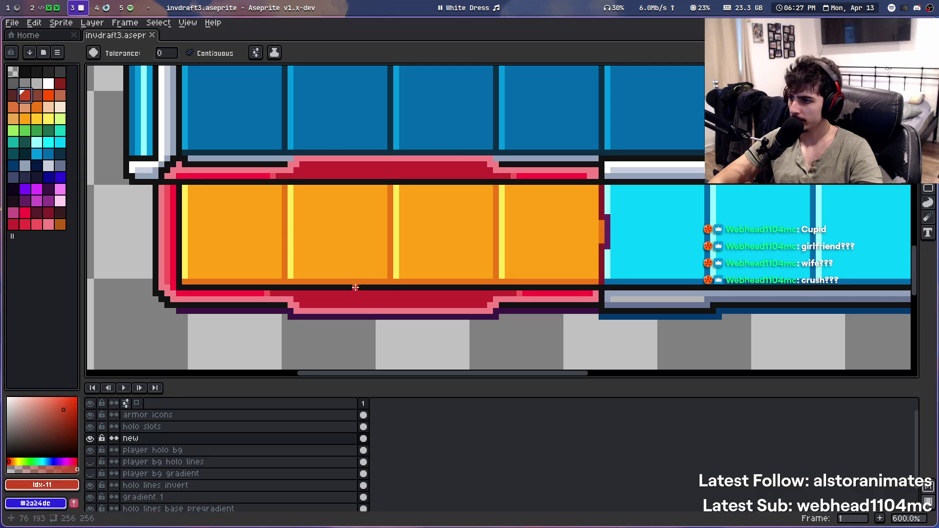
{"action": "left_click", "coordinate": [348, 301]}
{"action": "scroll", "coordinate": [349, 302], "scroll_direction": "down", "scroll_amount": 1}
{"action": "scroll", "coordinate": [351, 304], "scroll_direction": "down", "scroll_amount": 2}
{"action": "scroll", "coordinate": [350, 304], "scroll_direction": "down", "scroll_amount": 1}
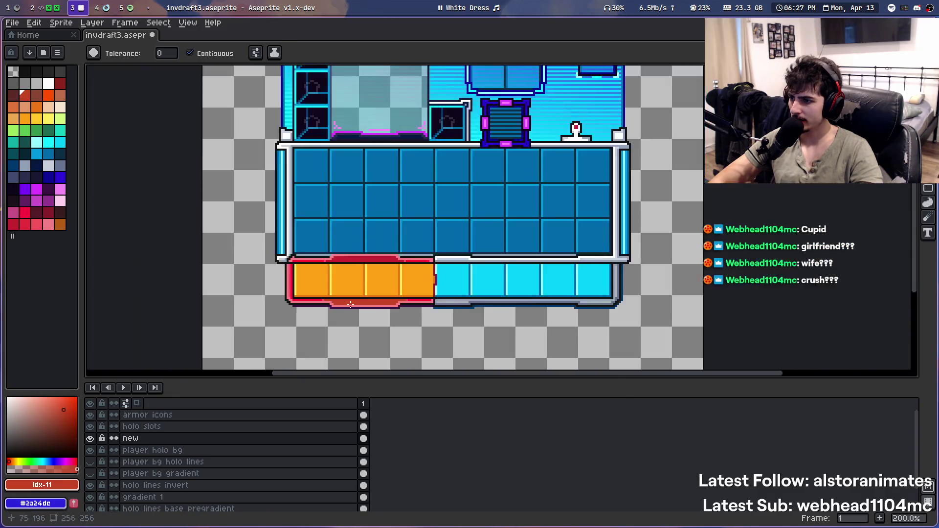
{"action": "scroll", "coordinate": [352, 303], "scroll_direction": "up", "scroll_amount": 1}
{"action": "key", "text": "ctrl+z"}
Bucket-fill the lower border band with darker red swatches, undoing the last trial
{"action": "key", "text": "v"}
{"action": "key", "text": "g"}
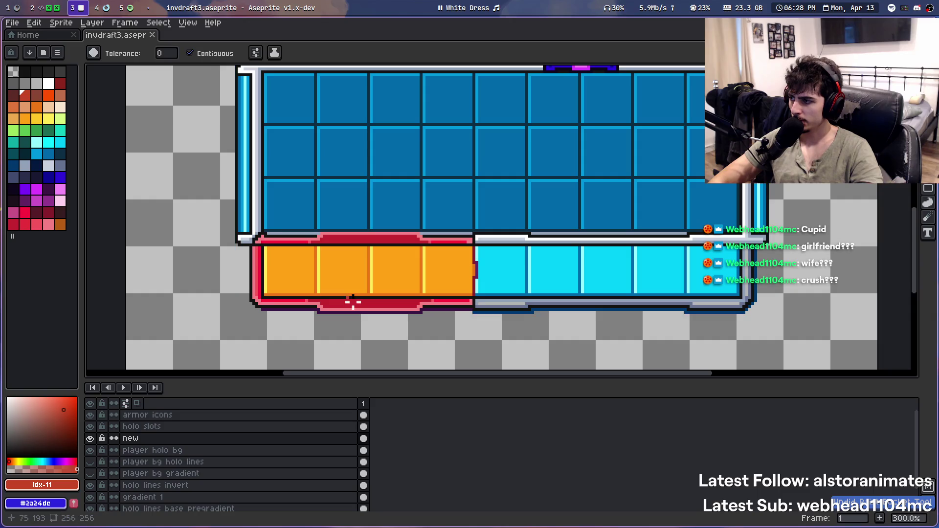
{"action": "scroll", "coordinate": [352, 302], "scroll_direction": "up", "scroll_amount": 1}
{"action": "left_click", "coordinate": [51, 214]}
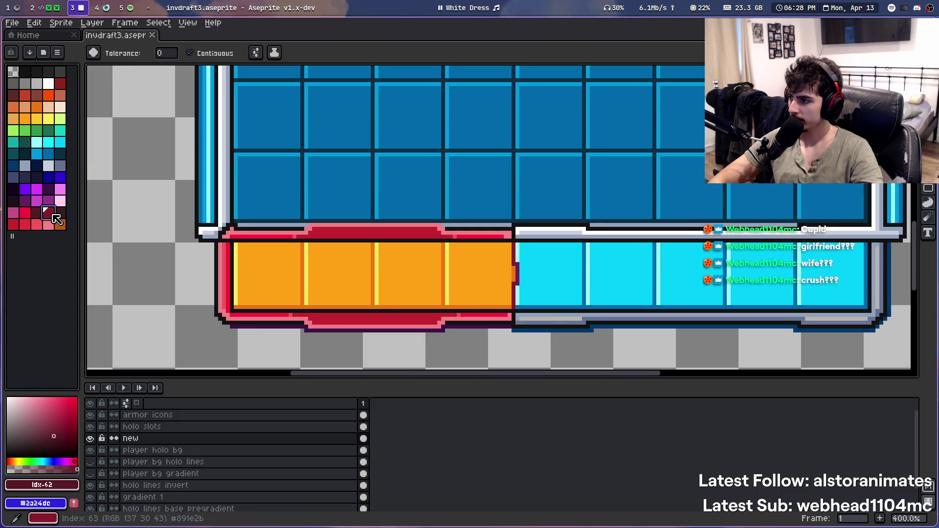
{"action": "left_click", "coordinate": [372, 320]}
{"action": "left_click", "coordinate": [36, 213]}
{"action": "left_click", "coordinate": [250, 323]}
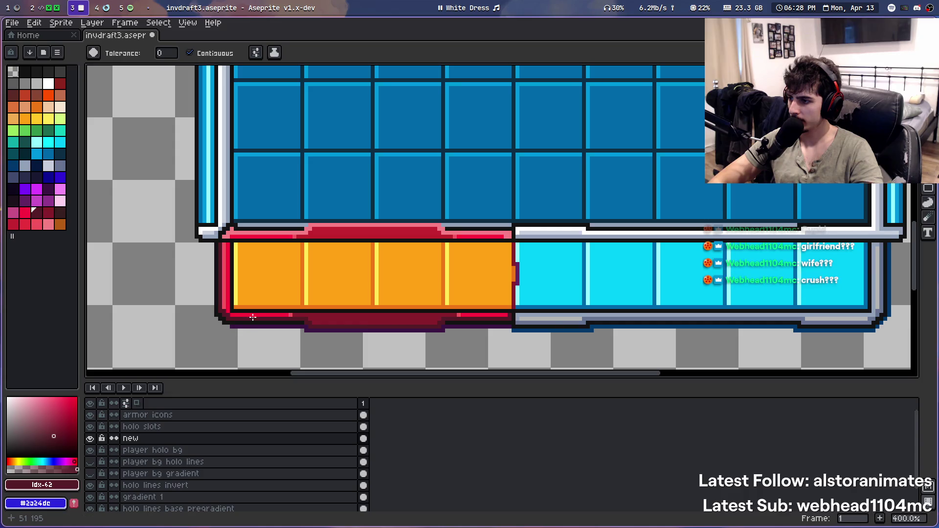
{"action": "key", "text": "ctrl+z"}
Place a red pixel on the lower-left border and pick a brighter red swatch
{"action": "scroll", "coordinate": [344, 268], "scroll_direction": "down", "scroll_amount": 1}
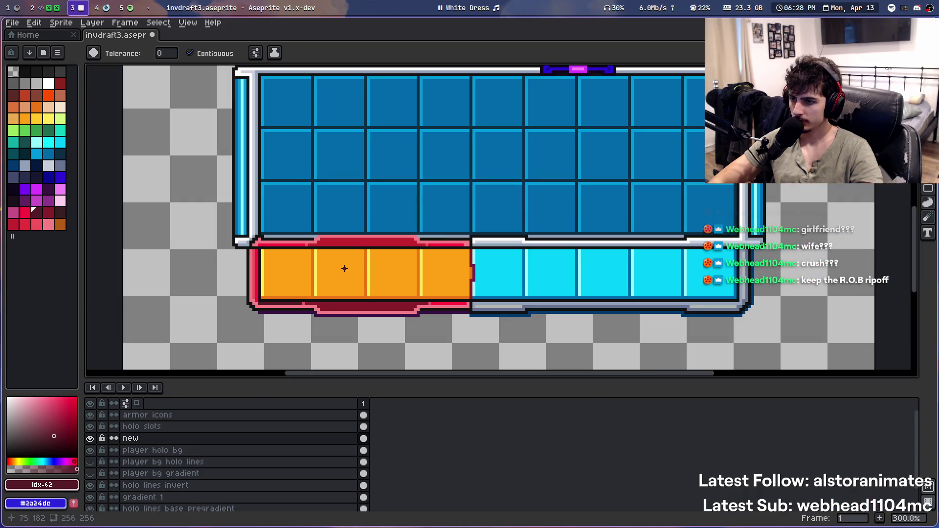
{"action": "scroll", "coordinate": [345, 268], "scroll_direction": "up", "scroll_amount": 1}
{"action": "scroll", "coordinate": [344, 266], "scroll_direction": "up", "scroll_amount": 1}
{"action": "key", "text": "["}
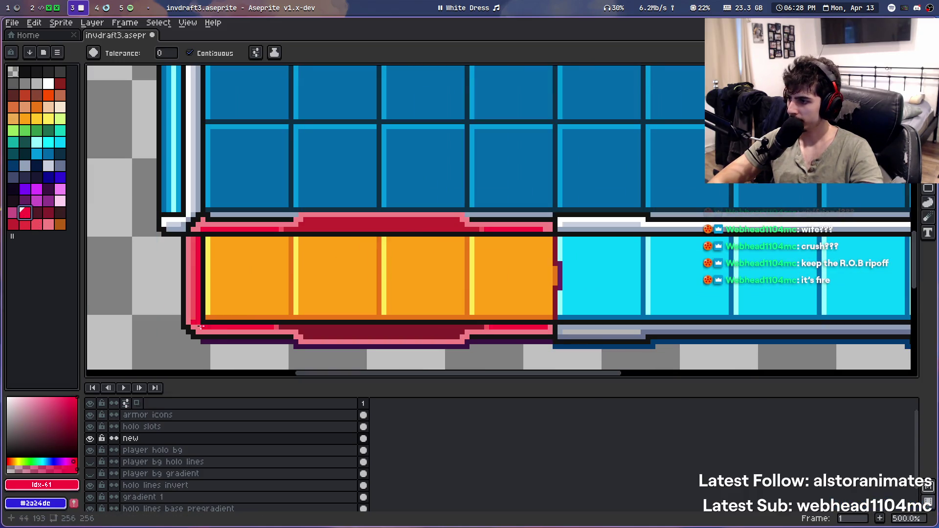
{"action": "left_click", "coordinate": [139, 307]}
{"action": "left_click", "coordinate": [14, 228]}
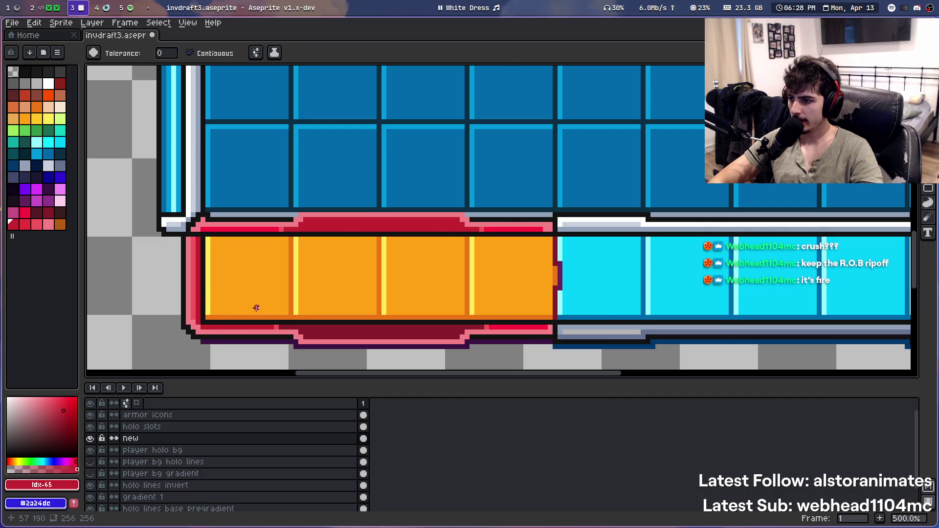
Recolour the pink lower-left outline red and show the whole sprite
{"action": "scroll", "coordinate": [256, 308], "scroll_direction": "up", "scroll_amount": 1}
{"action": "scroll", "coordinate": [517, 229], "scroll_direction": "down", "scroll_amount": 1}
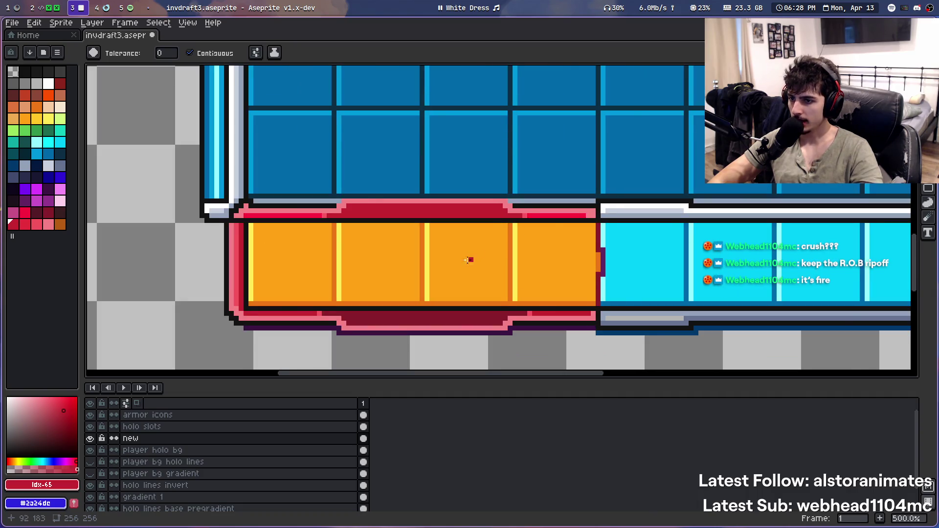
{"action": "scroll", "coordinate": [465, 259], "scroll_direction": "down", "scroll_amount": 2}
{"action": "scroll", "coordinate": [533, 262], "scroll_direction": "up", "scroll_amount": 5}
{"action": "scroll", "coordinate": [411, 233], "scroll_direction": "down", "scroll_amount": 4}
{"action": "scroll", "coordinate": [314, 282], "scroll_direction": "down", "scroll_amount": 1}
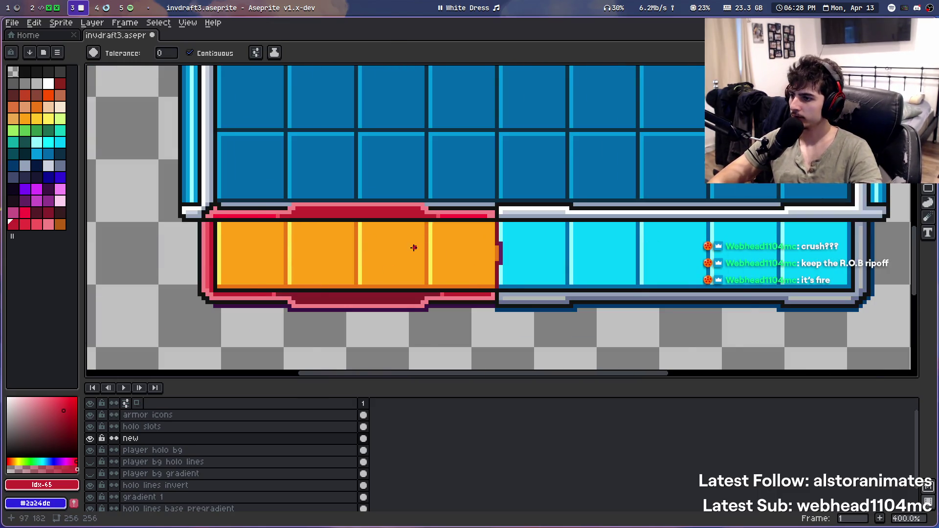
{"action": "scroll", "coordinate": [413, 248], "scroll_direction": "down", "scroll_amount": 2}
{"action": "scroll", "coordinate": [406, 249], "scroll_direction": "up", "scroll_amount": 3}
{"action": "scroll", "coordinate": [248, 254], "scroll_direction": "up", "scroll_amount": 1}
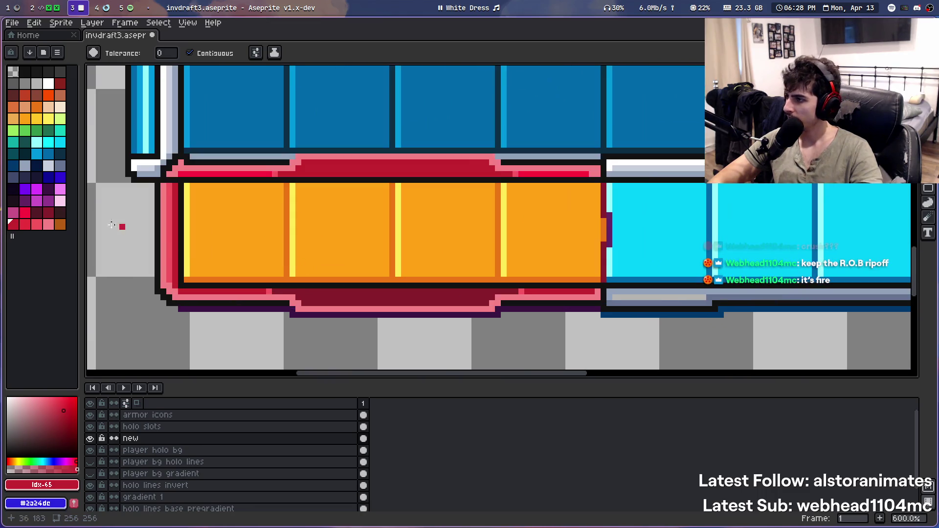
{"action": "key", "text": "bracketright"}
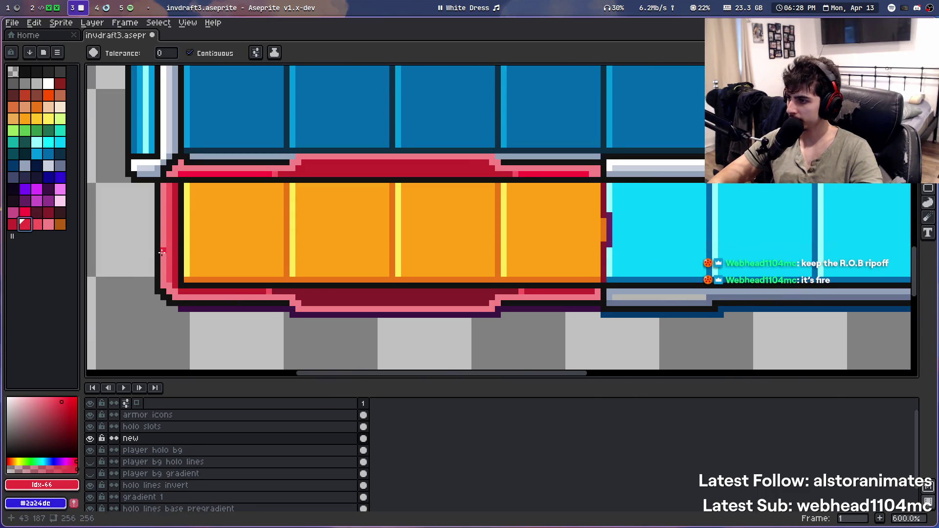
{"action": "left_click", "coordinate": [161, 253]}
{"action": "key", "text": "1"}
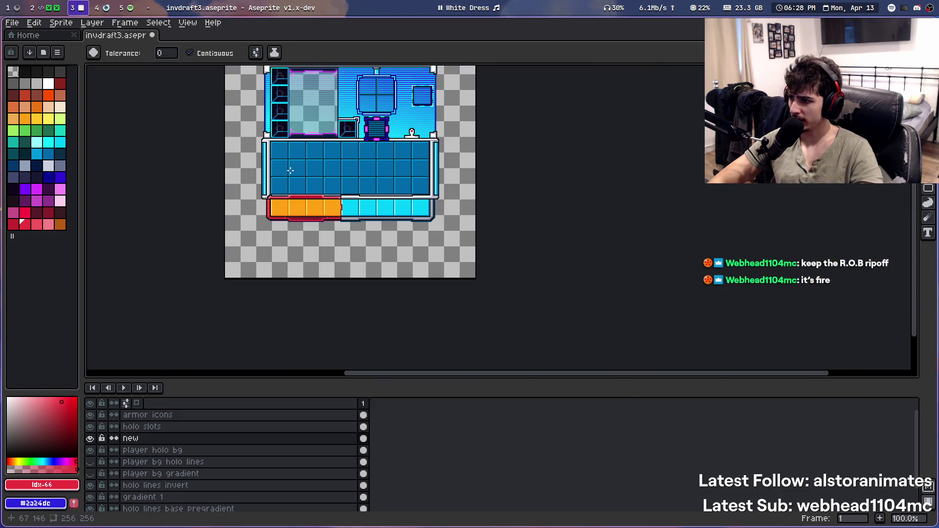
{"action": "scroll", "coordinate": [275, 218], "scroll_direction": "up", "scroll_amount": 4}
Undo the last border fill and fill the pale pink outline with red-pink
{"action": "scroll", "coordinate": [275, 218], "scroll_direction": "up", "scroll_amount": 4}
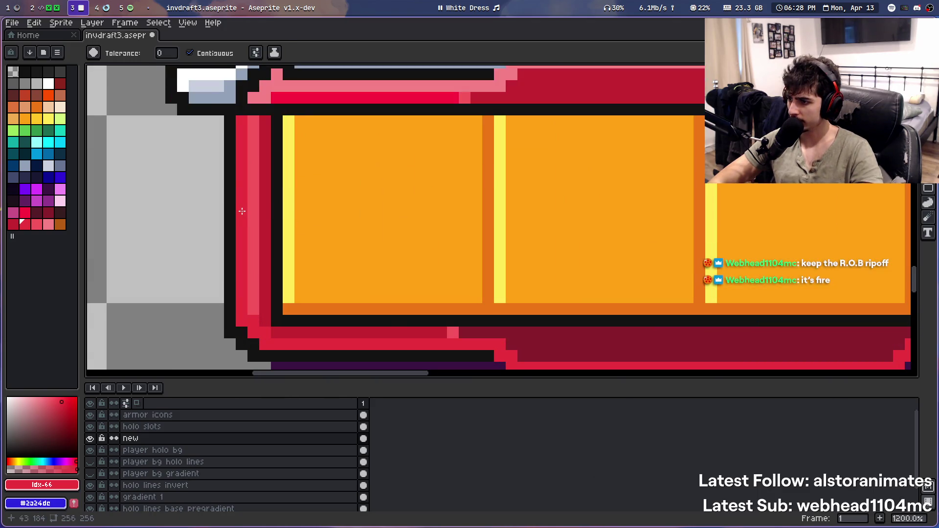
{"action": "scroll", "coordinate": [241, 211], "scroll_direction": "down", "scroll_amount": 1}
{"action": "key", "text": "ctrl+z"}
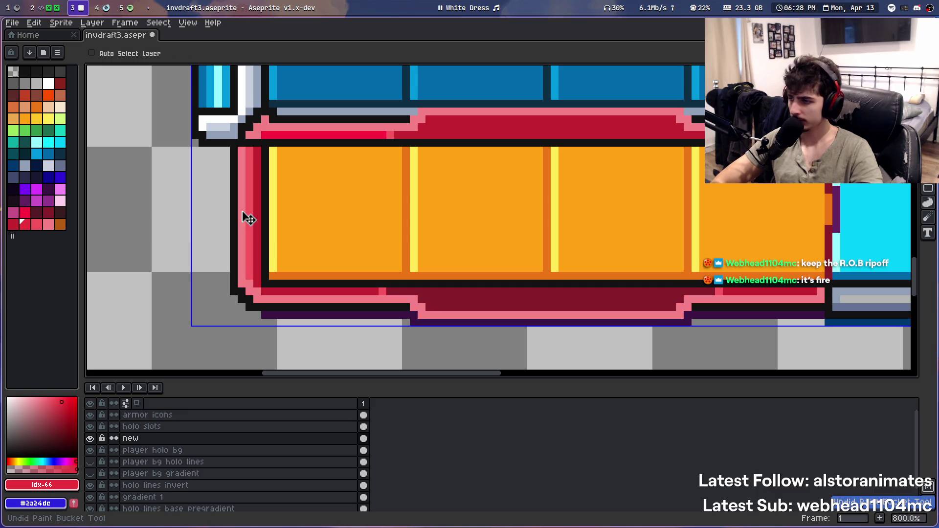
{"action": "key", "text": "ctrl+d"}
{"action": "left_click", "coordinate": [36, 224]}
{"action": "left_click", "coordinate": [241, 240]}
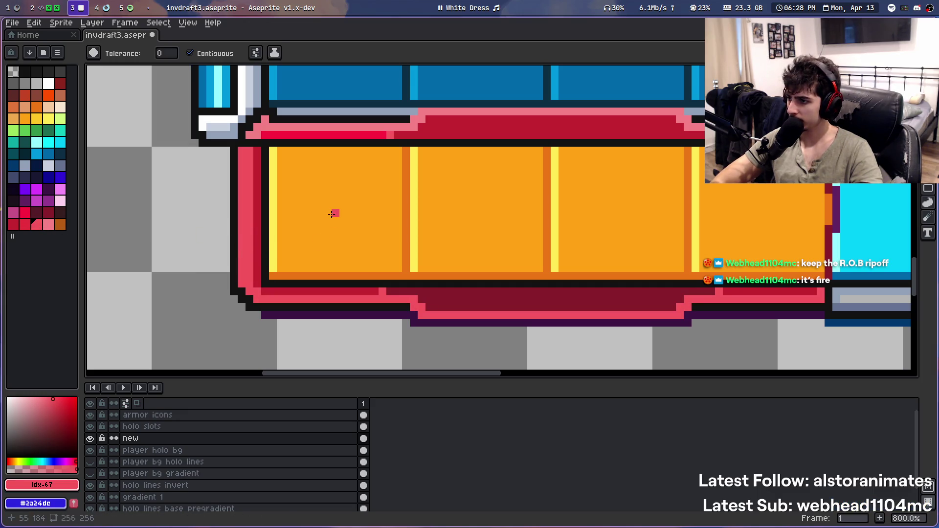
Fill the lower outline with a darker red, discarding one trial shade
{"action": "key", "text": "9"}
{"action": "left_click", "coordinate": [242, 262]}
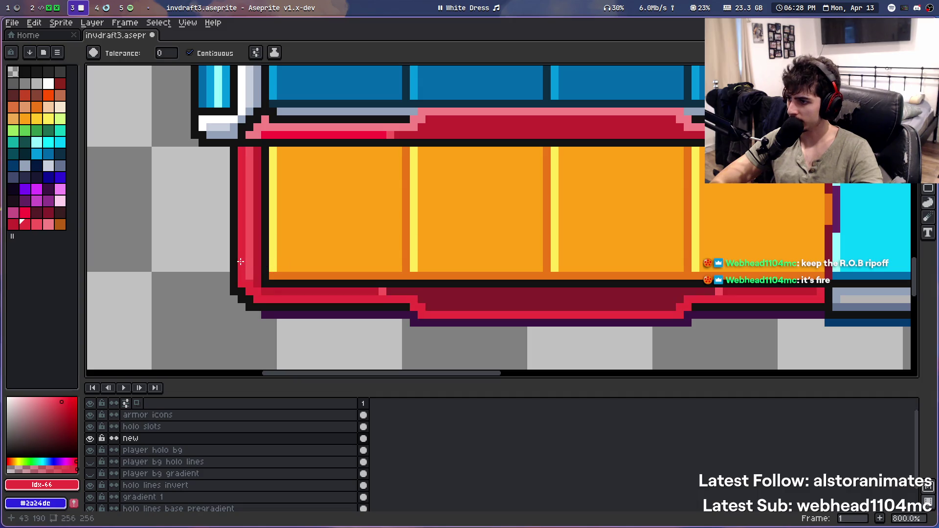
{"action": "key", "text": "ctrl+z"}
{"action": "key", "text": "0"}
{"action": "key", "text": "0"}
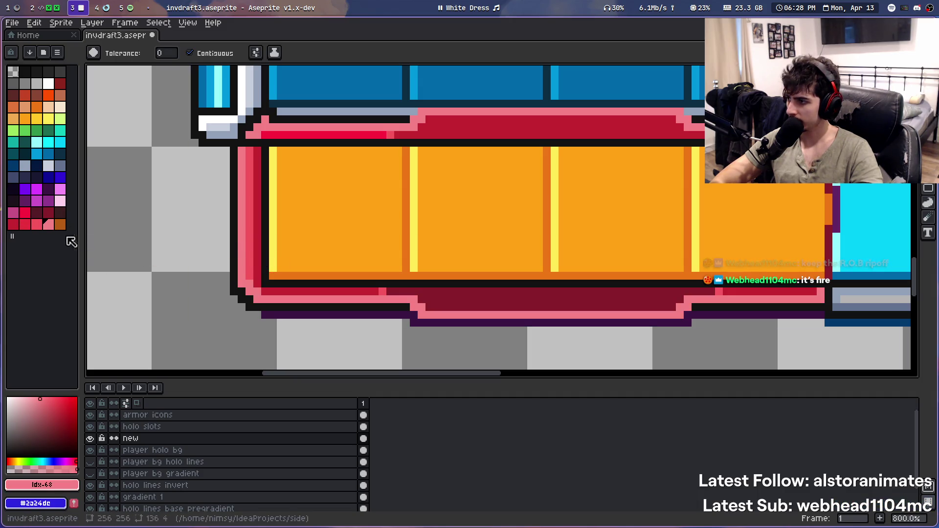
{"action": "left_click", "coordinate": [49, 212]}
{"action": "left_click", "coordinate": [242, 261]}
Sample the border's red and fill the pink panel outline with it
{"action": "scroll", "coordinate": [350, 212], "scroll_direction": "down", "scroll_amount": 4}
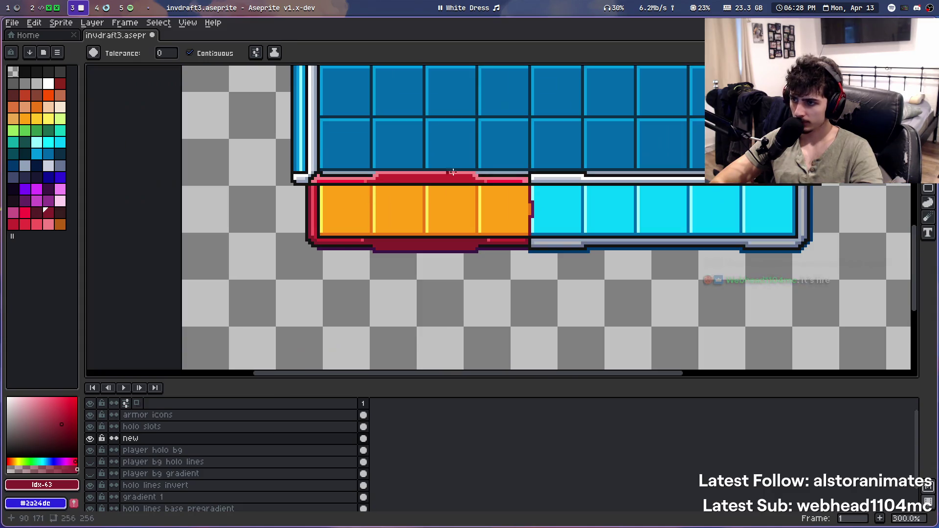
{"action": "scroll", "coordinate": [275, 220], "scroll_direction": "up", "scroll_amount": 2}
{"action": "left_click", "coordinate": [27, 213]}
{"action": "left_click", "coordinate": [258, 227]}
{"action": "scroll", "coordinate": [335, 182], "scroll_direction": "down", "scroll_amount": 1}
{"action": "scroll", "coordinate": [335, 182], "scroll_direction": "up", "scroll_amount": 3}
{"action": "key", "text": "ctrl+z"}
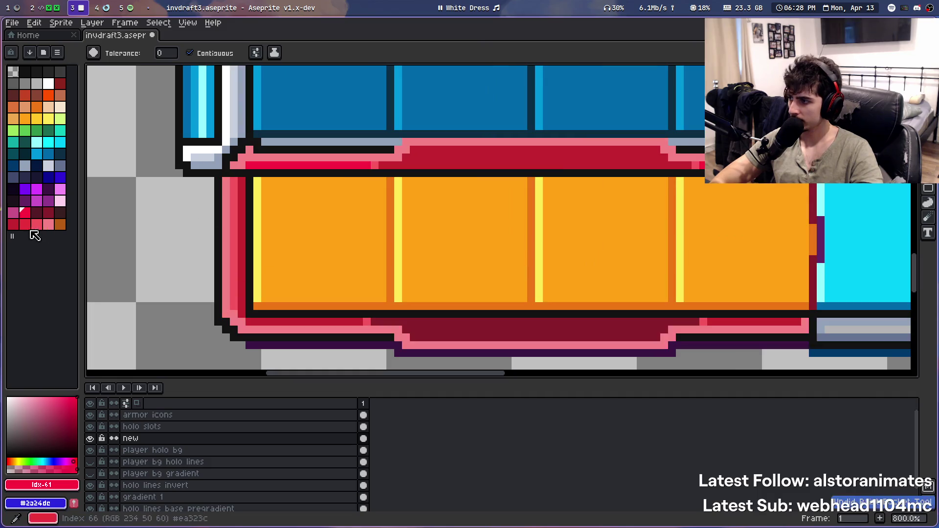
{"action": "left_click", "coordinate": [256, 244], "text": "alt"}
{"action": "left_click", "coordinate": [225, 238]}
Pan along the hotbar panels and step to the neighbouring red shade
{"action": "scroll", "coordinate": [342, 187], "scroll_direction": "down", "scroll_amount": 2}
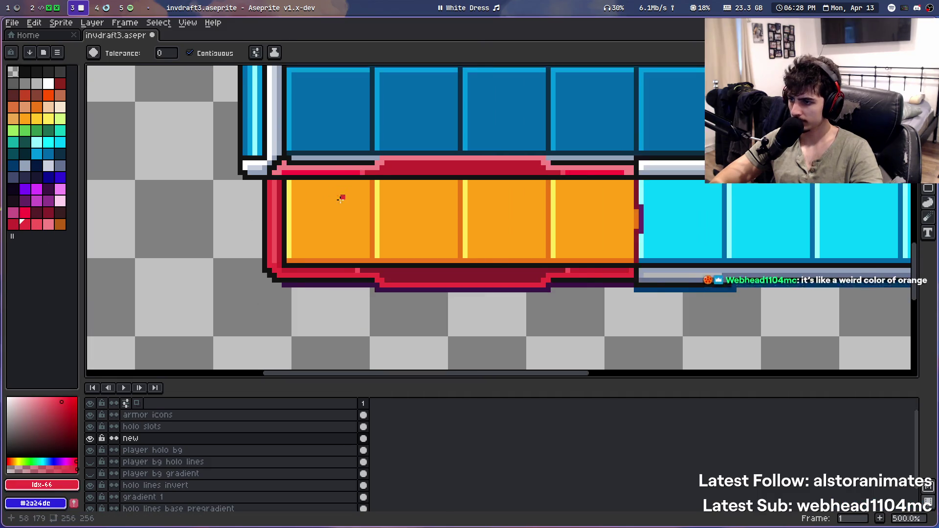
{"action": "scroll", "coordinate": [340, 195], "scroll_direction": "up", "scroll_amount": 1}
{"action": "scroll", "coordinate": [356, 235], "scroll_direction": "up", "scroll_amount": 3}
{"action": "scroll", "coordinate": [297, 237], "scroll_direction": "down", "scroll_amount": 2}
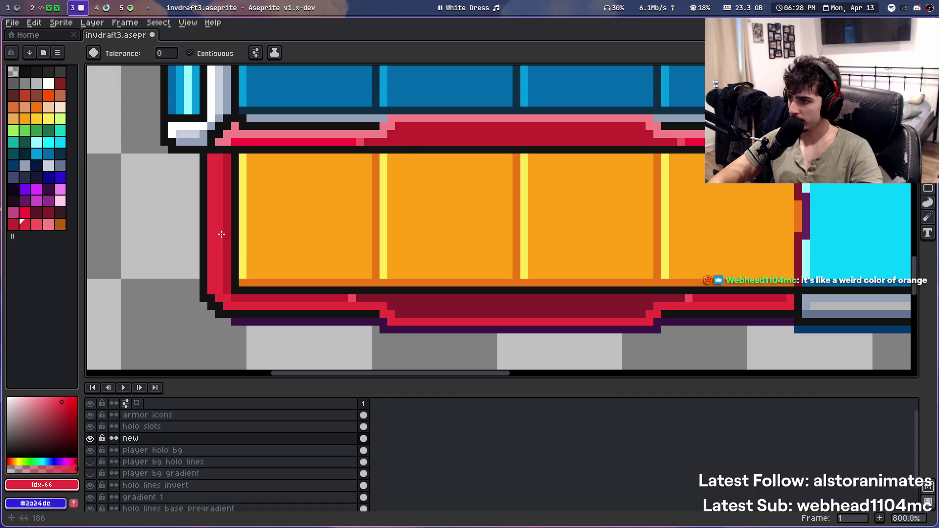
{"action": "scroll", "coordinate": [350, 183], "scroll_direction": "down", "scroll_amount": 1}
{"action": "scroll", "coordinate": [444, 174], "scroll_direction": "down", "scroll_amount": 1}
{"action": "mouse_move", "coordinate": [444, 174]}
{"action": "left_mouse_down"}
{"action": "mouse_move", "coordinate": [49, 211]}
{"action": "mouse_move", "coordinate": [382, 204]}
{"action": "left_mouse_up"}
{"action": "scroll", "coordinate": [233, 231], "scroll_direction": "up", "scroll_amount": 1}
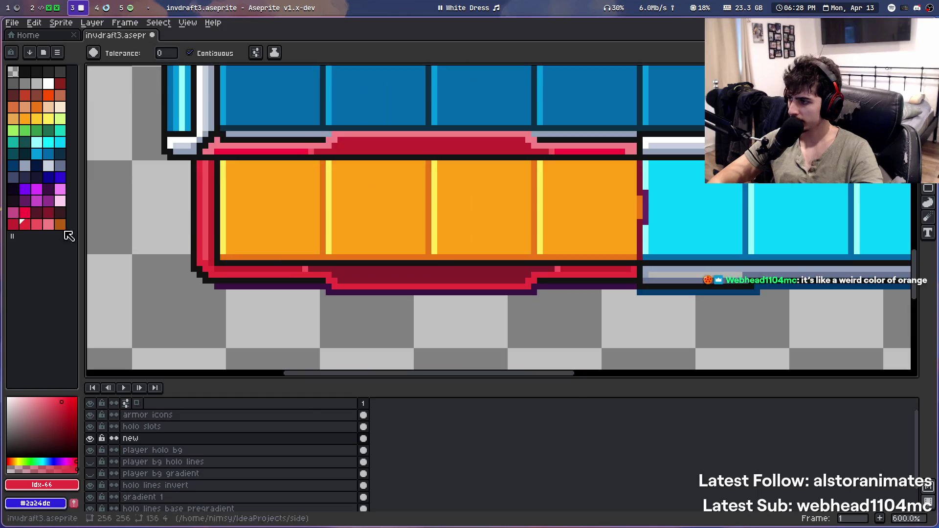
{"action": "key", "text": "bracketleft"}
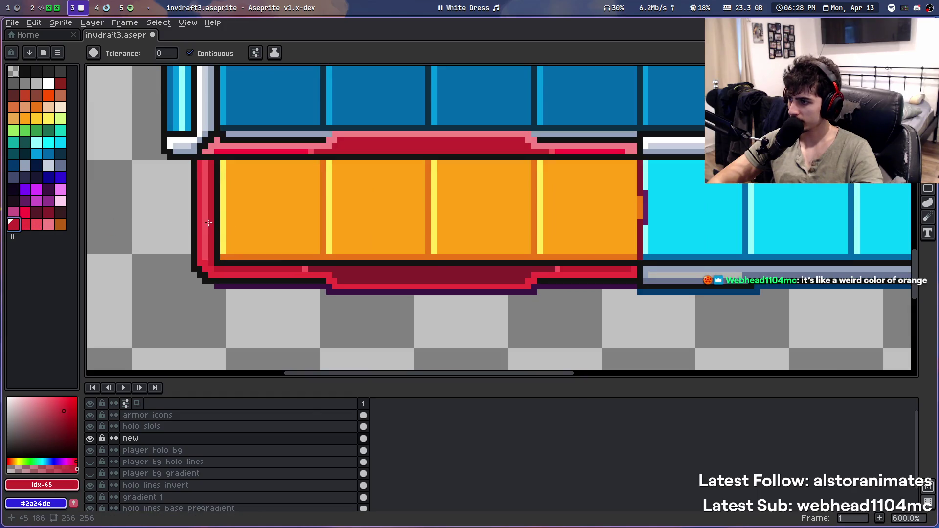
Fill another outline section with red-pink, then select the bright red swatch
{"action": "scroll", "coordinate": [209, 222], "scroll_direction": "up", "scroll_amount": 3}
{"action": "scroll", "coordinate": [196, 229], "scroll_direction": "down", "scroll_amount": 3}
{"action": "scroll", "coordinate": [193, 229], "scroll_direction": "up", "scroll_amount": 2}
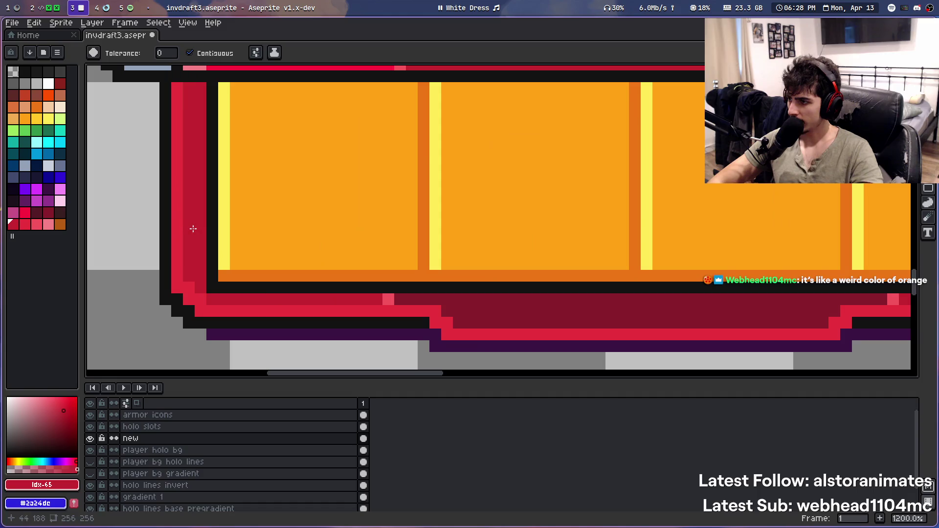
{"action": "scroll", "coordinate": [195, 228], "scroll_direction": "down", "scroll_amount": 3}
{"action": "scroll", "coordinate": [216, 215], "scroll_direction": "down", "scroll_amount": 1}
{"action": "scroll", "coordinate": [228, 209], "scroll_direction": "down", "scroll_amount": 1}
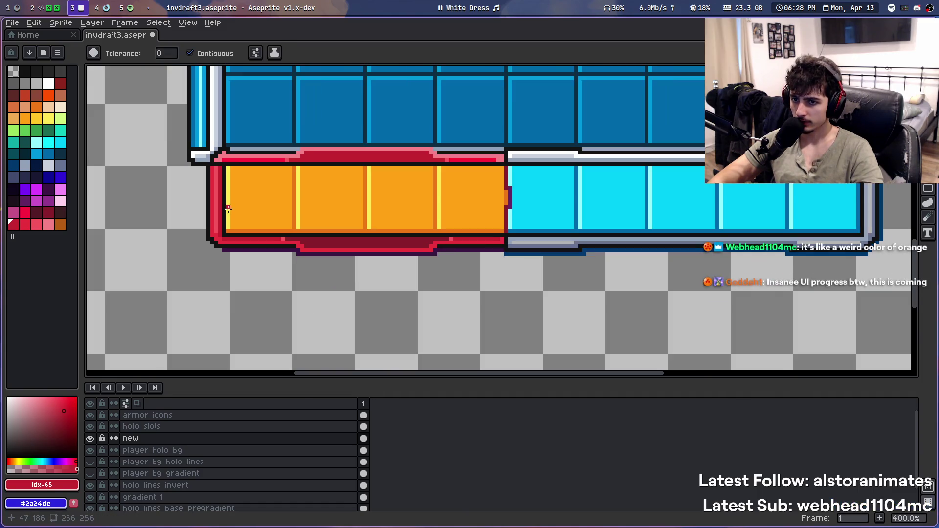
{"action": "scroll", "coordinate": [214, 209], "scroll_direction": "up", "scroll_amount": 3}
{"action": "left_click", "coordinate": [43, 226]}
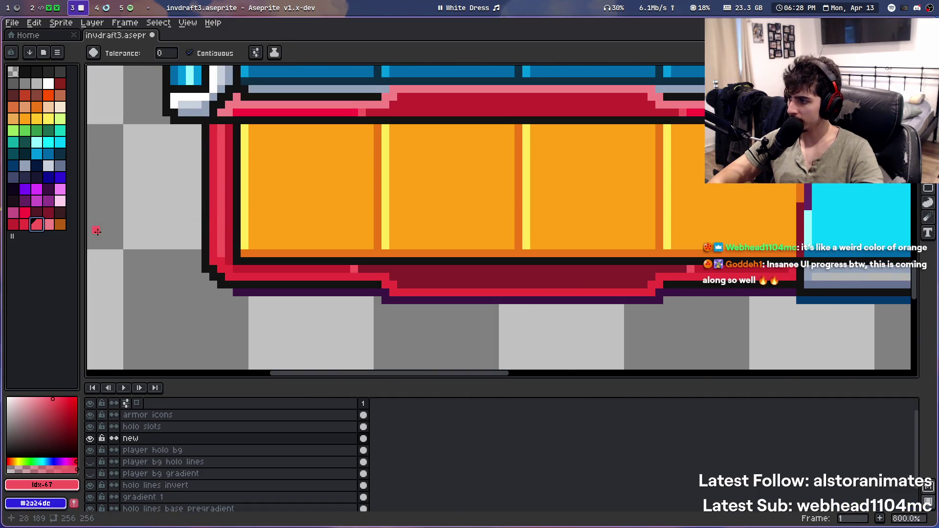
{"action": "left_click", "coordinate": [219, 228]}
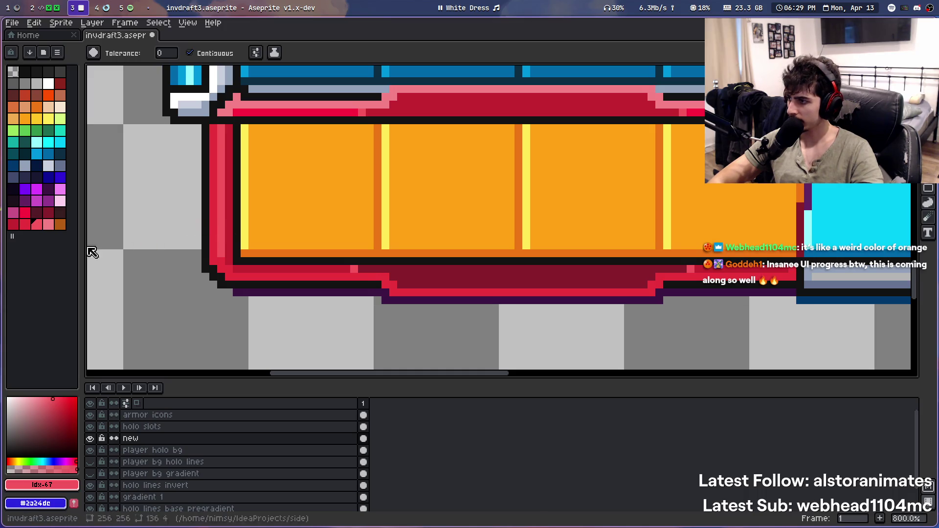
{"action": "left_click", "coordinate": [48, 212]}
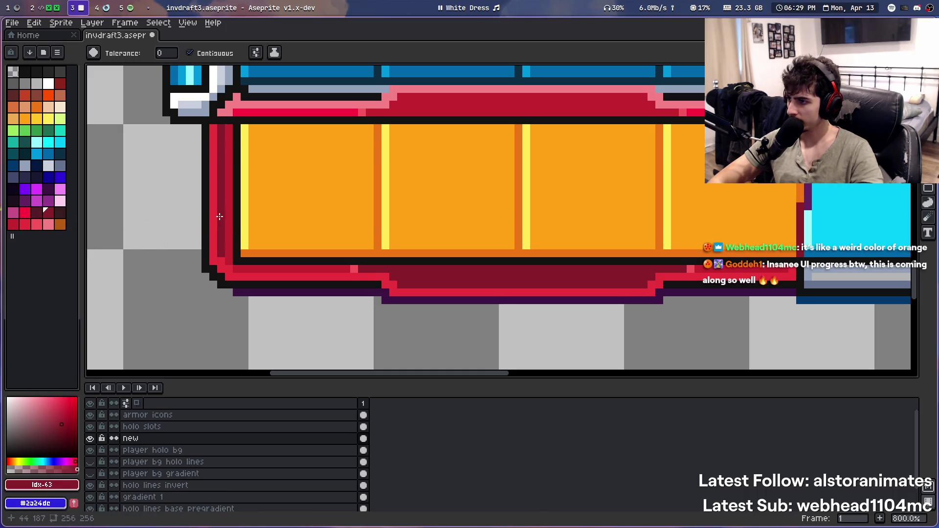
{"action": "scroll", "coordinate": [220, 217], "scroll_direction": "down", "scroll_amount": 2}
{"action": "scroll", "coordinate": [220, 216], "scroll_direction": "down", "scroll_amount": 2}
{"action": "scroll", "coordinate": [327, 208], "scroll_direction": "down", "scroll_amount": 1}
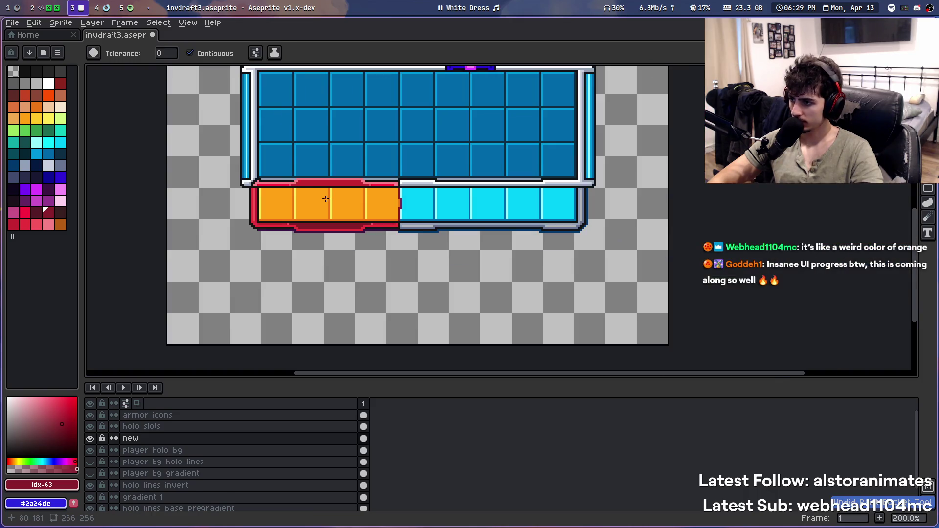
Test lighter red fills on the bottom dark band and undo them both
{"action": "scroll", "coordinate": [313, 196], "scroll_direction": "up", "scroll_amount": 2}
{"action": "scroll", "coordinate": [304, 238], "scroll_direction": "up", "scroll_amount": 1}
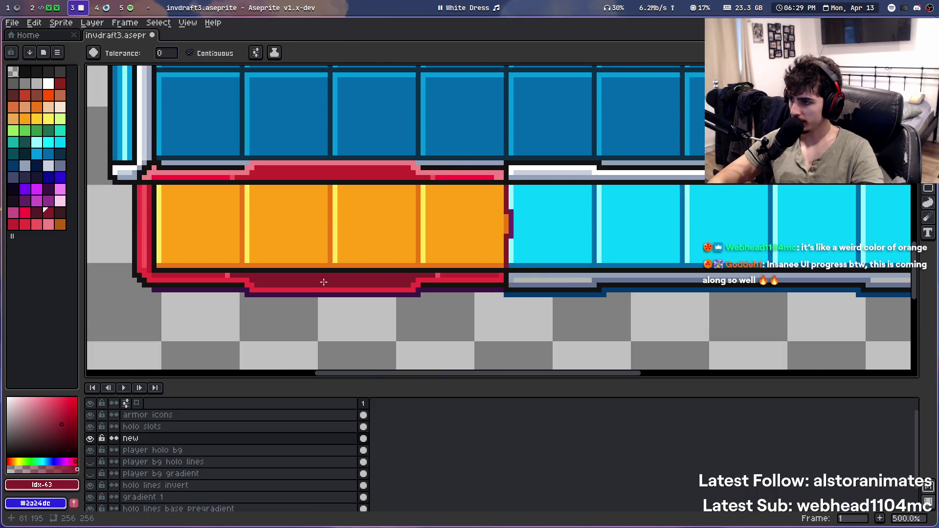
{"action": "scroll", "coordinate": [309, 288], "scroll_direction": "up", "scroll_amount": 1}
{"action": "left_click", "coordinate": [24, 224]}
{"action": "left_click", "coordinate": [280, 278]}
{"action": "key", "text": "ctrl+z"}
{"action": "left_click", "coordinate": [280, 277]}
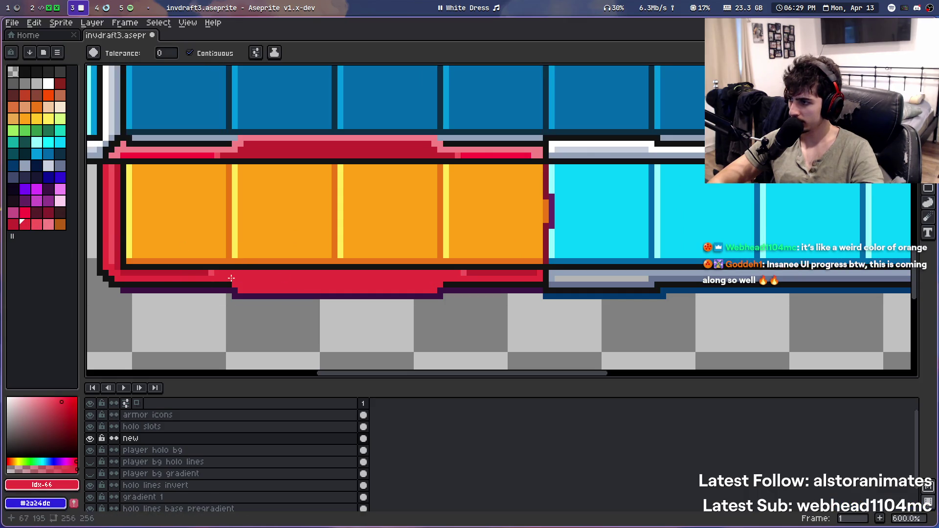
{"action": "key", "text": "ctrl+z"}
Eyedropper the border's bright red, centre the orange panel, and save invdraft3.aseprite
{"action": "left_click", "coordinate": [25, 212]}
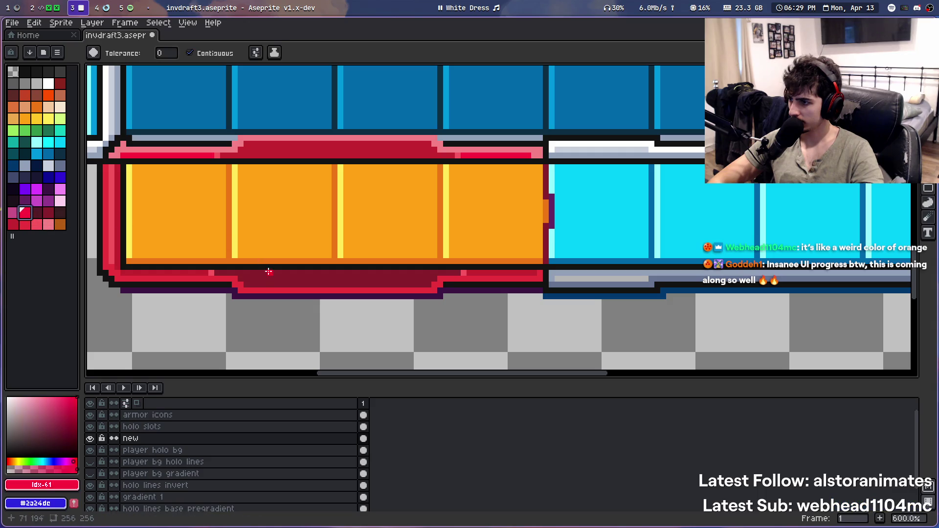
{"action": "left_click", "coordinate": [60, 84]}
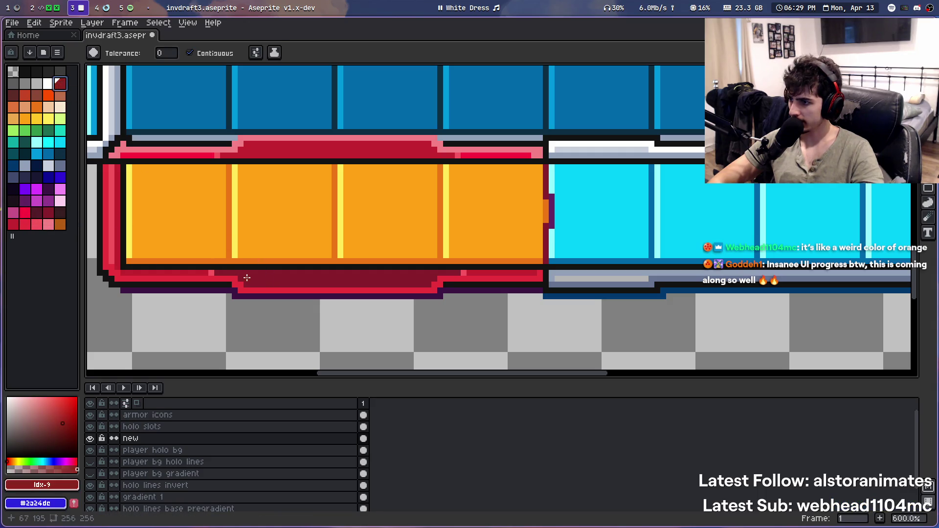
{"action": "scroll", "coordinate": [386, 205], "scroll_direction": "down", "scroll_amount": 2}
{"action": "scroll", "coordinate": [411, 191], "scroll_direction": "down", "scroll_amount": 1}
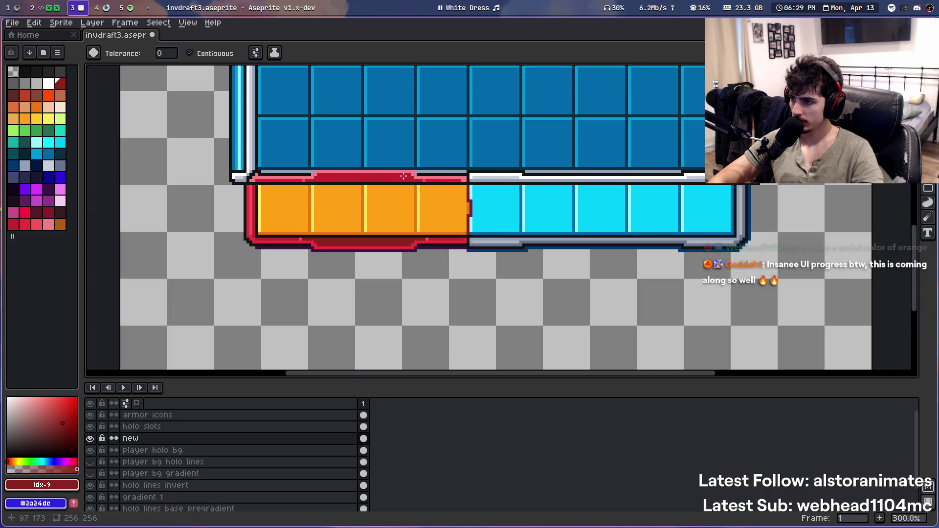
{"action": "scroll", "coordinate": [320, 218], "scroll_direction": "up", "scroll_amount": 2}
{"action": "scroll", "coordinate": [297, 250], "scroll_direction": "up", "scroll_amount": 1}
{"action": "scroll", "coordinate": [303, 252], "scroll_direction": "up", "scroll_amount": 1}
{"action": "key", "text": "i"}
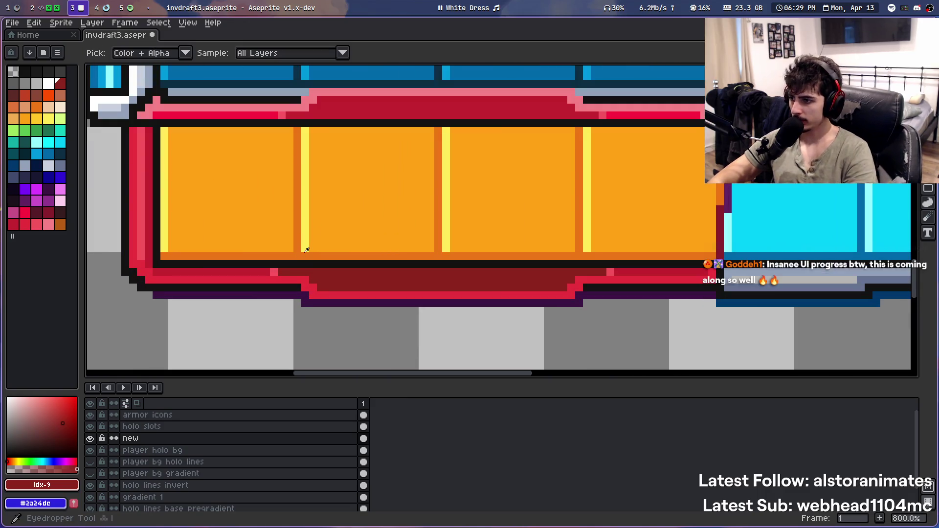
{"action": "left_click", "coordinate": [48, 212]}
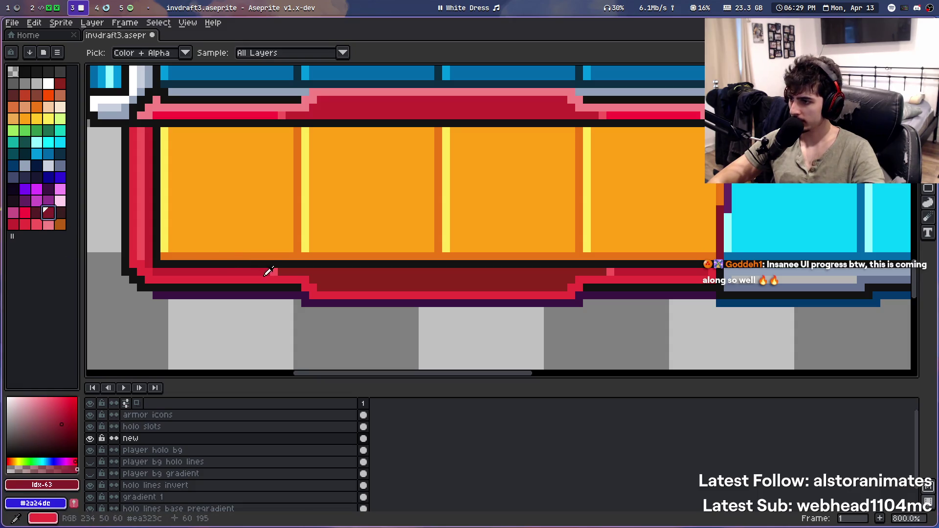
{"action": "left_click", "coordinate": [25, 223]}
{"action": "key", "text": "g"}
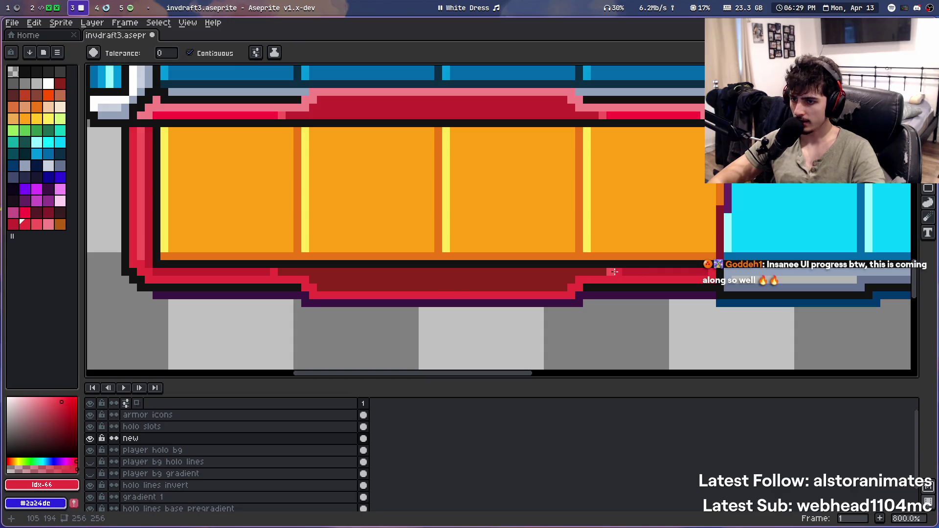
{"action": "left_click_drag", "start_coordinate": [680, 153], "coordinate": [624, 171]}
{"action": "key", "text": "ctrl+s"}
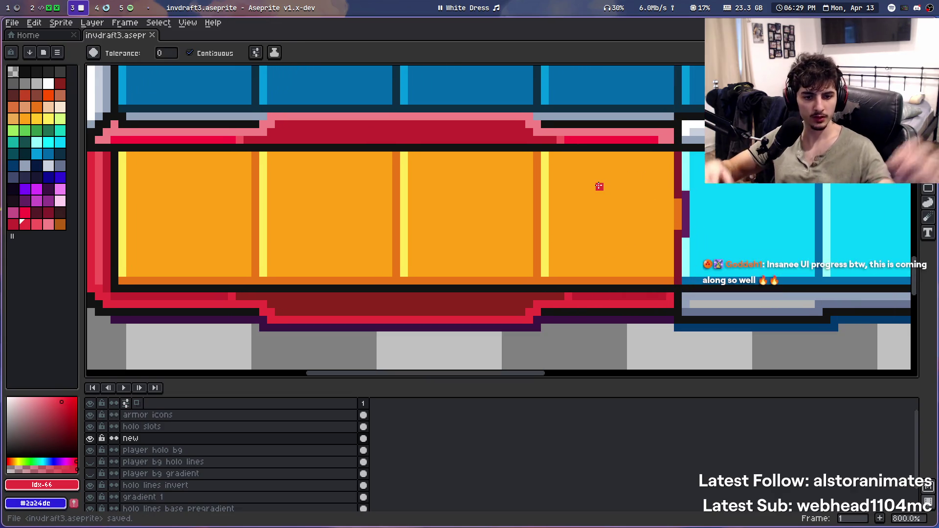
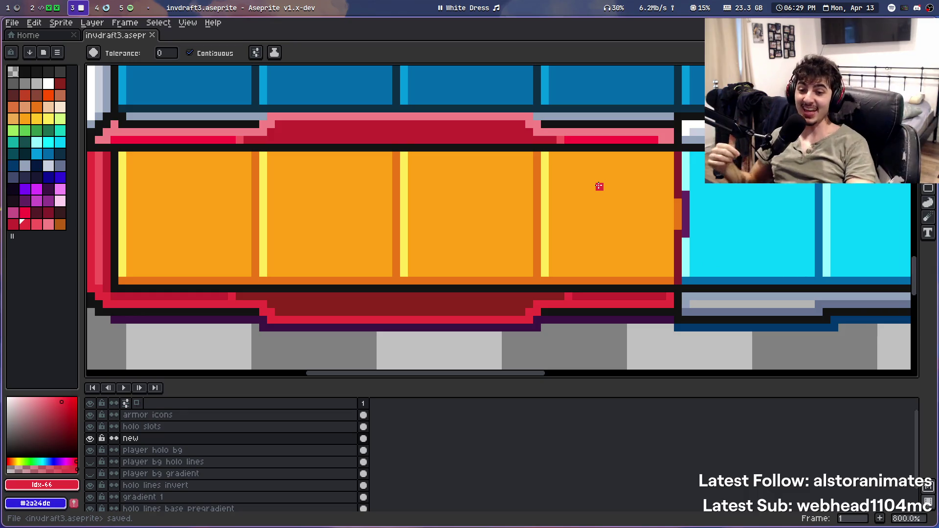
Frame the orange hotbar below the slot grid and switch to the eyedropper
{"action": "scroll", "coordinate": [463, 227], "scroll_direction": "down", "scroll_amount": 3}
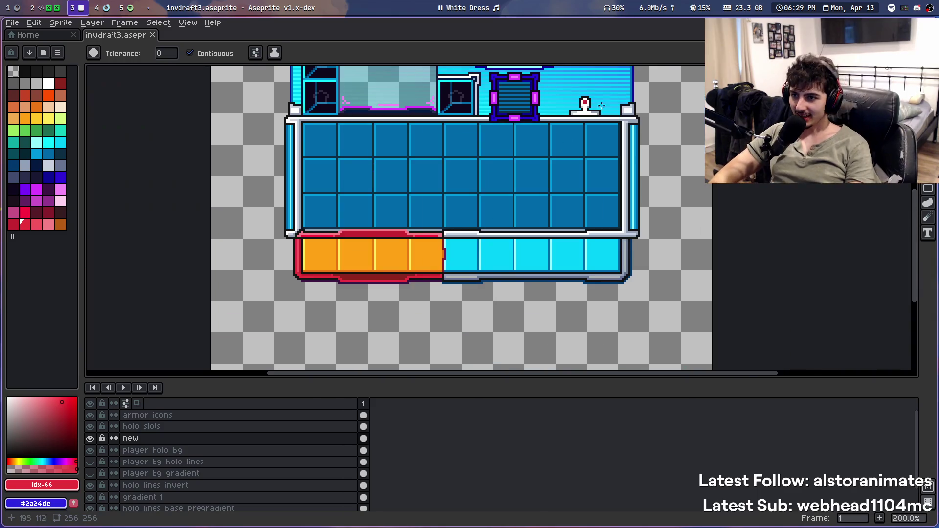
{"action": "scroll", "coordinate": [463, 210], "scroll_direction": "up", "scroll_amount": 3}
{"action": "scroll", "coordinate": [426, 185], "scroll_direction": "down", "scroll_amount": 5}
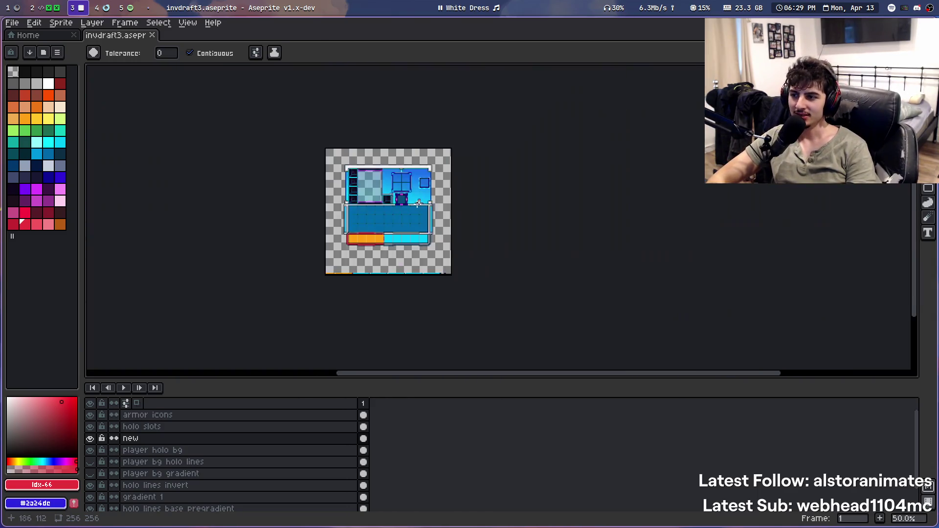
{"action": "scroll", "coordinate": [408, 117], "scroll_direction": "up", "scroll_amount": 3}
{"action": "left_click_drag", "start_coordinate": [397, 138], "coordinate": [401, 179]}
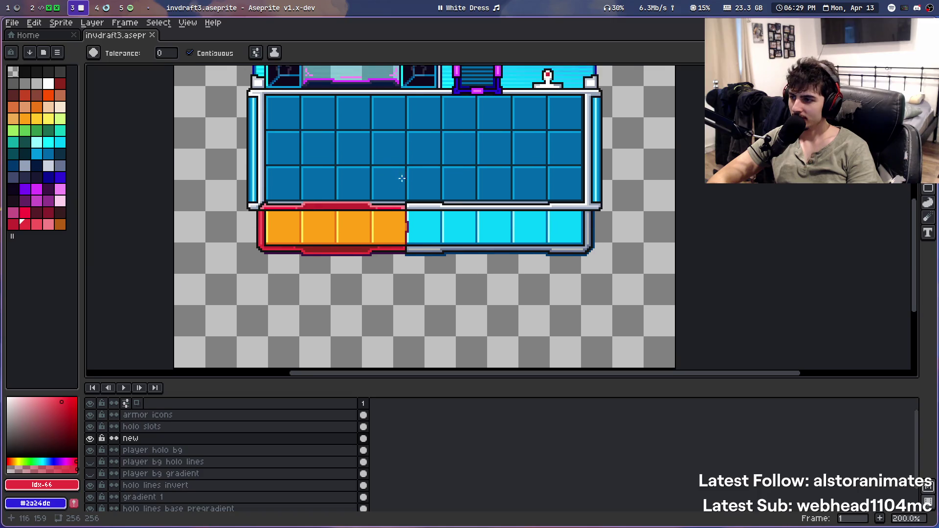
{"action": "scroll", "coordinate": [403, 189], "scroll_direction": "up", "scroll_amount": 2}
{"action": "scroll", "coordinate": [390, 205], "scroll_direction": "up", "scroll_amount": 1}
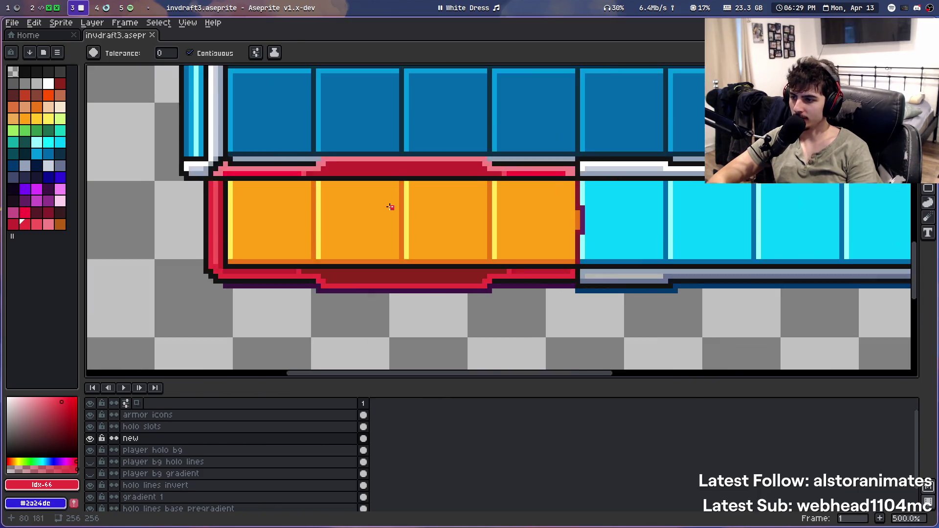
{"action": "scroll", "coordinate": [374, 195], "scroll_direction": "up", "scroll_amount": 1}
{"action": "mouse_move", "coordinate": [373, 195]}
{"action": "left_mouse_down"}
{"action": "mouse_move", "coordinate": [369, 211]}
{"action": "mouse_move", "coordinate": [351, 205]}
{"action": "left_mouse_up"}
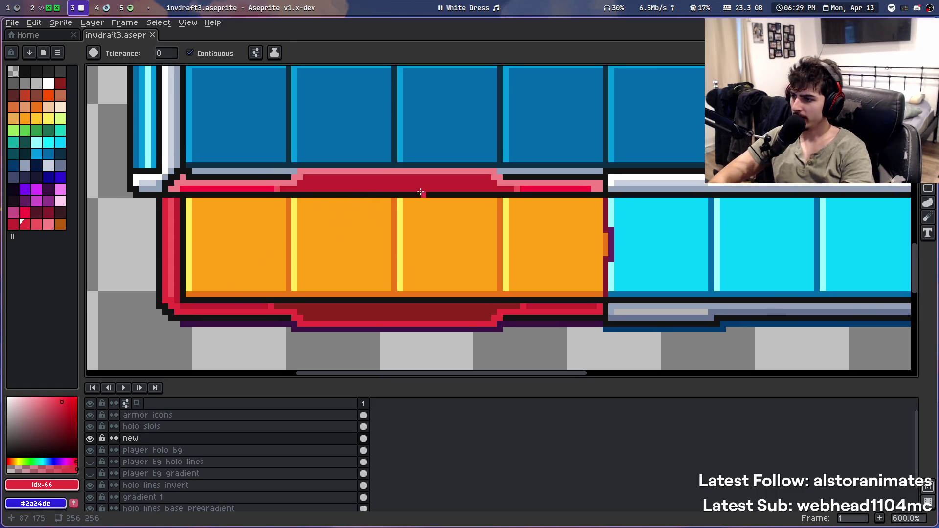
{"action": "key", "text": "i"}
{"action": "scroll", "coordinate": [326, 183], "scroll_direction": "down", "scroll_amount": 5}
{"action": "scroll", "coordinate": [332, 162], "scroll_direction": "down", "scroll_amount": 1}
{"action": "scroll", "coordinate": [336, 171], "scroll_direction": "up", "scroll_amount": 2}
{"action": "left_click_drag", "start_coordinate": [337, 143], "coordinate": [338, 217]}
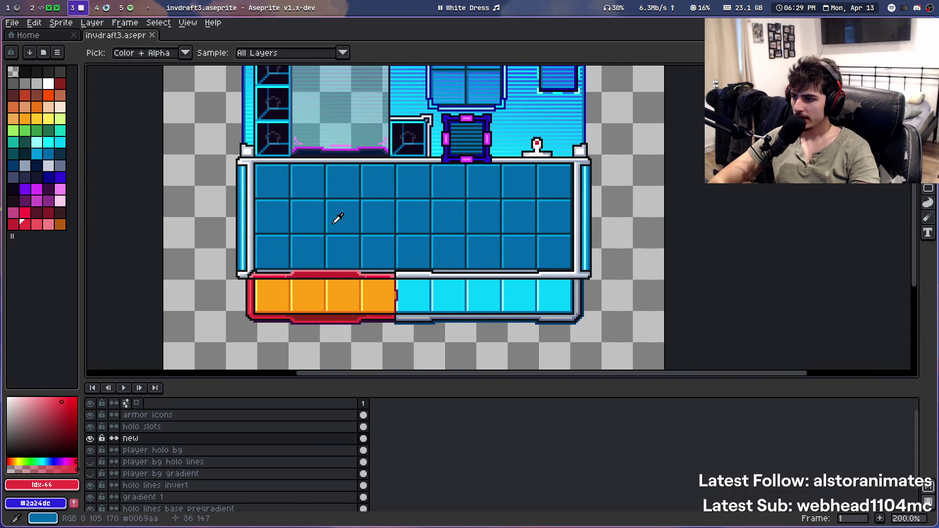
{"action": "scroll", "coordinate": [330, 210], "scroll_direction": "down", "scroll_amount": 1}
{"action": "scroll", "coordinate": [267, 274], "scroll_direction": "up", "scroll_amount": 3}
{"action": "scroll", "coordinate": [373, 130], "scroll_direction": "up", "scroll_amount": 1}
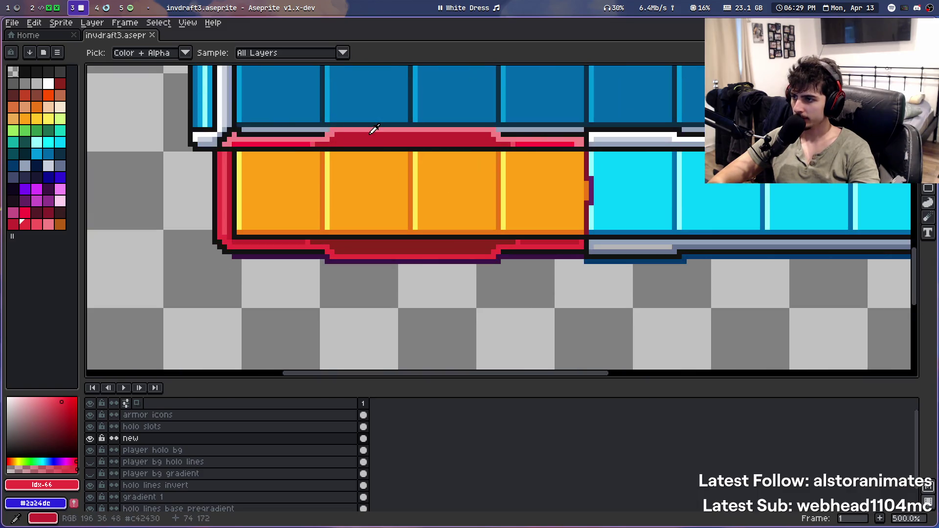
{"action": "scroll", "coordinate": [341, 131], "scroll_direction": "up", "scroll_amount": 1}
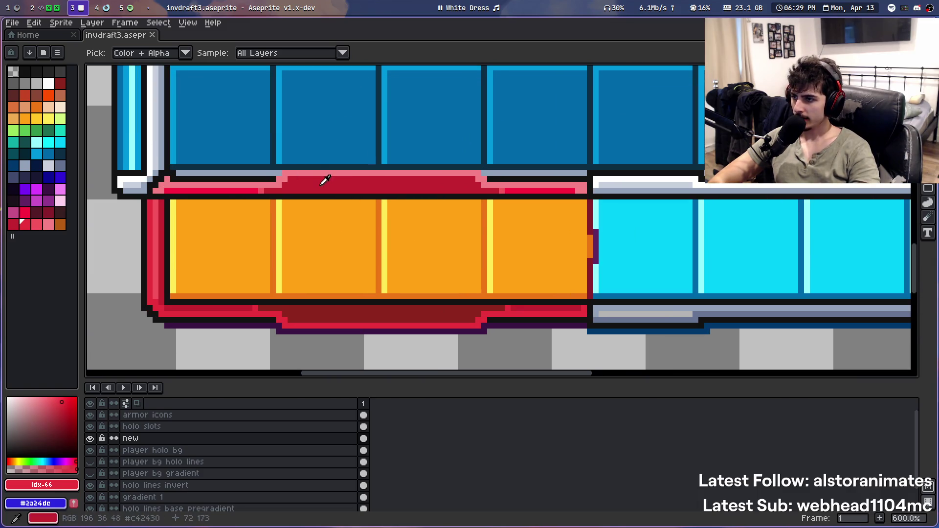
Fill the hotbar's top border stripe with a brighter palette red and sample it
{"action": "left_click", "coordinate": [24, 224]}
{"action": "key", "text": "g"}
{"action": "left_click", "coordinate": [300, 191]}
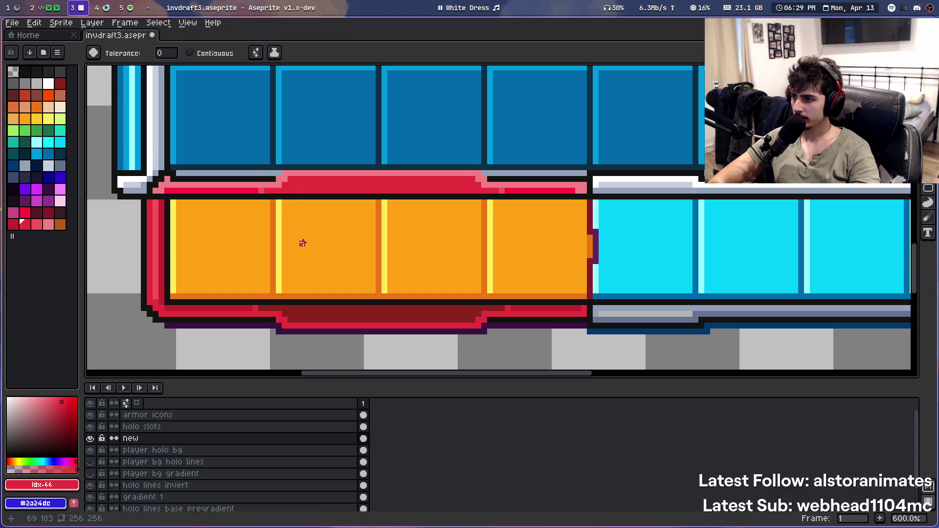
{"action": "scroll", "coordinate": [310, 133], "scroll_direction": "up", "scroll_amount": 1}
{"action": "scroll", "coordinate": [310, 133], "scroll_direction": "up", "scroll_amount": 2}
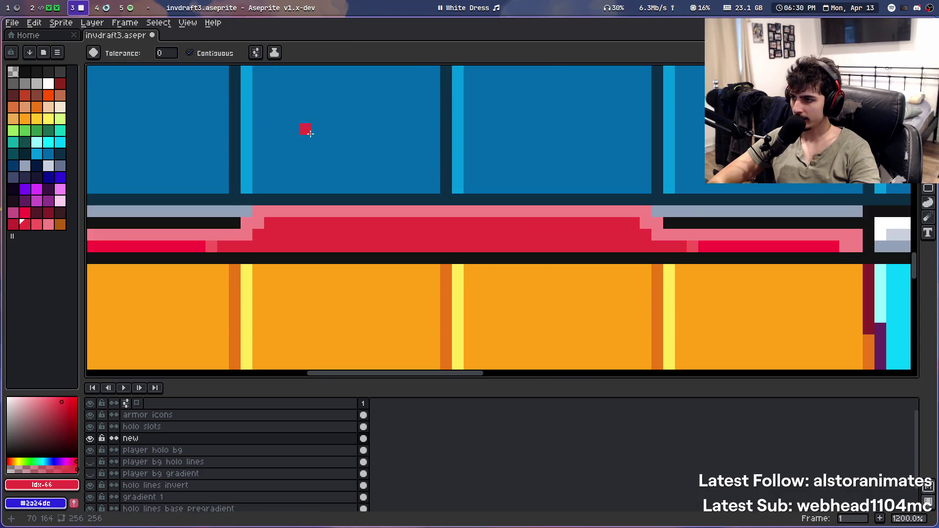
{"action": "scroll", "coordinate": [310, 133], "scroll_direction": "down", "scroll_amount": 2}
{"action": "scroll", "coordinate": [310, 133], "scroll_direction": "down", "scroll_amount": 3}
{"action": "scroll", "coordinate": [310, 133], "scroll_direction": "up", "scroll_amount": 3}
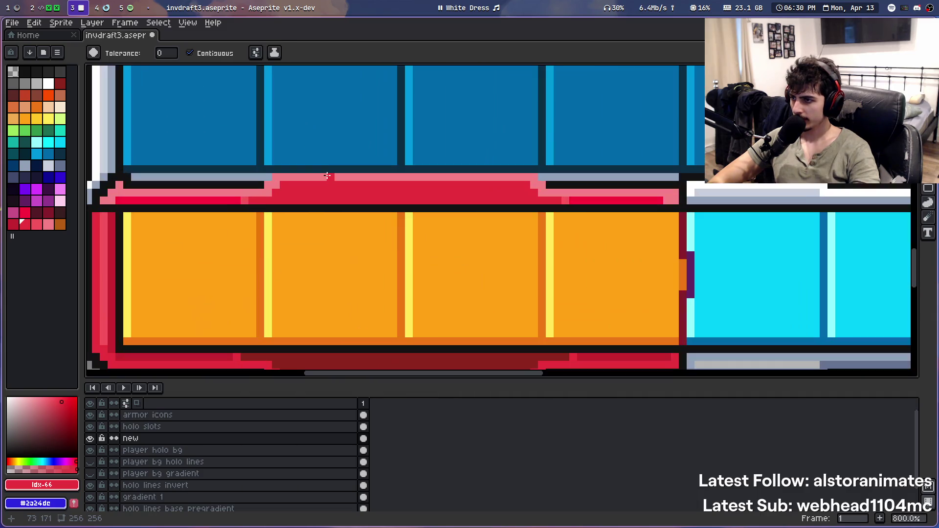
{"action": "key", "text": "i"}
{"action": "left_click", "coordinate": [215, 199]}
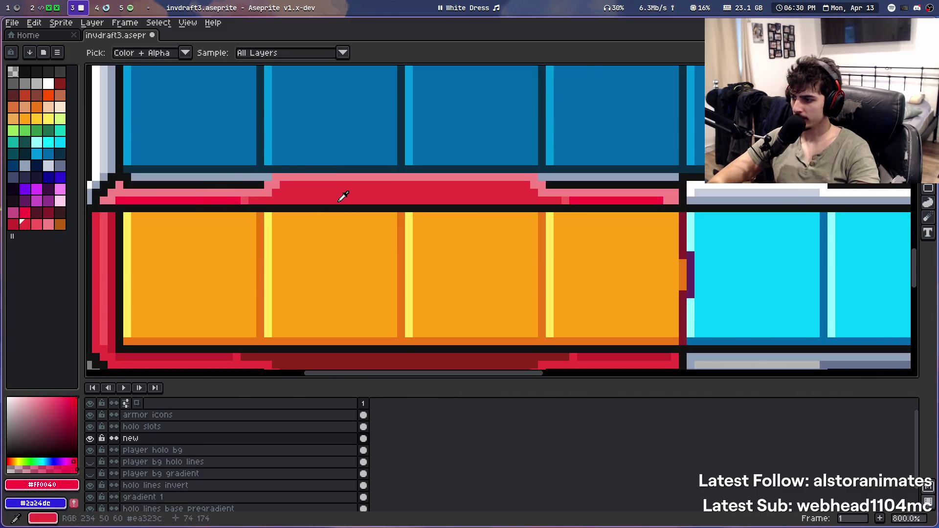
{"action": "scroll", "coordinate": [343, 197], "scroll_direction": "down", "scroll_amount": 5}
{"action": "scroll", "coordinate": [361, 130], "scroll_direction": "up", "scroll_amount": 1}
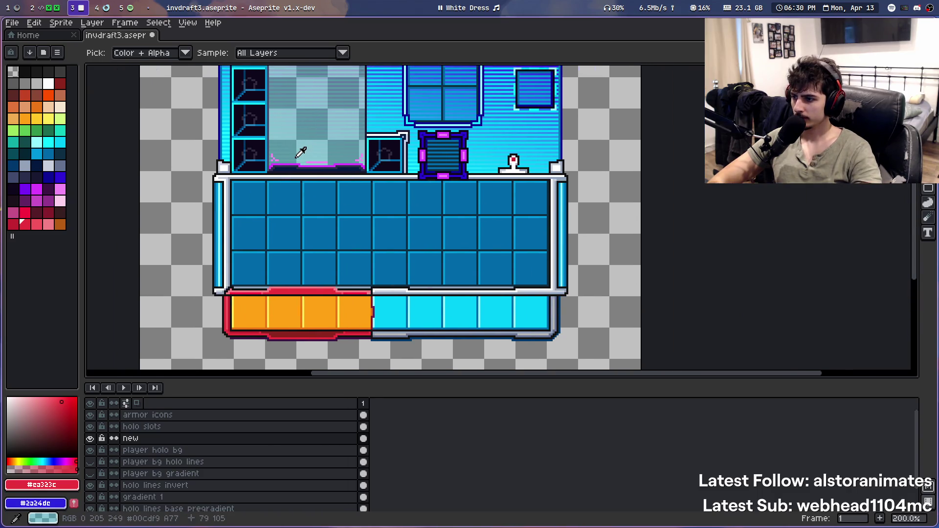
{"action": "scroll", "coordinate": [337, 135], "scroll_direction": "down", "scroll_amount": 1}
Undo the brighter red fill on the top border stripe
{"action": "key", "text": "v"}
{"action": "key", "text": "ctrl+z"}
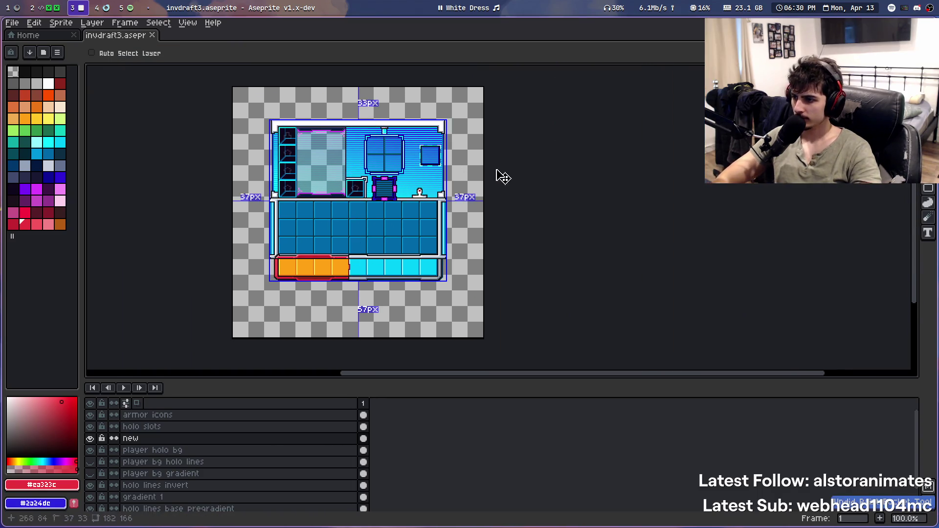
{"action": "key", "text": "i"}
{"action": "scroll", "coordinate": [346, 286], "scroll_direction": "up", "scroll_amount": 2}
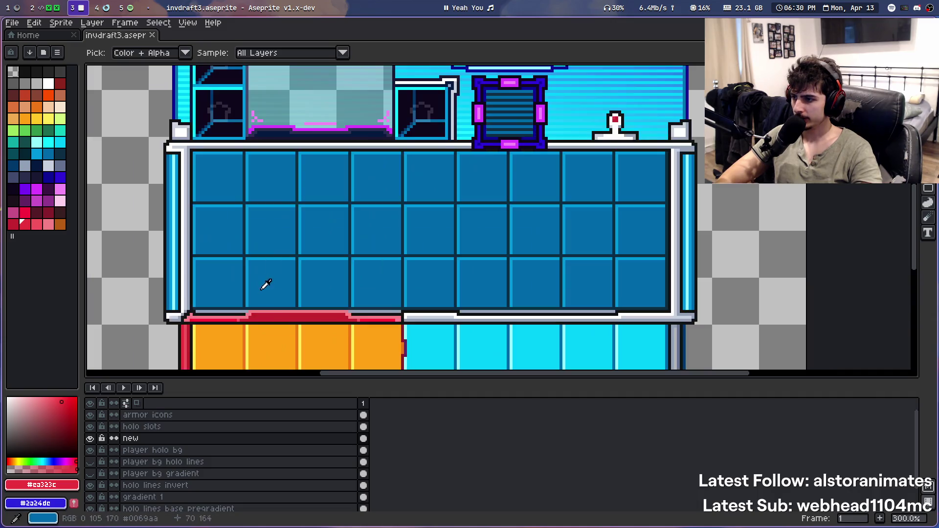
{"action": "left_click_drag", "start_coordinate": [348, 230], "coordinate": [346, 210]}
Try a lighter red on the border strip, undo it, and sample the original dark red
{"action": "left_click", "coordinate": [37, 225]}
{"action": "key", "text": "g"}
{"action": "left_click", "coordinate": [303, 215]}
{"action": "scroll", "coordinate": [308, 215], "scroll_direction": "up", "scroll_amount": 6}
{"action": "key", "text": "ctrl+z"}
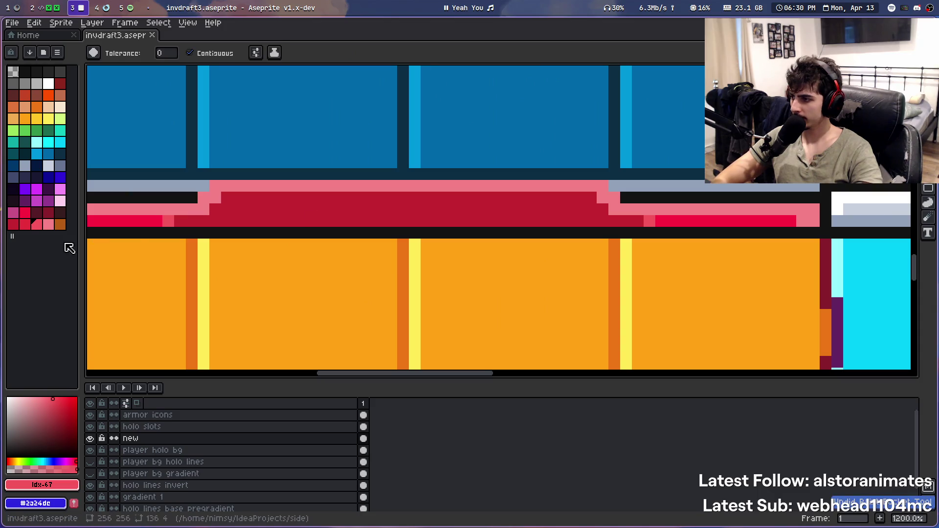
{"action": "left_click", "coordinate": [265, 208], "text": "alt"}
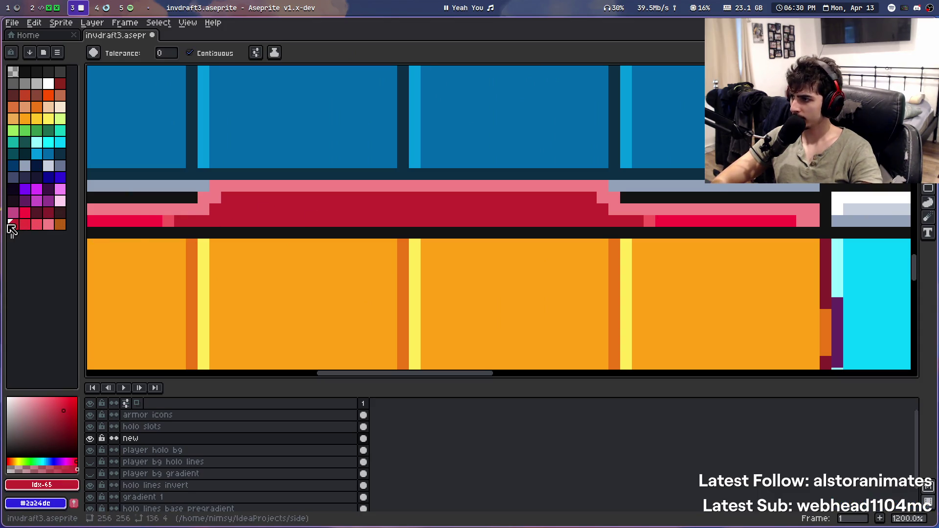
{"action": "scroll", "coordinate": [360, 212], "scroll_direction": "down", "scroll_amount": 5}
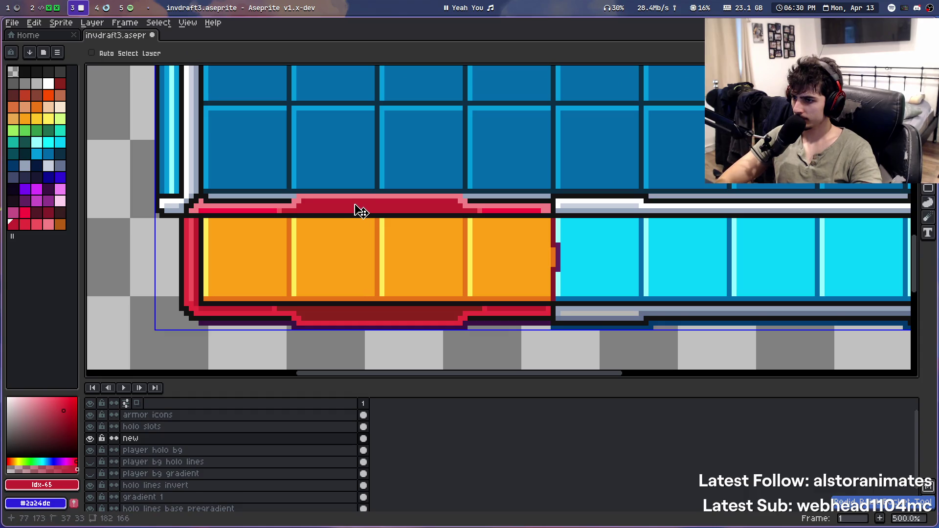
Undo the last fill in the lower strip and view the whole room scene
{"action": "key", "text": "ctrl+z"}
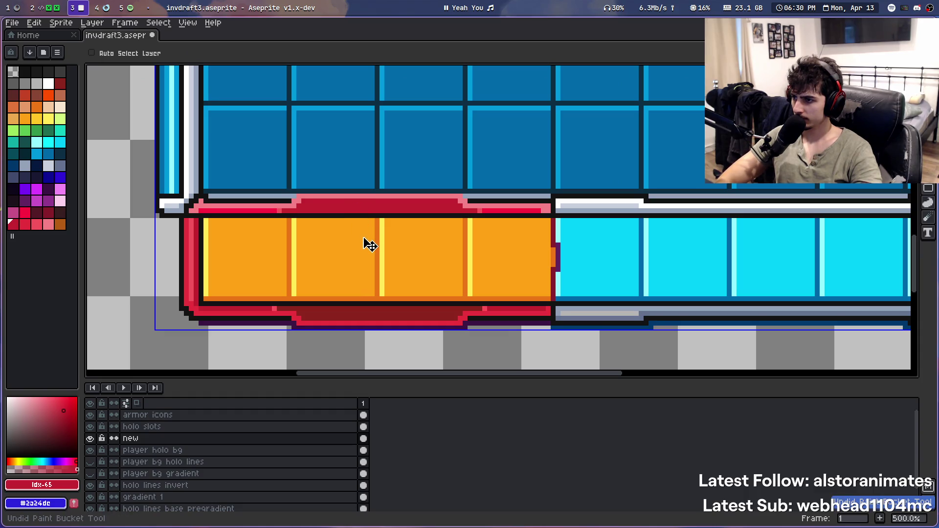
{"action": "key", "text": "g"}
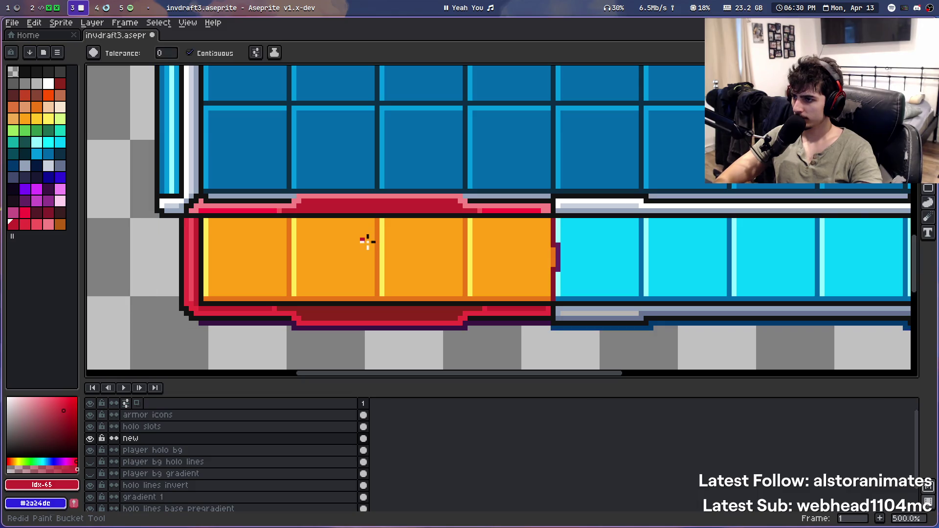
{"action": "scroll", "coordinate": [363, 238], "scroll_direction": "down", "scroll_amount": 2}
{"action": "scroll", "coordinate": [386, 156], "scroll_direction": "down", "scroll_amount": 1}
{"action": "left_click_drag", "start_coordinate": [392, 142], "coordinate": [362, 188]}
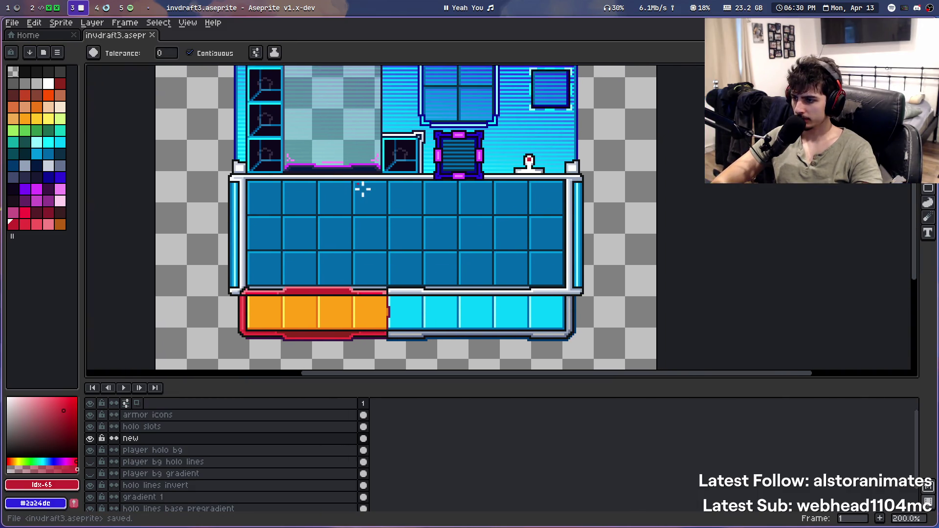
{"action": "scroll", "coordinate": [344, 182], "scroll_direction": "down", "scroll_amount": 2}
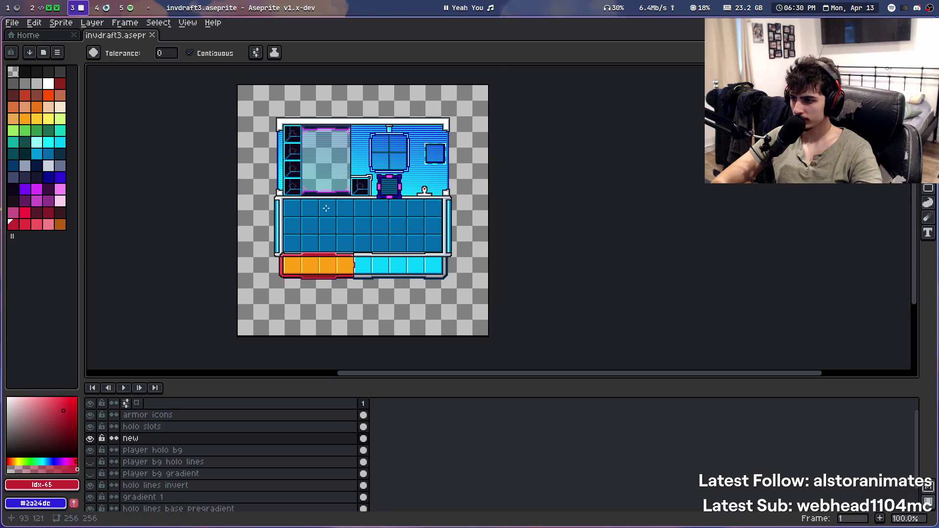
{"action": "scroll", "coordinate": [279, 310], "scroll_direction": "up", "scroll_amount": 3}
{"action": "scroll", "coordinate": [262, 240], "scroll_direction": "up", "scroll_amount": 1}
Fill the border's inner column with a darker palette red
{"action": "scroll", "coordinate": [263, 240], "scroll_direction": "up", "scroll_amount": 3}
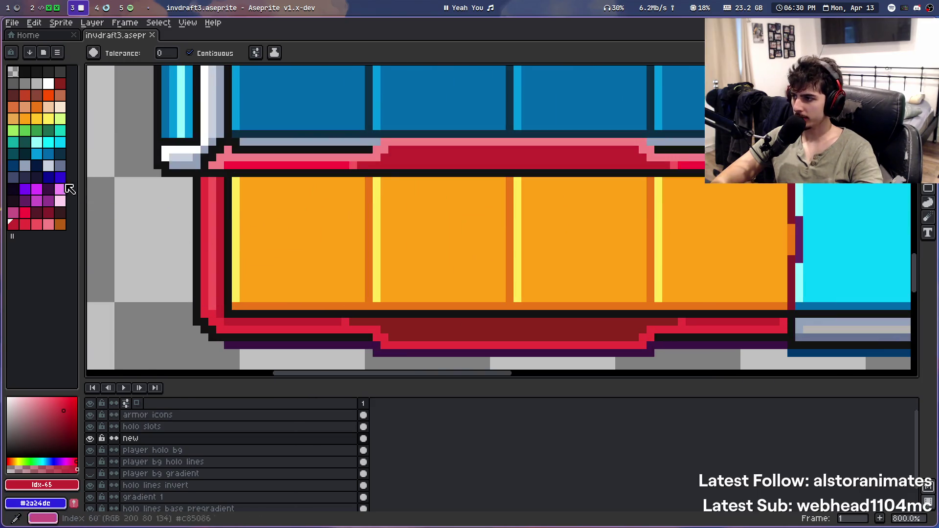
{"action": "left_click", "coordinate": [48, 217]}
{"action": "left_click", "coordinate": [222, 246]}
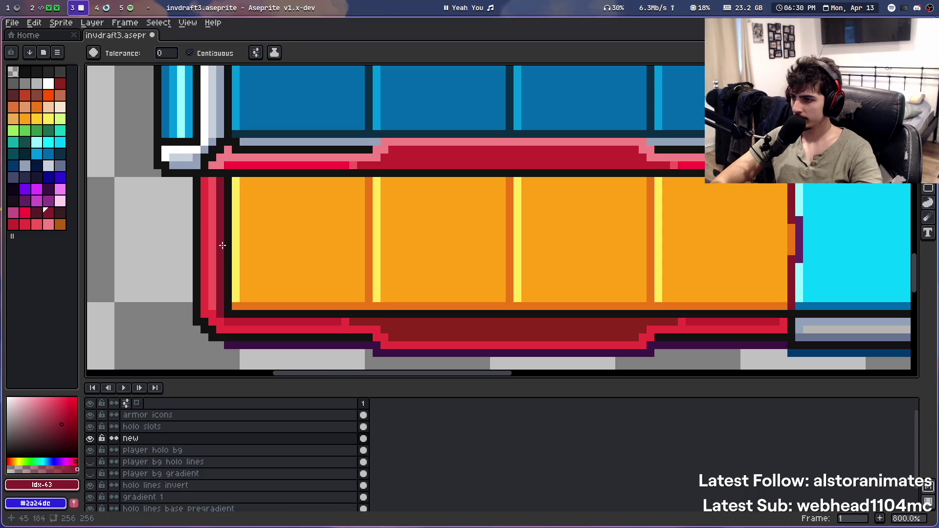
{"action": "scroll", "coordinate": [252, 320], "scroll_direction": "down", "scroll_amount": 3}
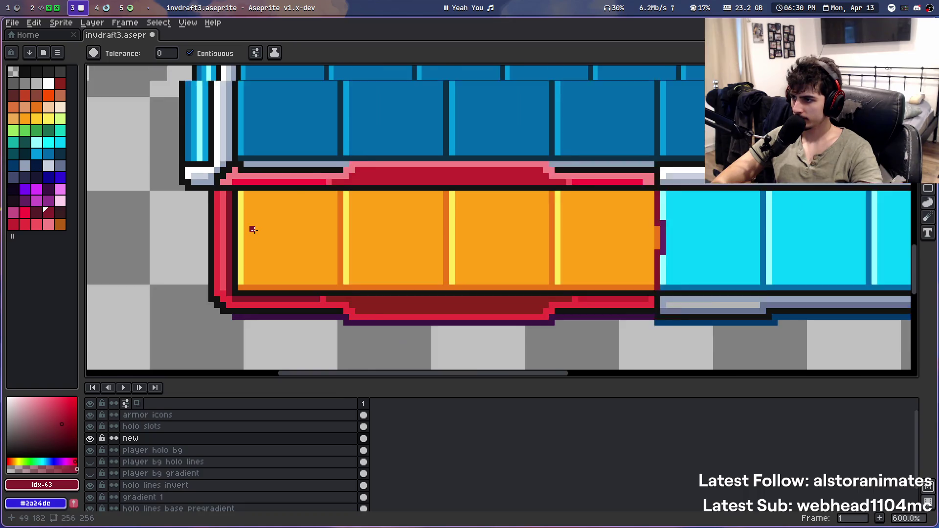
{"action": "scroll", "coordinate": [283, 212], "scroll_direction": "down", "scroll_amount": 2}
{"action": "scroll", "coordinate": [296, 216], "scroll_direction": "up", "scroll_amount": 4}
{"action": "scroll", "coordinate": [455, 273], "scroll_direction": "up", "scroll_amount": 2}
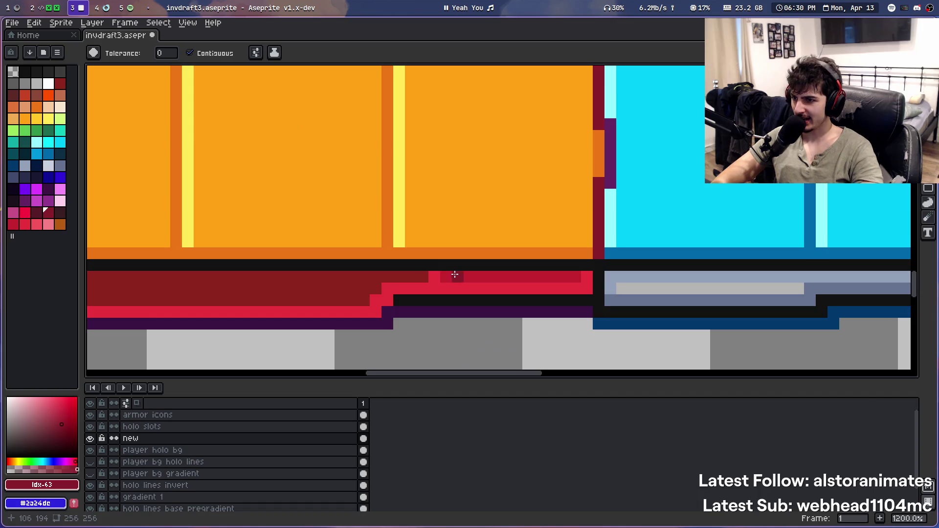
{"action": "scroll", "coordinate": [463, 222], "scroll_direction": "down", "scroll_amount": 2}
{"action": "scroll", "coordinate": [407, 201], "scroll_direction": "down", "scroll_amount": 1}
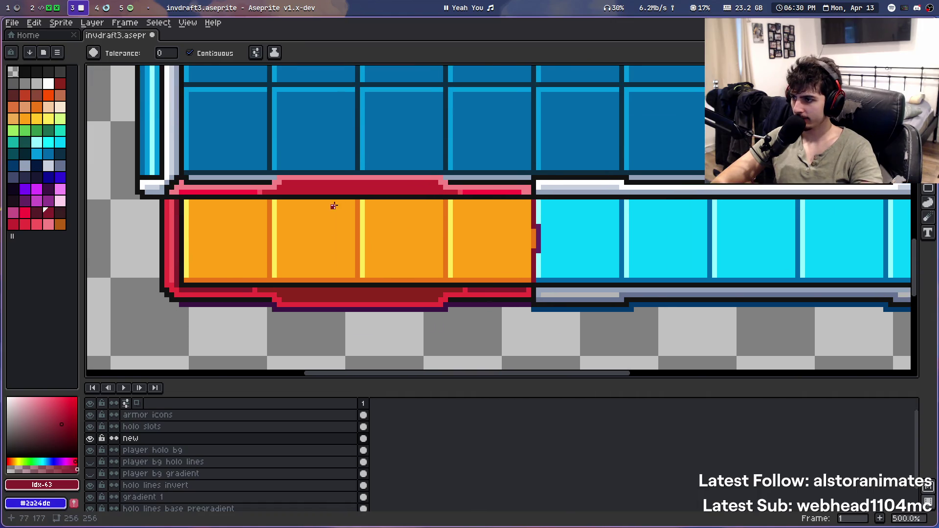
{"action": "scroll", "coordinate": [331, 203], "scroll_direction": "down", "scroll_amount": 2}
Save the sprite as invdraft3.aseprite with the Ctrl+S shortcut
{"action": "left_click_drag", "start_coordinate": [309, 143], "coordinate": [279, 179]}
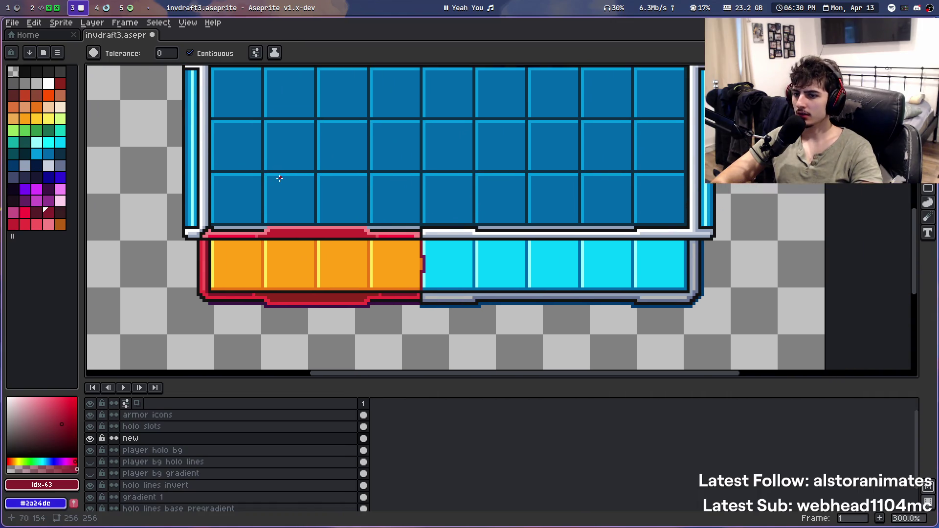
{"action": "scroll", "coordinate": [271, 169], "scroll_direction": "down", "scroll_amount": 1}
{"action": "left_click_drag", "start_coordinate": [269, 162], "coordinate": [253, 224]}
{"action": "scroll", "coordinate": [265, 249], "scroll_direction": "down", "scroll_amount": 1}
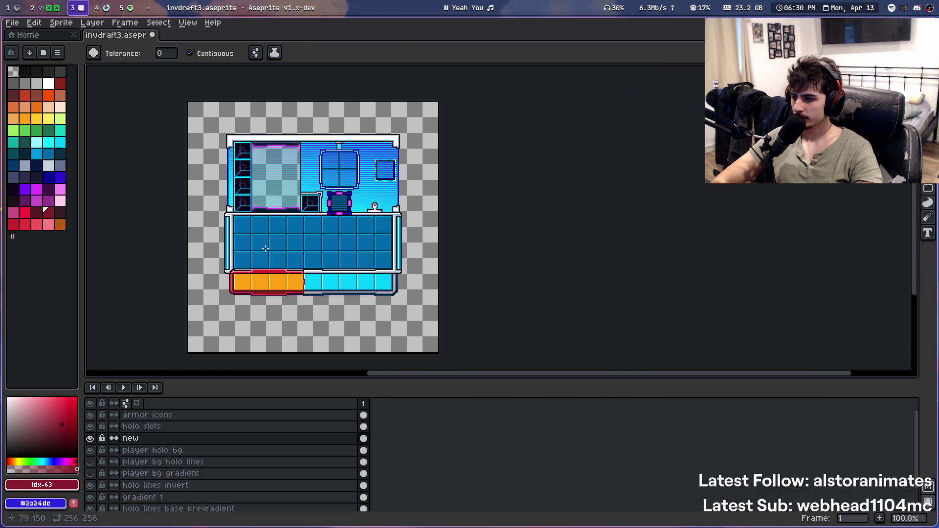
{"action": "scroll", "coordinate": [269, 292], "scroll_direction": "up", "scroll_amount": 1}
{"action": "scroll", "coordinate": [455, 322], "scroll_direction": "up", "scroll_amount": 4}
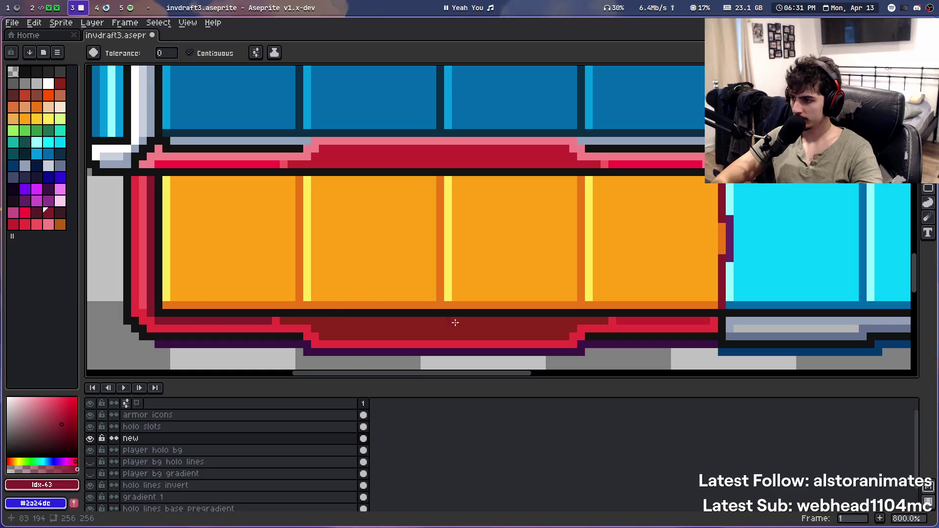
{"action": "scroll", "coordinate": [487, 211], "scroll_direction": "down", "scroll_amount": 4}
{"action": "scroll", "coordinate": [444, 189], "scroll_direction": "up", "scroll_amount": 1}
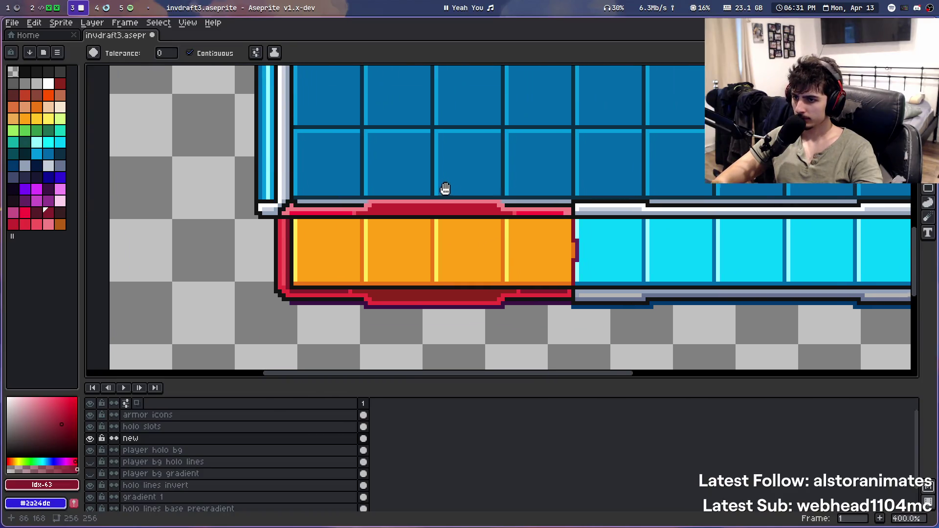
{"action": "scroll", "coordinate": [355, 192], "scroll_direction": "down", "scroll_amount": 1}
{"action": "scroll", "coordinate": [395, 231], "scroll_direction": "up", "scroll_amount": 1}
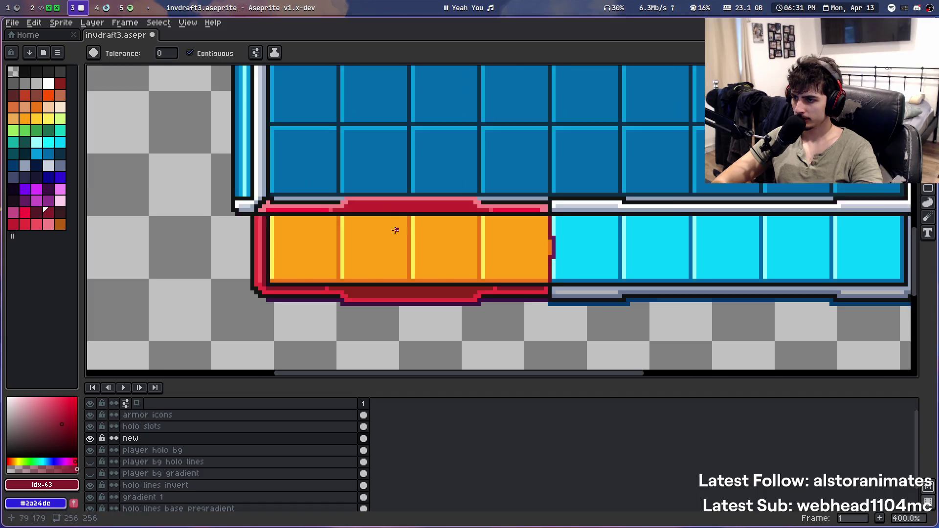
{"action": "scroll", "coordinate": [358, 309], "scroll_direction": "up", "scroll_amount": 1}
{"action": "scroll", "coordinate": [318, 296], "scroll_direction": "up", "scroll_amount": 1}
{"action": "key", "text": "ctrl+s"}
{"action": "left_click_drag", "start_coordinate": [335, 269], "coordinate": [319, 255]}
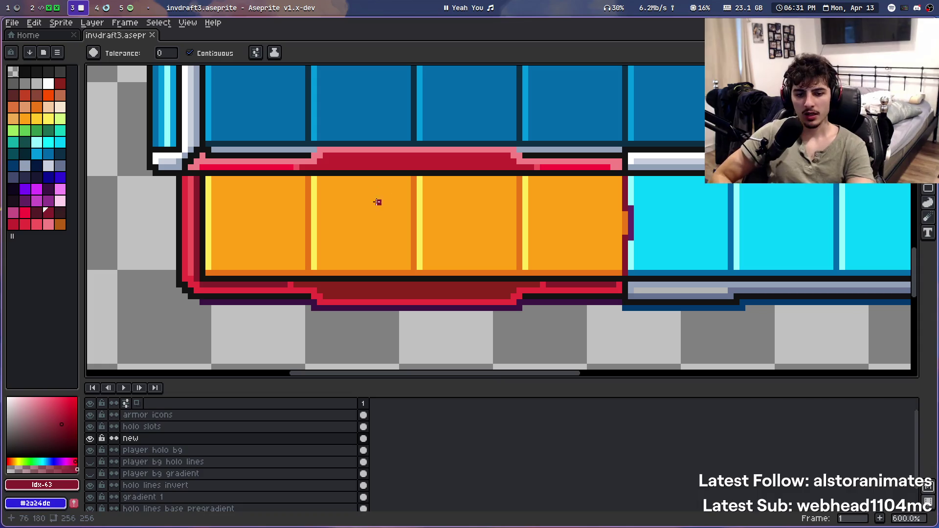
{"action": "scroll", "coordinate": [468, 115], "scroll_direction": "down", "scroll_amount": 2}
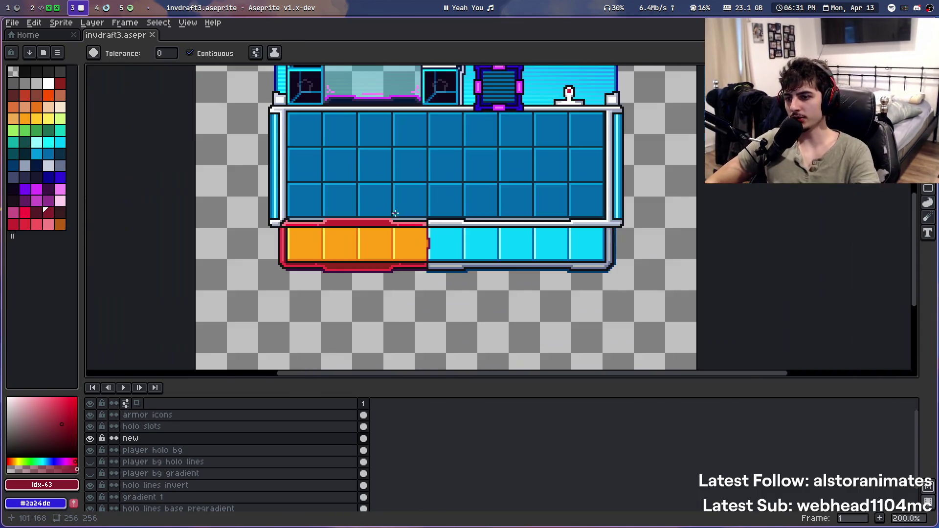
{"action": "scroll", "coordinate": [430, 137], "scroll_direction": "down", "scroll_amount": 3}
{"action": "scroll", "coordinate": [430, 136], "scroll_direction": "up", "scroll_amount": 1}
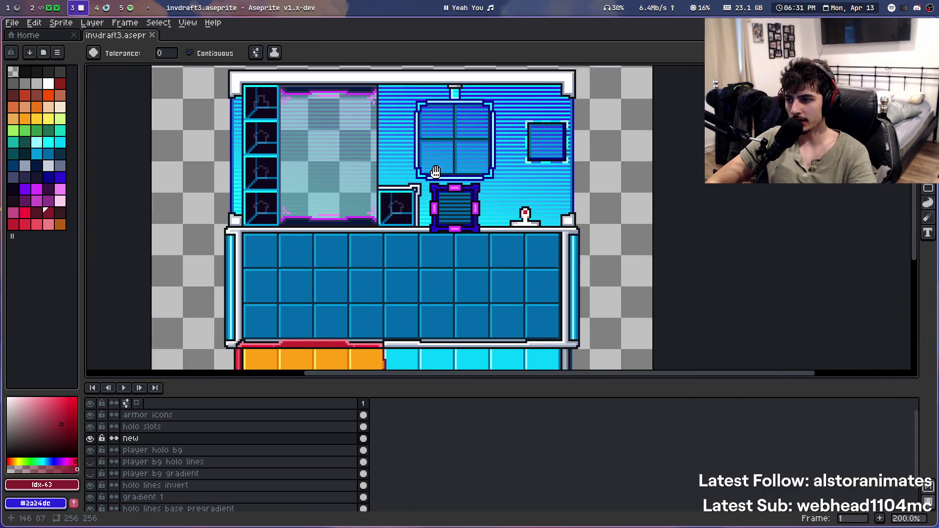
Disconnect both Minecraft windows from their servers, then return to Aseprite
{"action": "key", "text": "super+2"}
{"action": "key", "text": "Escape"}
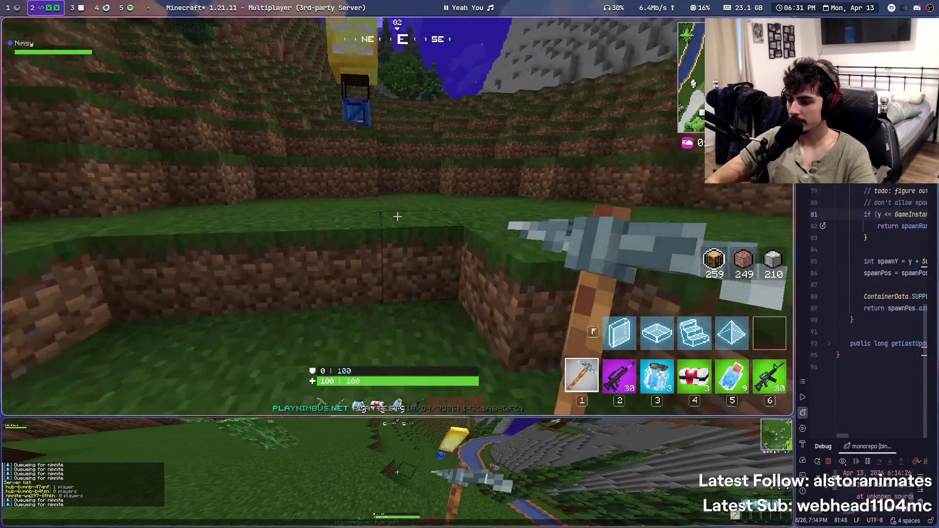
{"action": "key", "text": "Escape"}
{"action": "left_click", "coordinate": [427, 245]}
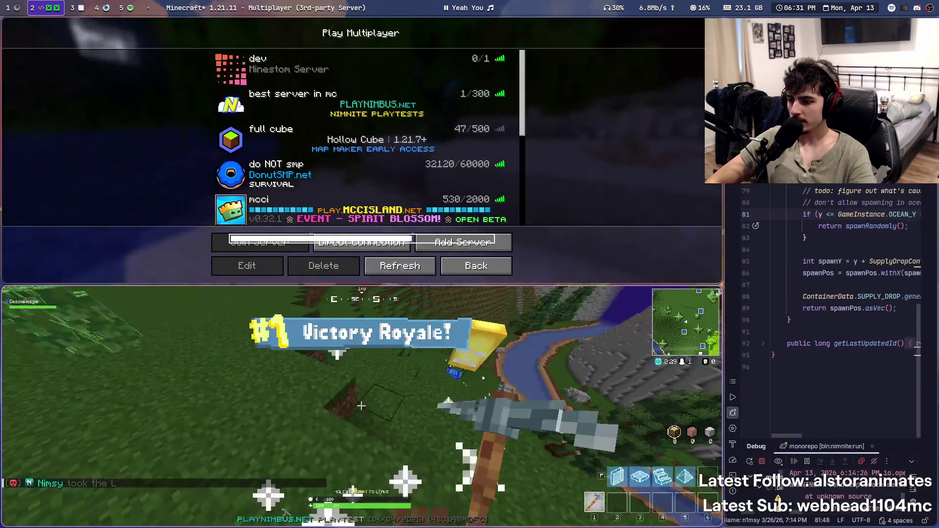
{"action": "key", "text": "Escape"}
{"action": "left_click", "coordinate": [398, 455]}
{"action": "key", "text": "super+3"}
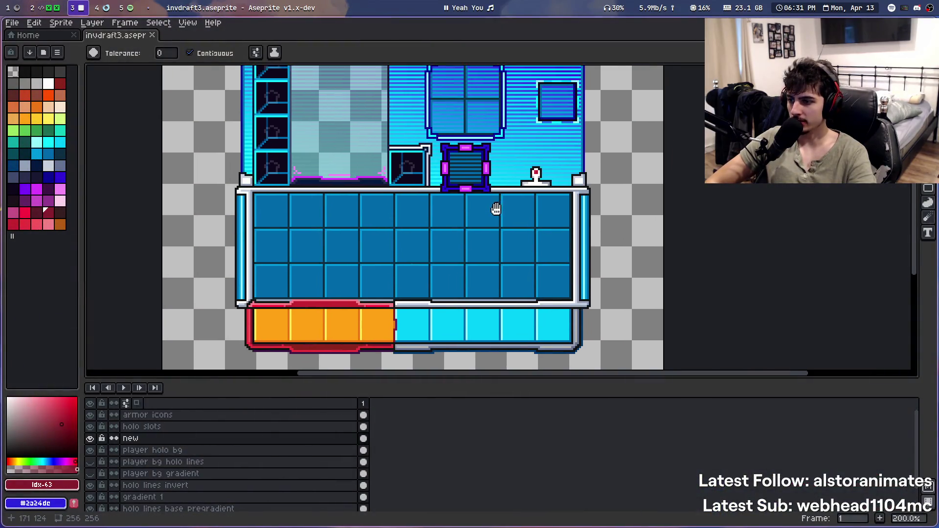
Pan and zoom across the sprite to review the slot grid, hotbar and scene above
{"action": "left_click_drag", "start_coordinate": [496, 209], "coordinate": [499, 257]}
{"action": "scroll", "coordinate": [498, 257], "scroll_direction": "up", "scroll_amount": 1}
{"action": "scroll", "coordinate": [464, 256], "scroll_direction": "down", "scroll_amount": 3}
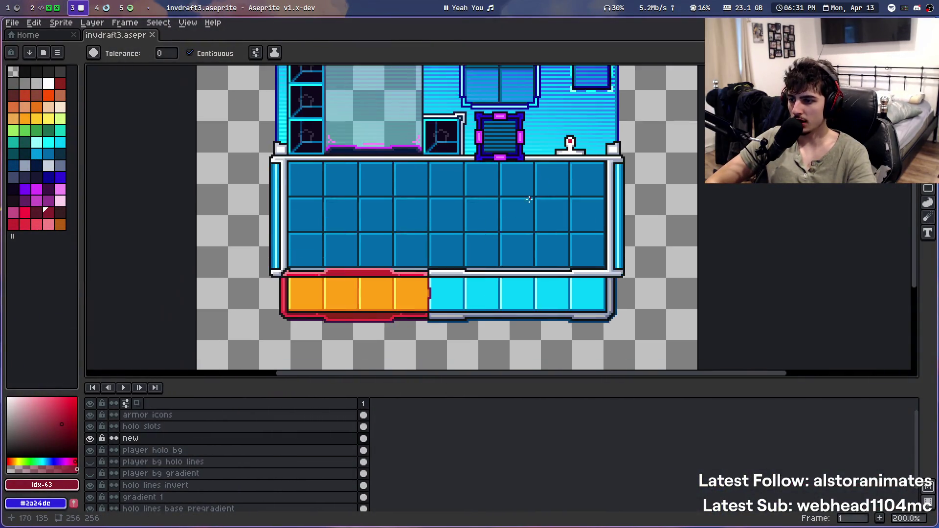
{"action": "scroll", "coordinate": [408, 256], "scroll_direction": "down", "scroll_amount": 1}
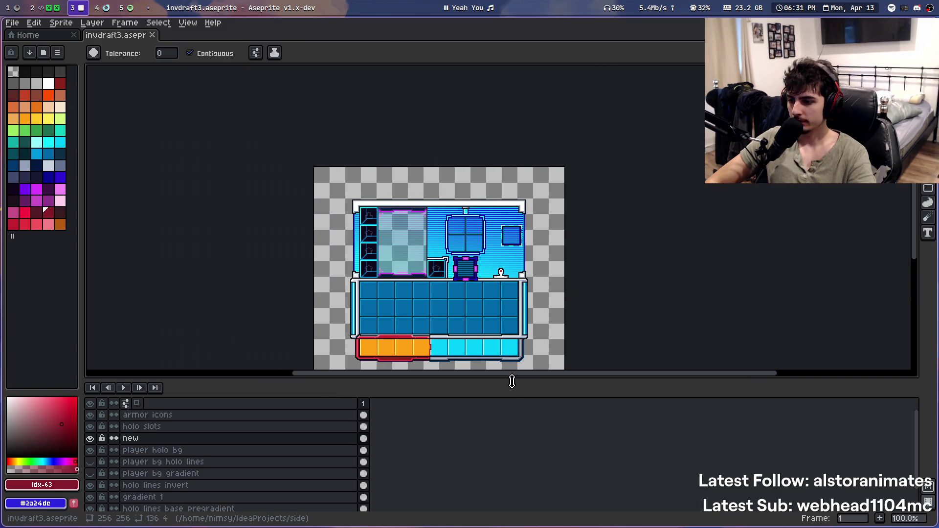
{"action": "scroll", "coordinate": [434, 304], "scroll_direction": "up", "scroll_amount": 1}
{"action": "mouse_move", "coordinate": [435, 245]}
{"action": "left_mouse_down"}
{"action": "mouse_move", "coordinate": [422, 181]}
{"action": "mouse_move", "coordinate": [416, 258]}
{"action": "mouse_move", "coordinate": [484, 293]}
{"action": "mouse_move", "coordinate": [344, 304]}
{"action": "left_mouse_up"}
{"action": "scroll", "coordinate": [416, 257], "scroll_direction": "up", "scroll_amount": 1}
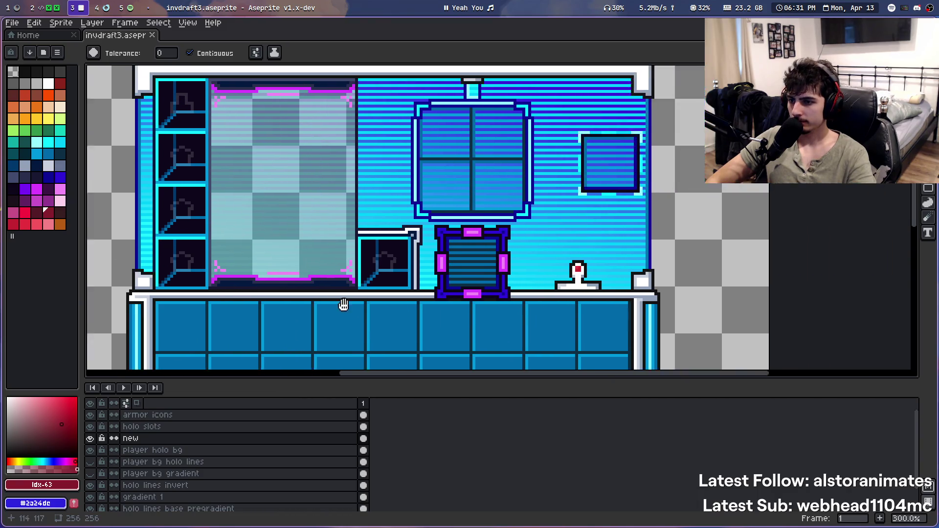
{"action": "mouse_move", "coordinate": [298, 323]}
{"action": "left_mouse_down"}
{"action": "mouse_move", "coordinate": [403, 331]}
{"action": "mouse_move", "coordinate": [429, 150]}
{"action": "left_mouse_up"}
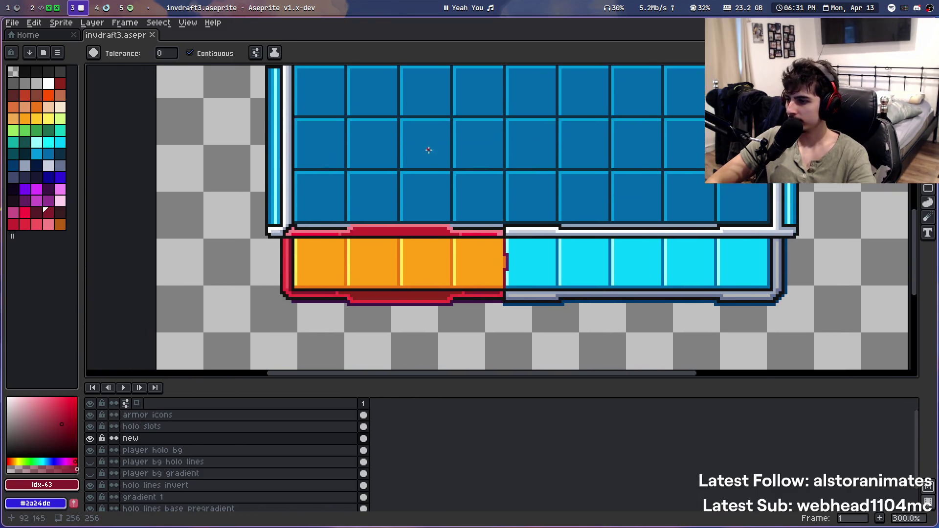
{"action": "left_click_drag", "start_coordinate": [448, 184], "coordinate": [398, 203]}
{"action": "scroll", "coordinate": [381, 299], "scroll_direction": "up", "scroll_amount": 2}
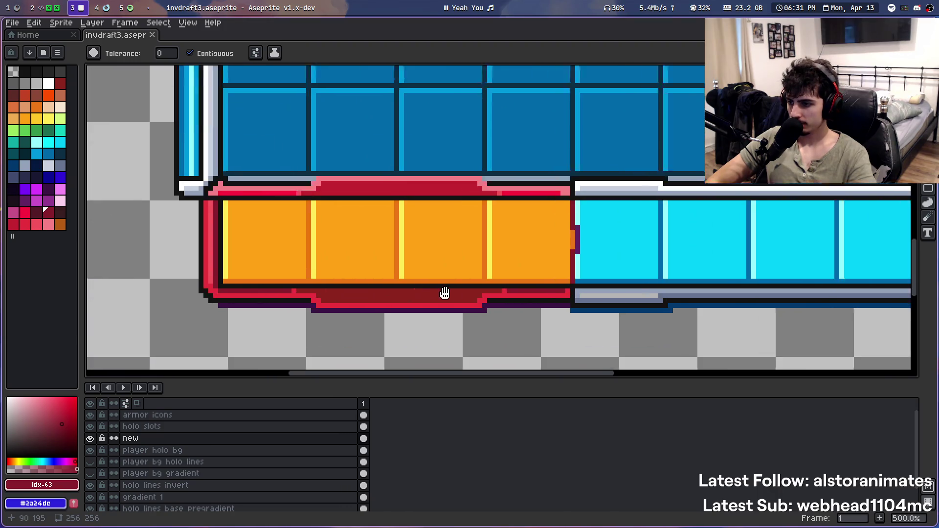
{"action": "left_click_drag", "start_coordinate": [445, 292], "coordinate": [369, 184]}
{"action": "scroll", "coordinate": [369, 184], "scroll_direction": "up", "scroll_amount": 5}
{"action": "scroll", "coordinate": [394, 213], "scroll_direction": "down", "scroll_amount": 5}
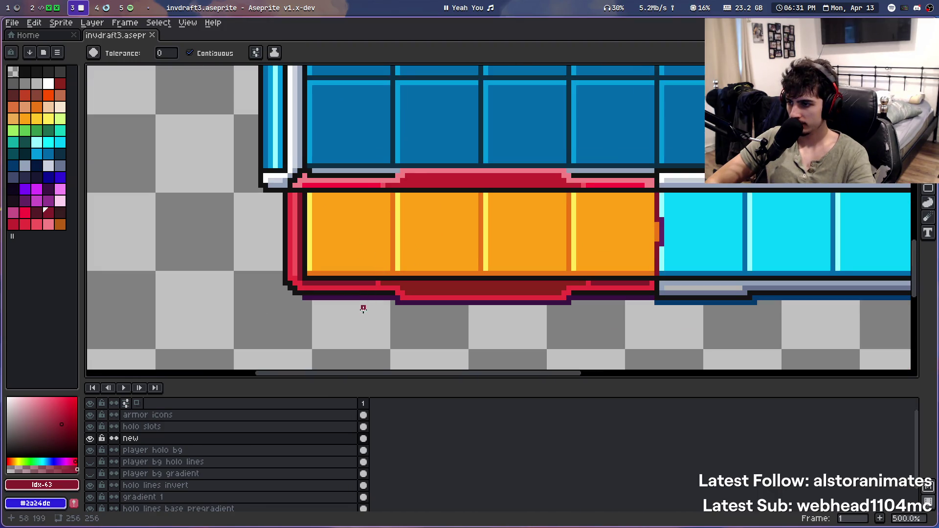
{"action": "scroll", "coordinate": [342, 162], "scroll_direction": "down", "scroll_amount": 1}
{"action": "scroll", "coordinate": [342, 162], "scroll_direction": "down", "scroll_amount": 1}
{"action": "scroll", "coordinate": [409, 117], "scroll_direction": "down", "scroll_amount": 1}
{"action": "scroll", "coordinate": [348, 252], "scroll_direction": "up", "scroll_amount": 5}
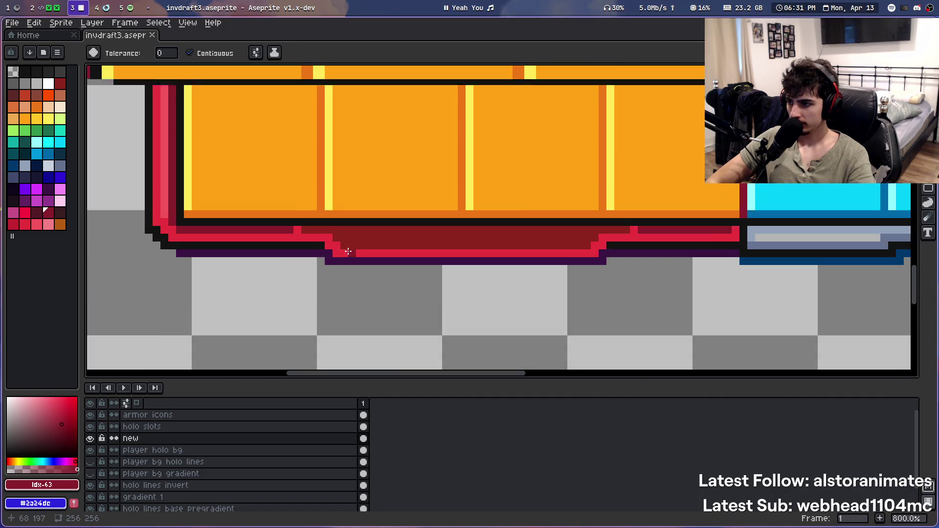
{"action": "scroll", "coordinate": [347, 252], "scroll_direction": "up", "scroll_amount": 1}
{"action": "scroll", "coordinate": [304, 157], "scroll_direction": "down", "scroll_amount": 5}
{"action": "left_click_drag", "start_coordinate": [310, 157], "coordinate": [310, 178]}
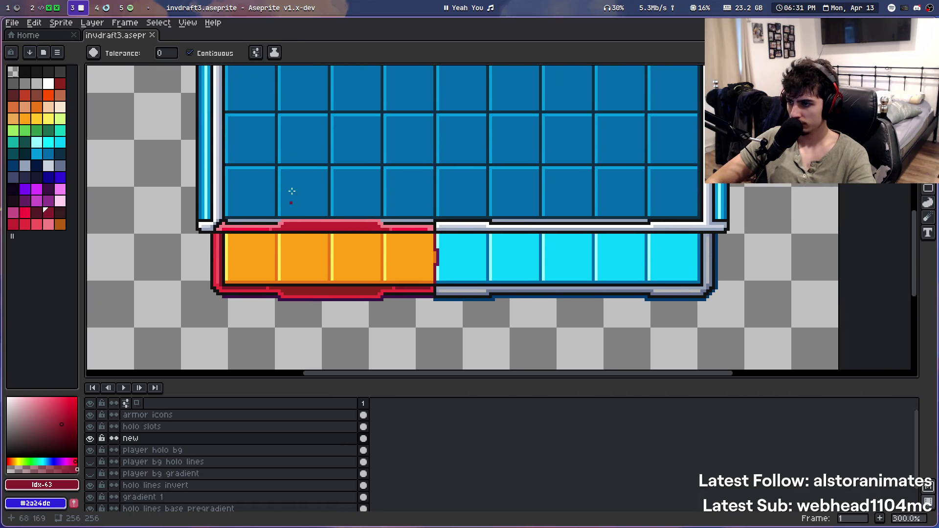
{"action": "scroll", "coordinate": [292, 191], "scroll_direction": "down", "scroll_amount": 1}
{"action": "mouse_move", "coordinate": [308, 102]}
{"action": "left_mouse_down"}
{"action": "mouse_move", "coordinate": [296, 224]}
{"action": "mouse_move", "coordinate": [310, 216]}
{"action": "mouse_move", "coordinate": [308, 303]}
{"action": "left_mouse_up"}
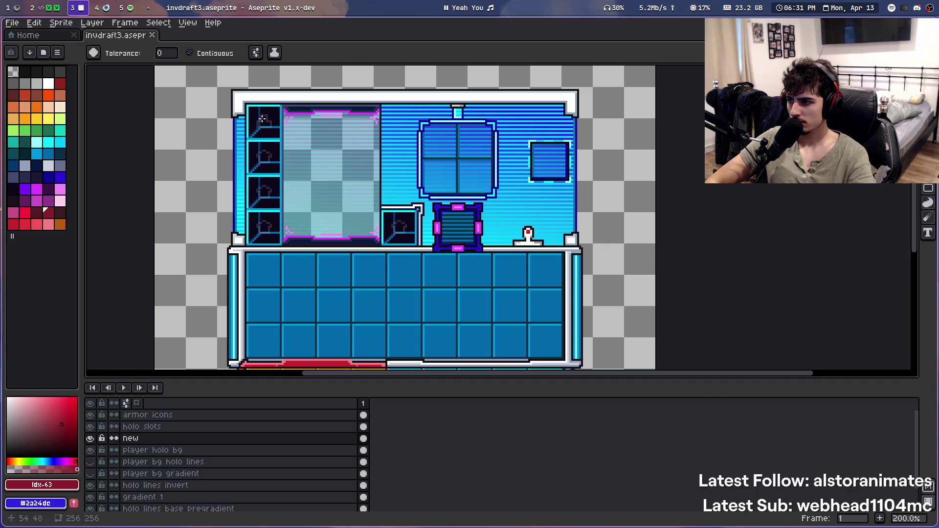
{"action": "left_click_drag", "start_coordinate": [439, 147], "coordinate": [484, 131]}
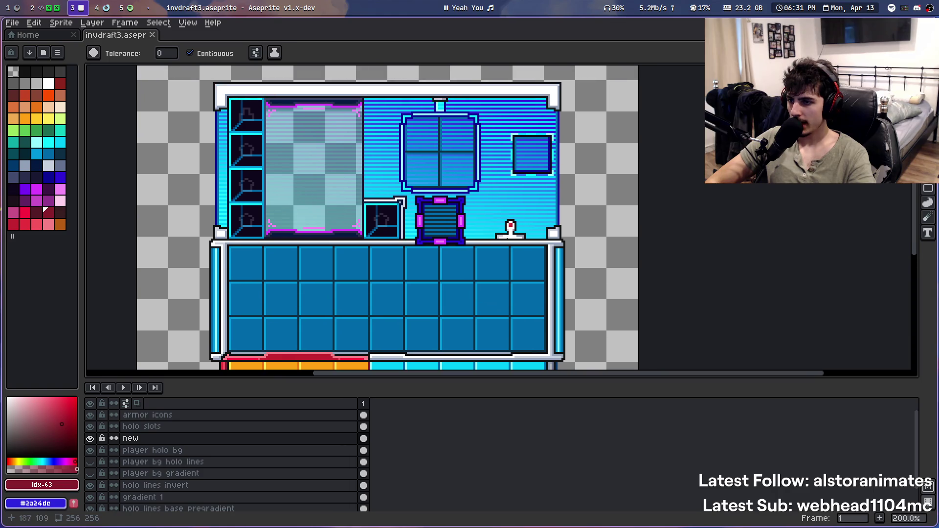
Toggle the holo slots layer off and on, then sample the hotbar border's dark red
{"action": "left_click", "coordinate": [90, 426]}
{"action": "left_click", "coordinate": [90, 427]}
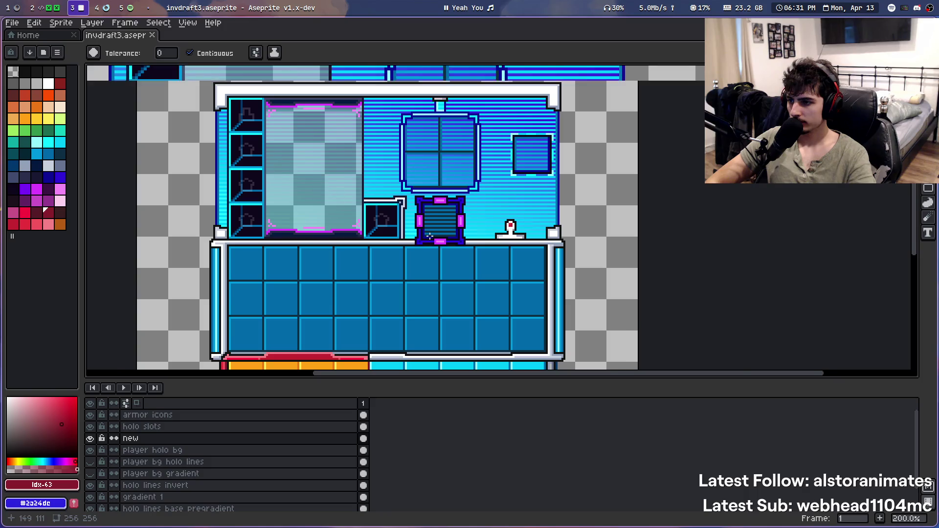
{"action": "scroll", "coordinate": [458, 217], "scroll_direction": "up", "scroll_amount": 1}
{"action": "scroll", "coordinate": [458, 216], "scroll_direction": "down", "scroll_amount": 2}
{"action": "scroll", "coordinate": [458, 217], "scroll_direction": "up", "scroll_amount": 1}
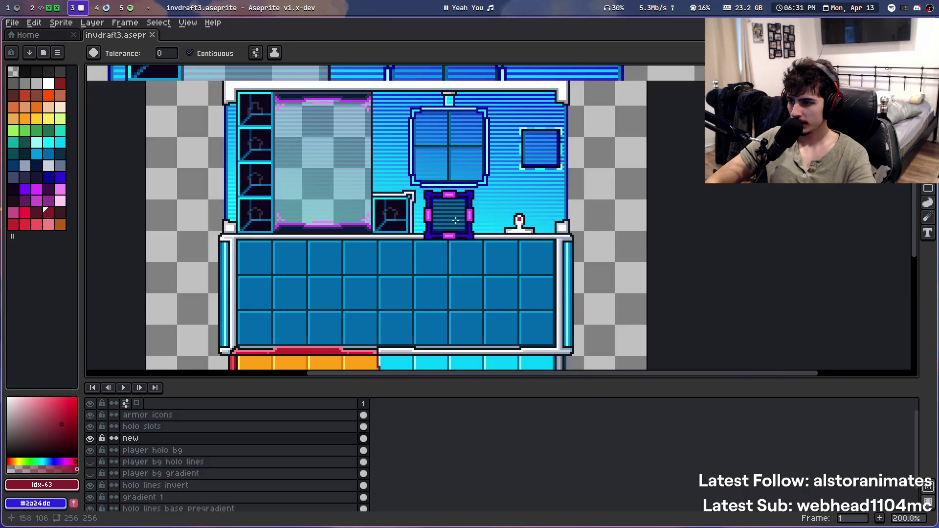
{"action": "scroll", "coordinate": [460, 232], "scroll_direction": "up", "scroll_amount": 1}
{"action": "scroll", "coordinate": [453, 240], "scroll_direction": "up", "scroll_amount": 1}
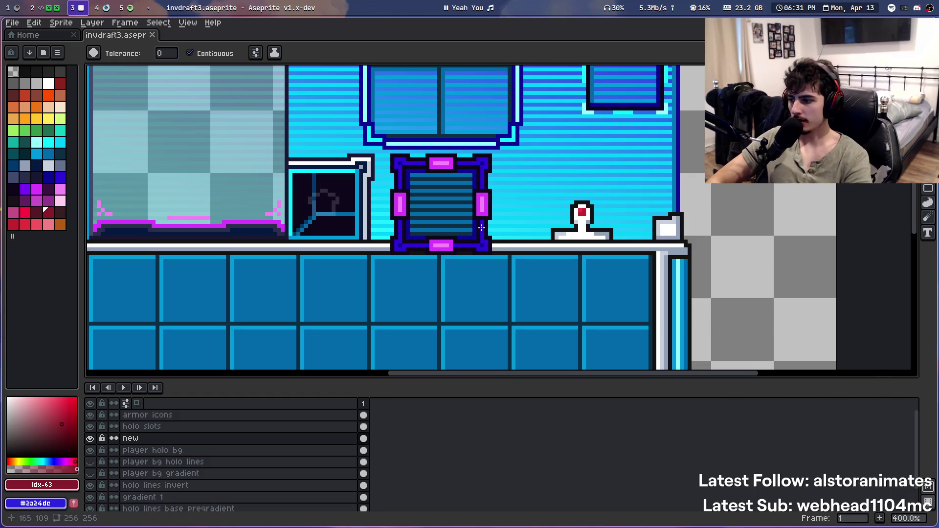
{"action": "scroll", "coordinate": [488, 243], "scroll_direction": "down", "scroll_amount": 1}
{"action": "scroll", "coordinate": [488, 244], "scroll_direction": "down", "scroll_amount": 2}
{"action": "scroll", "coordinate": [692, 182], "scroll_direction": "up", "scroll_amount": 5}
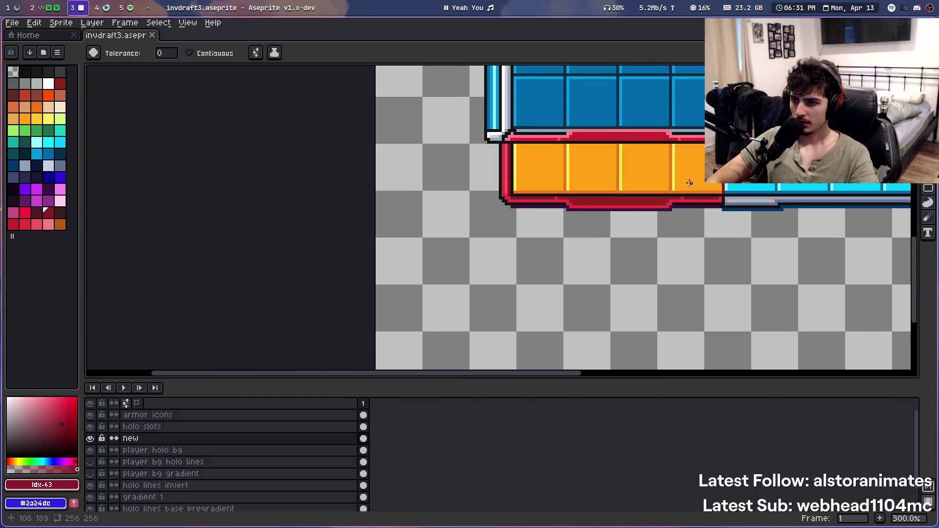
{"action": "scroll", "coordinate": [152, 278], "scroll_direction": "right", "scroll_amount": 4}
{"action": "scroll", "coordinate": [153, 278], "scroll_direction": "up", "scroll_amount": 3}
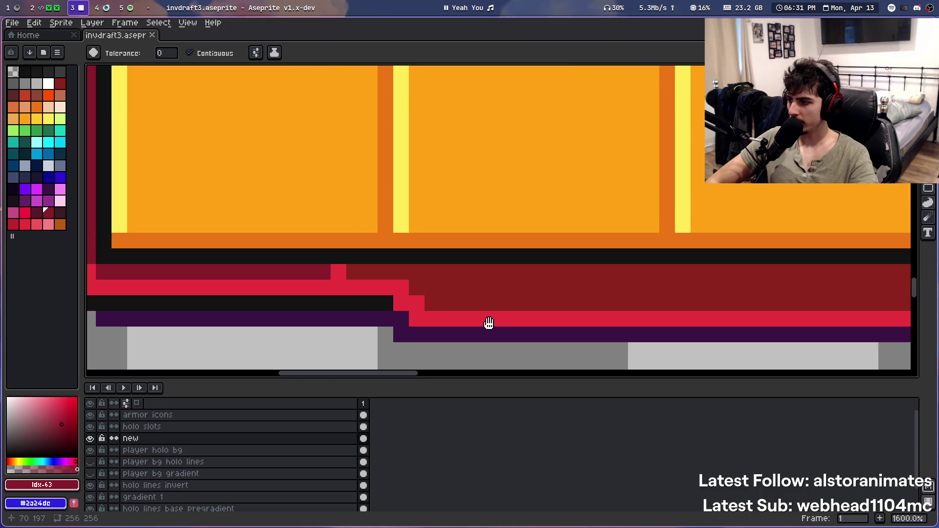
{"action": "scroll", "coordinate": [421, 269], "scroll_direction": "down", "scroll_amount": 3}
{"action": "scroll", "coordinate": [384, 267], "scroll_direction": "up", "scroll_amount": 3}
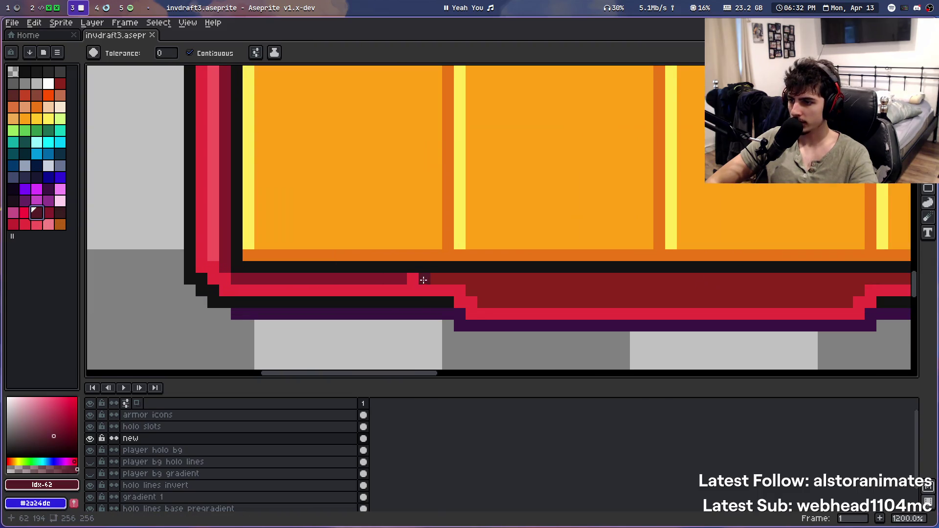
{"action": "left_click", "coordinate": [424, 275], "text": "alt"}
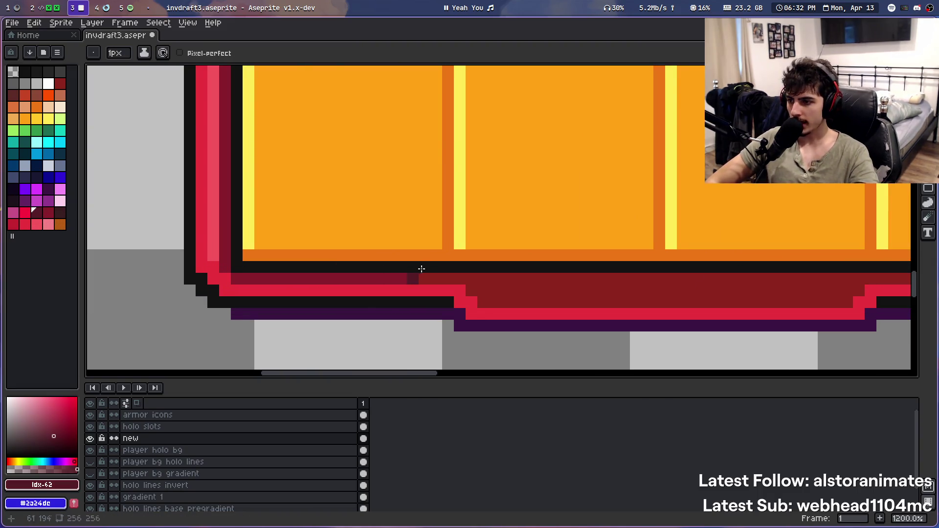
Zoom in on the hotbar and save invdraft3.aseprite
{"action": "scroll", "coordinate": [422, 269], "scroll_direction": "down", "scroll_amount": 3}
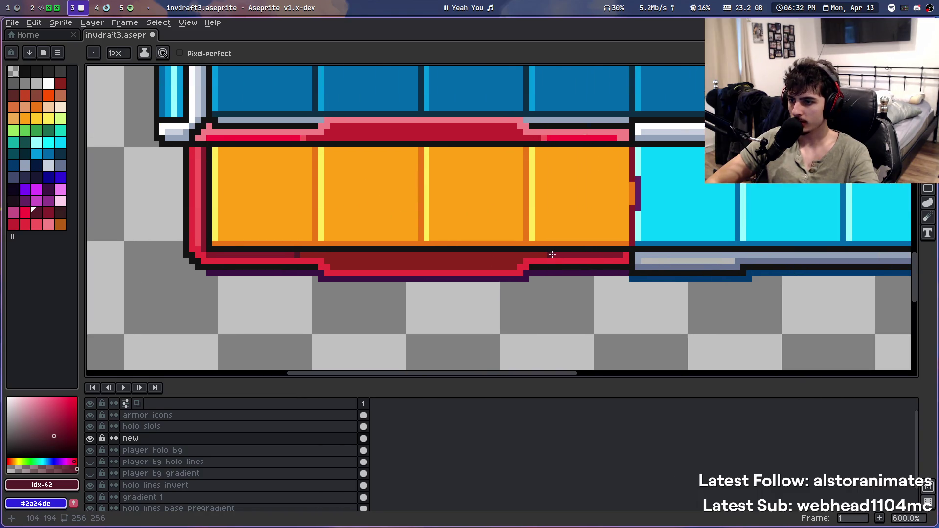
{"action": "scroll", "coordinate": [395, 211], "scroll_direction": "down", "scroll_amount": 1}
{"action": "key", "text": "ctrl+s"}
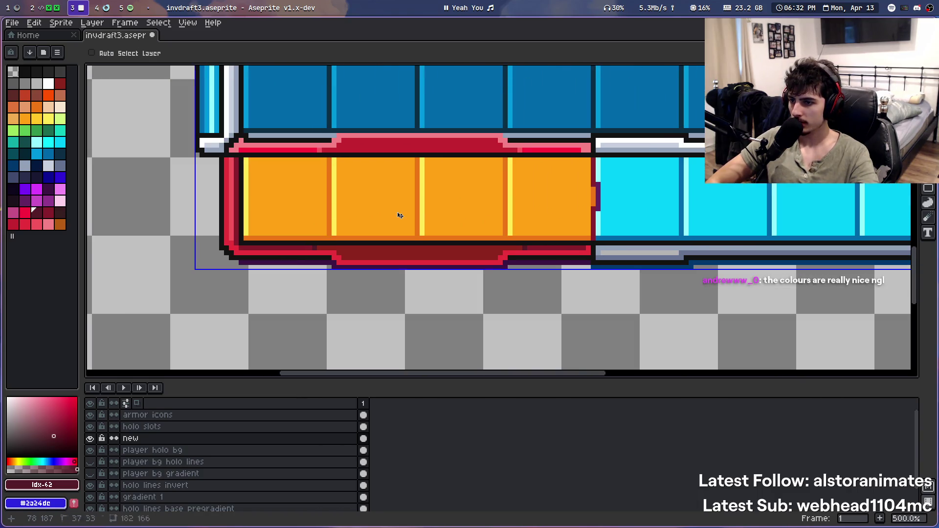
Touch up a hotbar border pixel, trying pink and red before settling on darker red
{"action": "scroll", "coordinate": [341, 225], "scroll_direction": "up", "scroll_amount": 4}
{"action": "scroll", "coordinate": [386, 278], "scroll_direction": "up", "scroll_amount": 5}
{"action": "left_click", "coordinate": [48, 224]}
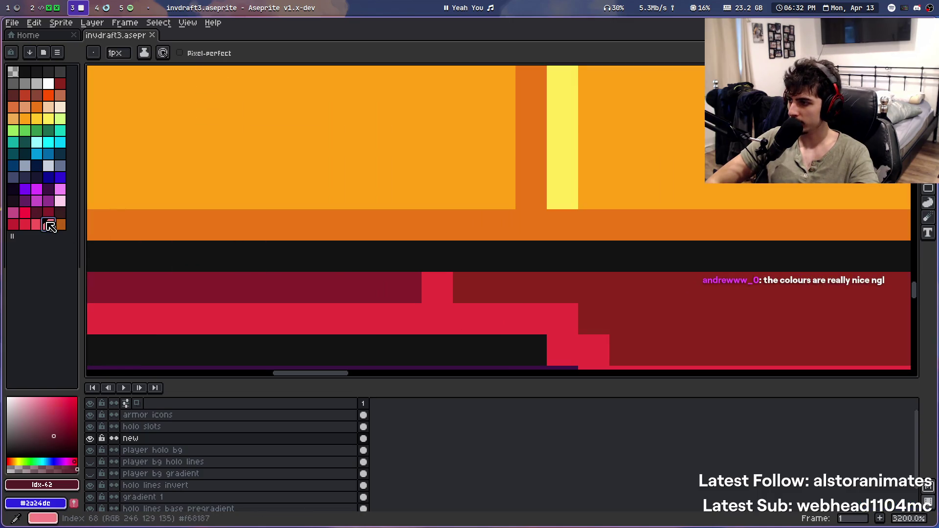
{"action": "left_click", "coordinate": [438, 286]}
{"action": "scroll", "coordinate": [413, 178], "scroll_direction": "down", "scroll_amount": 3}
{"action": "scroll", "coordinate": [425, 184], "scroll_direction": "down", "scroll_amount": 1}
{"action": "scroll", "coordinate": [426, 184], "scroll_direction": "up", "scroll_amount": 4}
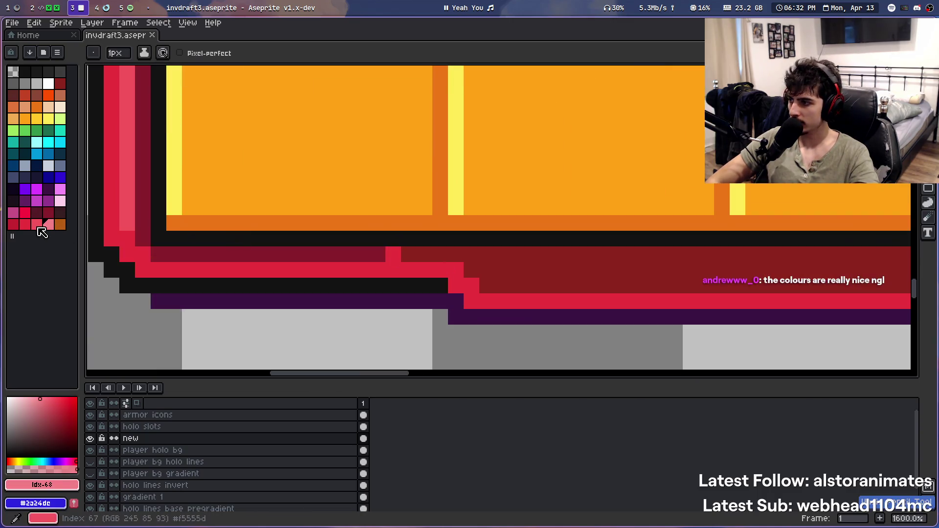
{"action": "left_click", "coordinate": [24, 224]}
{"action": "left_click", "coordinate": [394, 254]}
{"action": "left_click", "coordinate": [13, 224]}
{"action": "left_click", "coordinate": [393, 254]}
Pan across the inventory panel and save the sprite again
{"action": "scroll", "coordinate": [393, 254], "scroll_direction": "down", "scroll_amount": 3}
{"action": "scroll", "coordinate": [446, 181], "scroll_direction": "right", "scroll_amount": 5}
{"action": "scroll", "coordinate": [538, 230], "scroll_direction": "right", "scroll_amount": 2}
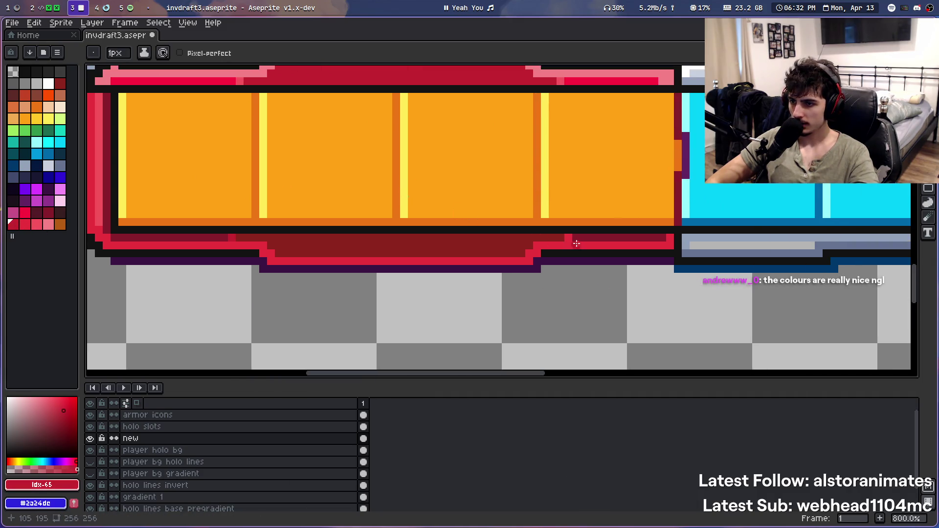
{"action": "scroll", "coordinate": [370, 322], "scroll_direction": "down", "scroll_amount": 4}
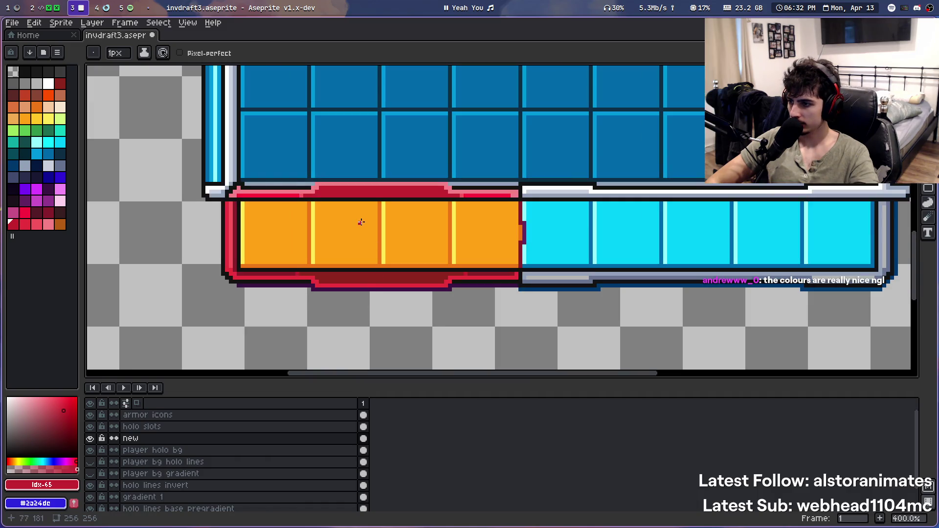
{"action": "scroll", "coordinate": [361, 223], "scroll_direction": "down", "scroll_amount": 1}
{"action": "left_click_drag", "start_coordinate": [370, 218], "coordinate": [380, 287]}
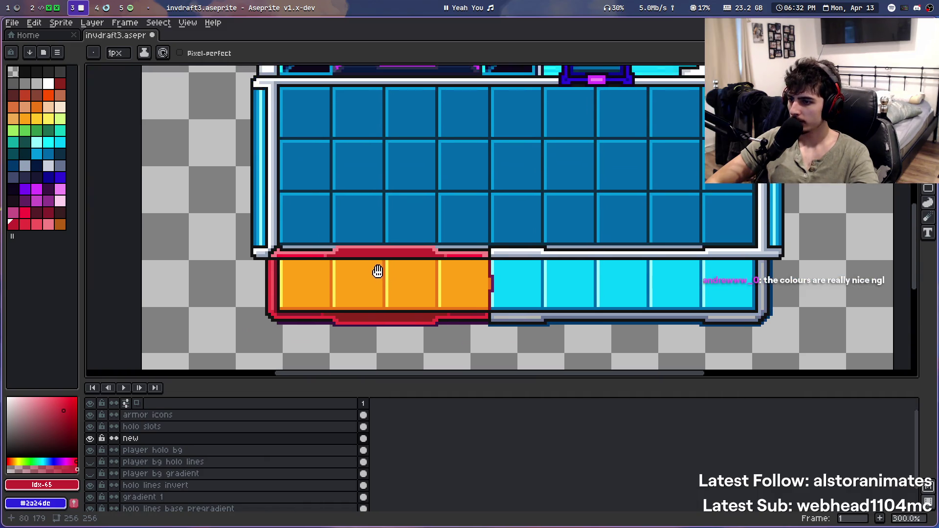
{"action": "scroll", "coordinate": [381, 288], "scroll_direction": "down", "scroll_amount": 1}
{"action": "key", "text": "ctrl+s"}
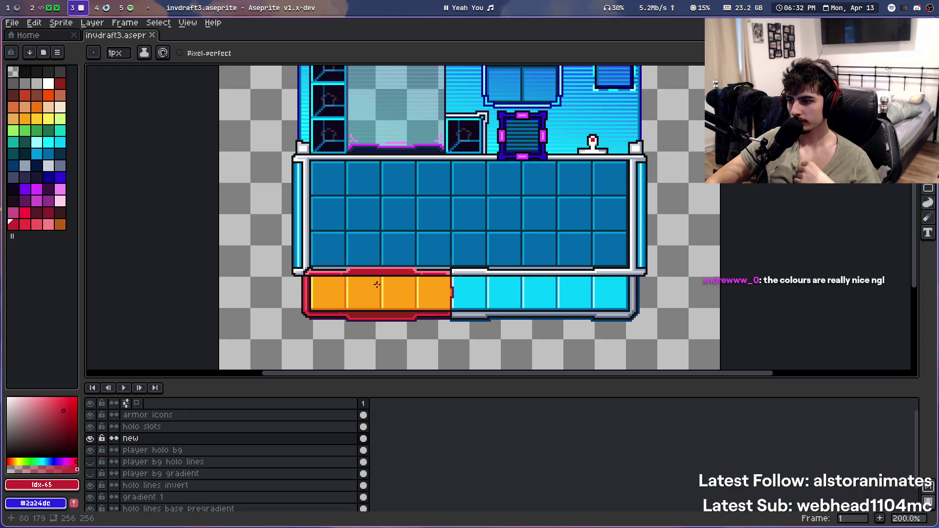
Zoom and pan to inspect the orange hotbar's left end
{"action": "scroll", "coordinate": [376, 284], "scroll_direction": "up", "scroll_amount": 1}
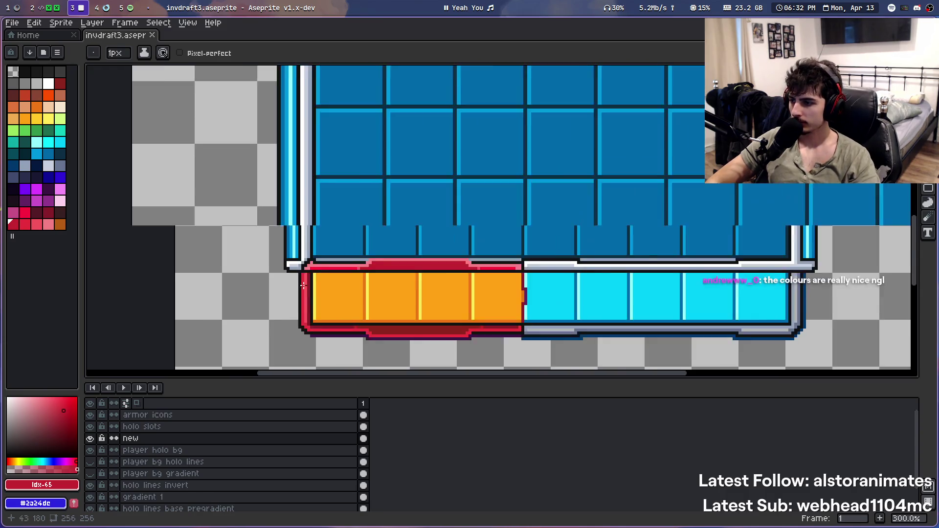
{"action": "scroll", "coordinate": [373, 296], "scroll_direction": "up", "scroll_amount": 2}
{"action": "left_click_drag", "start_coordinate": [371, 299], "coordinate": [309, 269]}
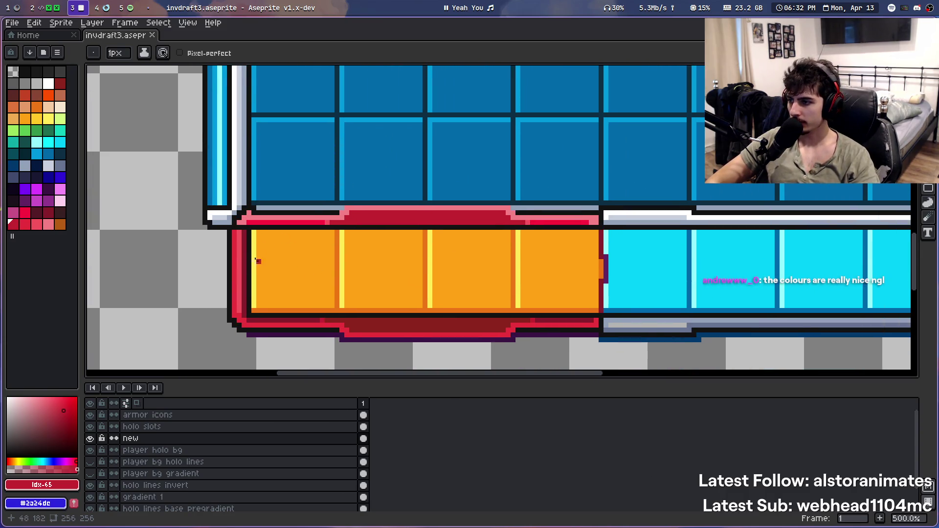
{"action": "scroll", "coordinate": [240, 247], "scroll_direction": "up", "scroll_amount": 3}
{"action": "scroll", "coordinate": [242, 251], "scroll_direction": "down", "scroll_amount": 2}
{"action": "scroll", "coordinate": [247, 260], "scroll_direction": "down", "scroll_amount": 2}
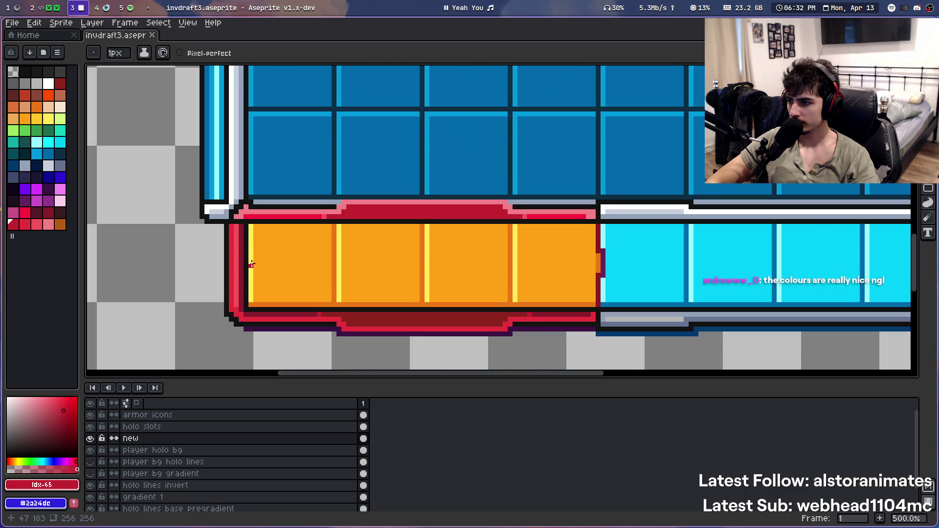
{"action": "scroll", "coordinate": [250, 262], "scroll_direction": "down", "scroll_amount": 3}
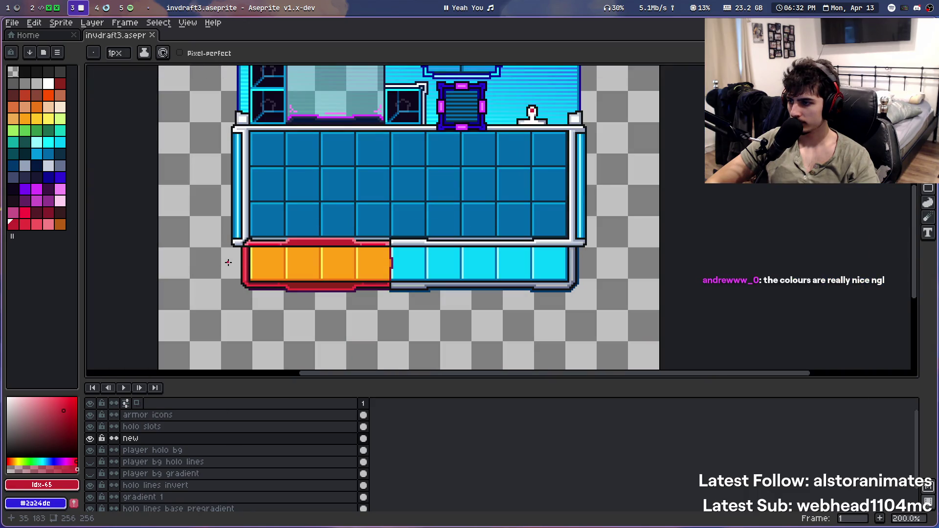
{"action": "scroll", "coordinate": [227, 262], "scroll_direction": "up", "scroll_amount": 6}
{"action": "scroll", "coordinate": [250, 277], "scroll_direction": "down", "scroll_amount": 2}
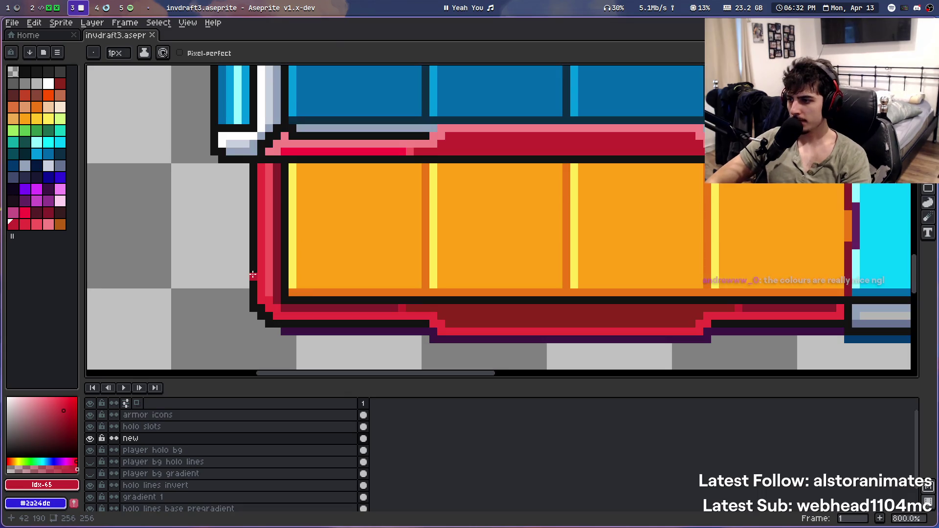
Test Paint Bucket fills of the border strip in bright red #f5555d and dark blue, undoing both
{"action": "left_click", "coordinate": [268, 267], "text": "alt"}
{"action": "key", "text": "g"}
{"action": "left_click", "coordinate": [278, 264]}
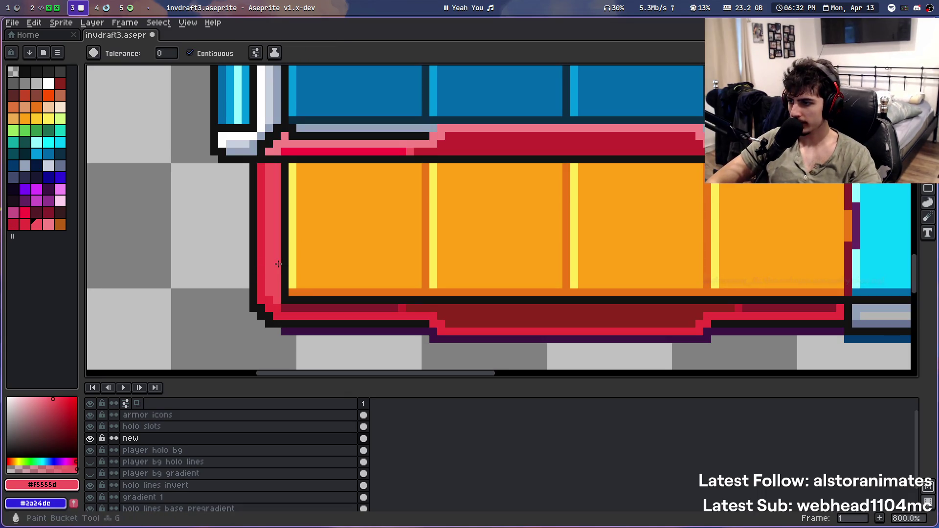
{"action": "key", "text": "ctrl+z"}
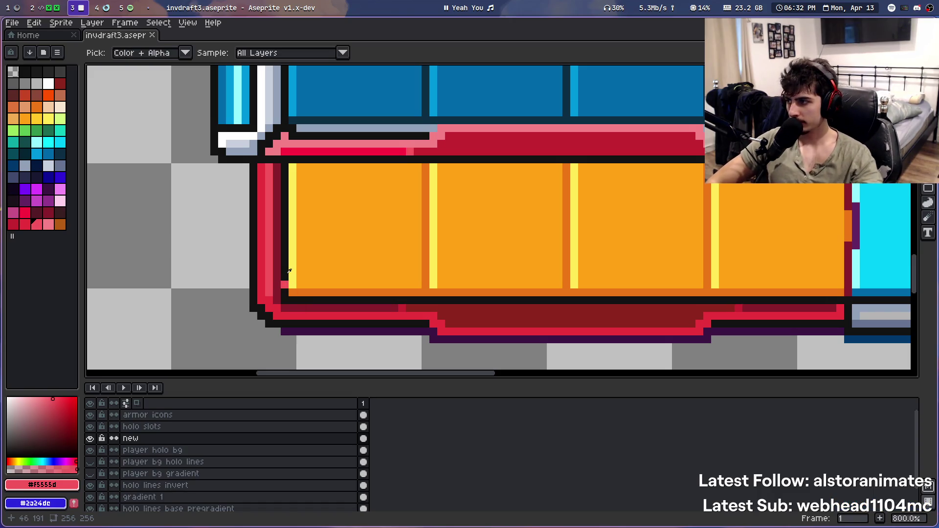
{"action": "left_click", "coordinate": [48, 177]}
{"action": "left_click", "coordinate": [267, 239]}
{"action": "scroll", "coordinate": [489, 259], "scroll_direction": "right", "scroll_amount": 1}
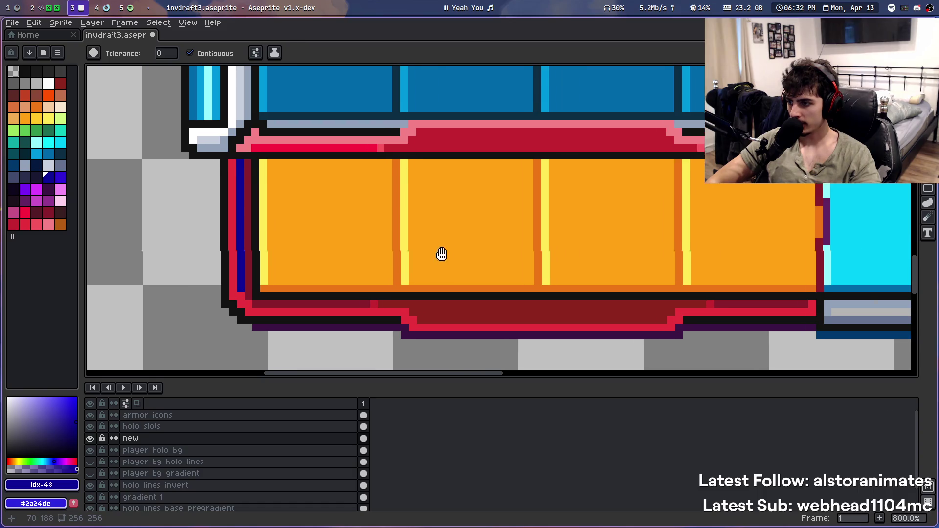
{"action": "scroll", "coordinate": [440, 253], "scroll_direction": "right", "scroll_amount": 2}
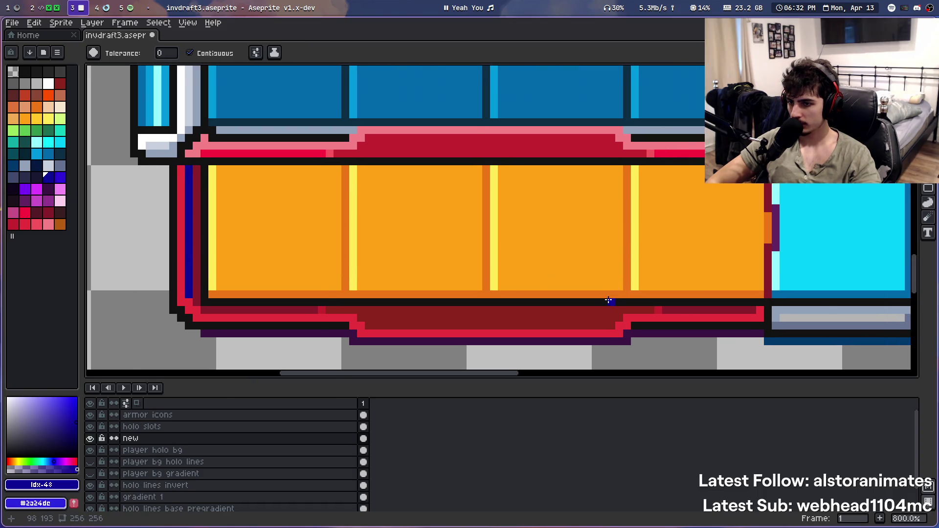
{"action": "key", "text": "ctrl+z"}
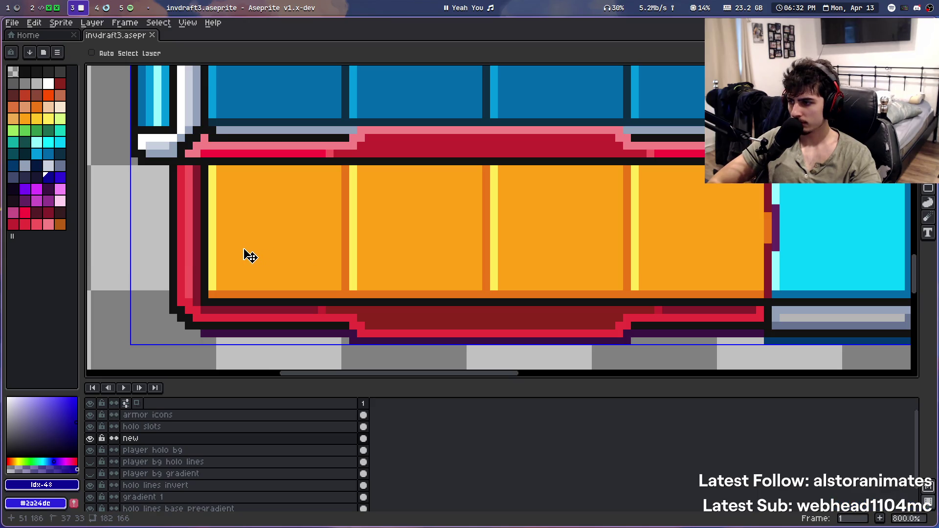
{"action": "key", "text": "ctrl+y"}
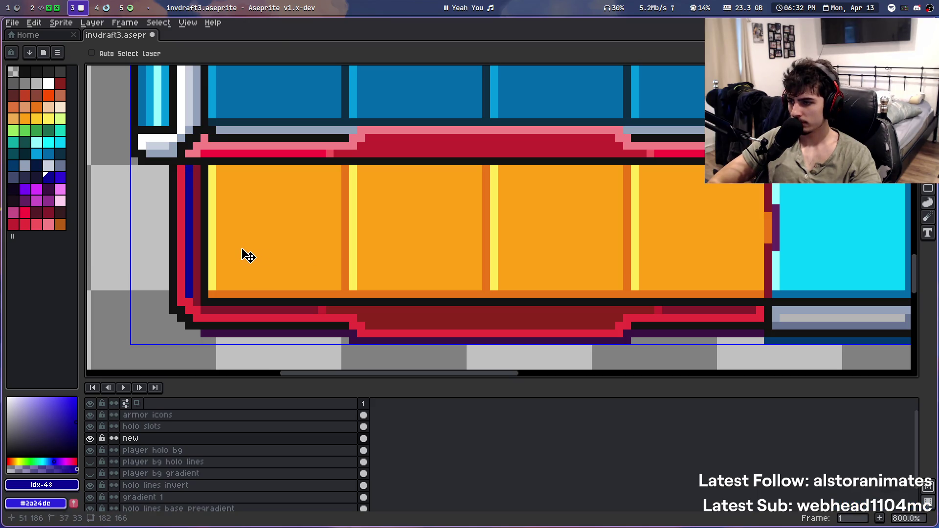
{"action": "key", "text": "alt"}
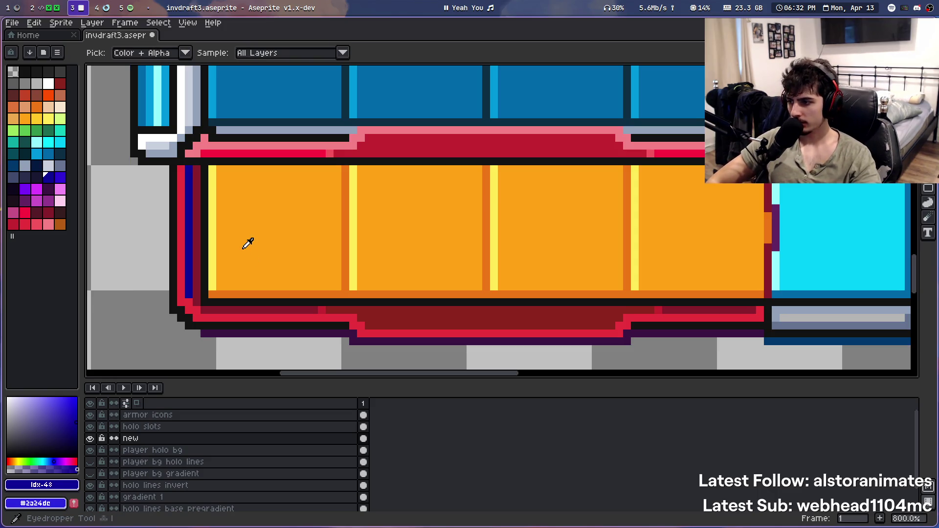
{"action": "key", "text": "ctrl+z"}
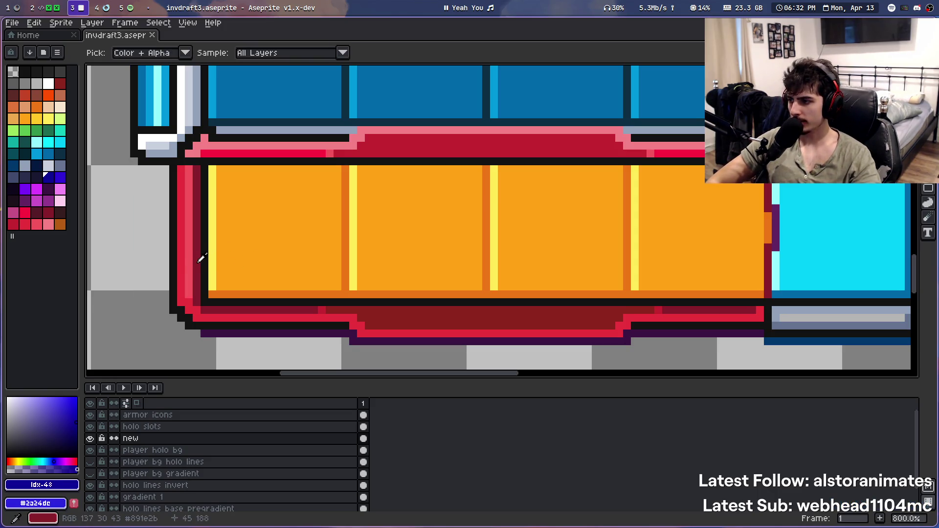
Eyedrop dark red #891e2b, fill the inner left border column, and return to the pencil
{"action": "left_click", "coordinate": [198, 261]}
{"action": "left_click", "coordinate": [190, 264]}
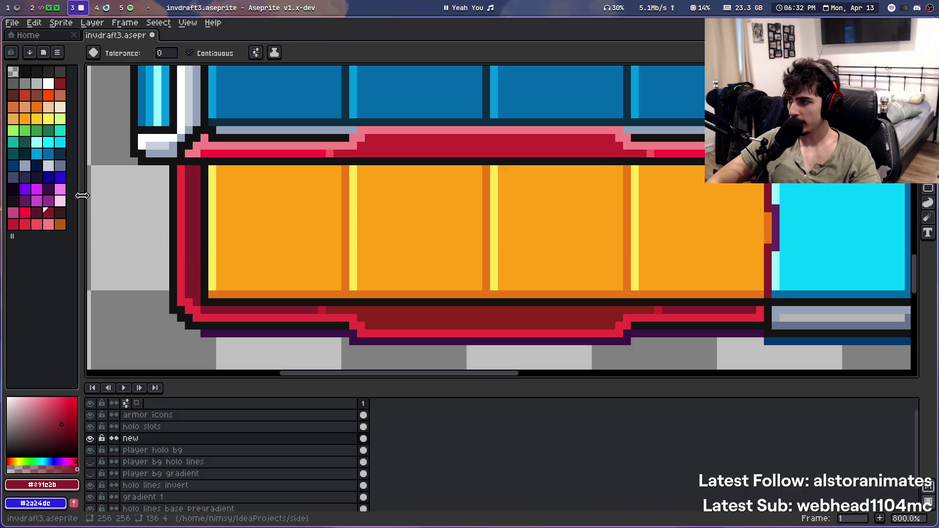
{"action": "left_click", "coordinate": [192, 243], "text": "alt"}
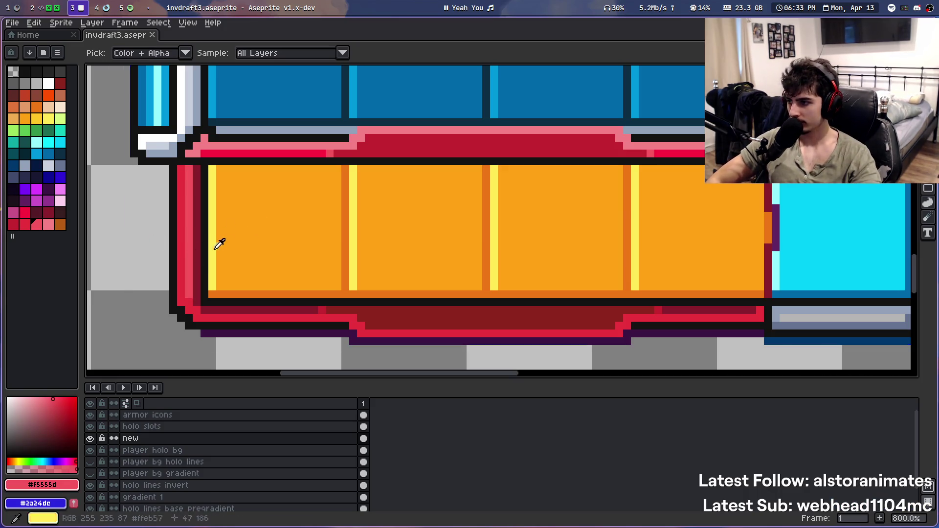
{"action": "key", "text": "ctrl+y"}
{"action": "key", "text": "b"}
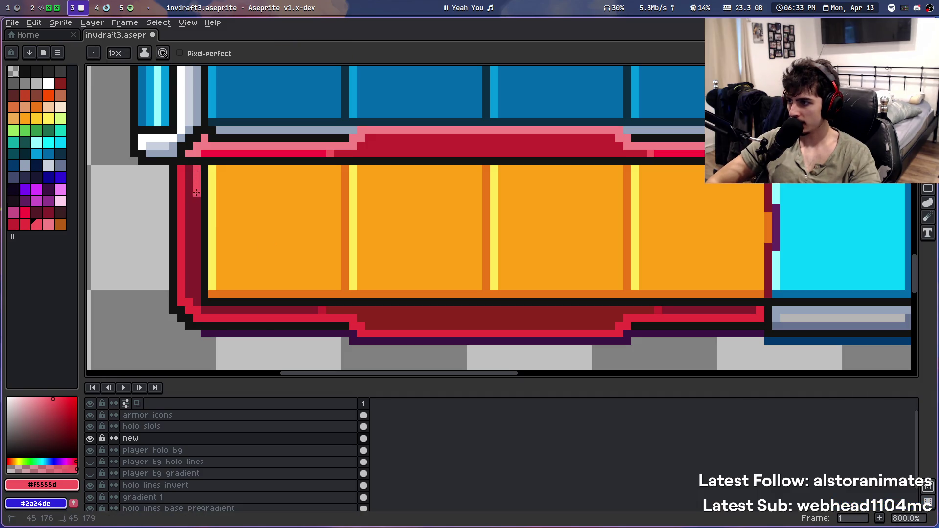
{"action": "scroll", "coordinate": [211, 217], "scroll_direction": "down", "scroll_amount": 5}
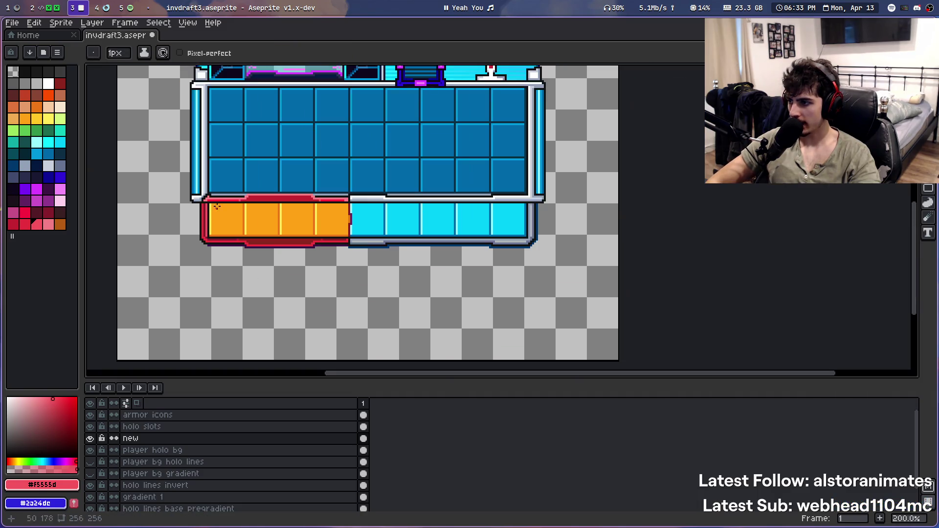
Zoom and pan to bring the orange bar's top-left corner into view
{"action": "scroll", "coordinate": [220, 198], "scroll_direction": "up", "scroll_amount": 5}
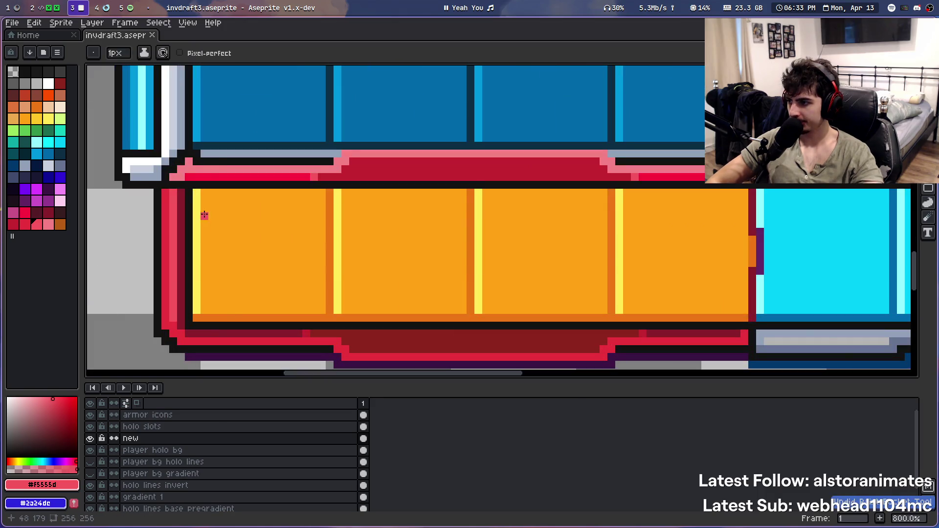
{"action": "scroll", "coordinate": [209, 216], "scroll_direction": "down", "scroll_amount": 3}
{"action": "scroll", "coordinate": [208, 216], "scroll_direction": "down", "scroll_amount": 2}
{"action": "scroll", "coordinate": [307, 190], "scroll_direction": "up", "scroll_amount": 1}
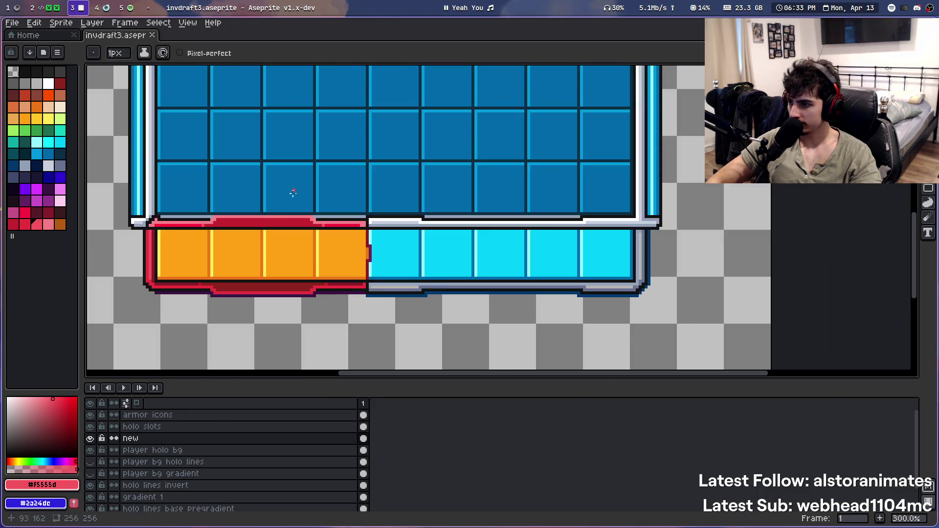
{"action": "scroll", "coordinate": [291, 192], "scroll_direction": "up", "scroll_amount": 2}
{"action": "scroll", "coordinate": [316, 296], "scroll_direction": "up", "scroll_amount": 1}
{"action": "scroll", "coordinate": [337, 201], "scroll_direction": "down", "scroll_amount": 4}
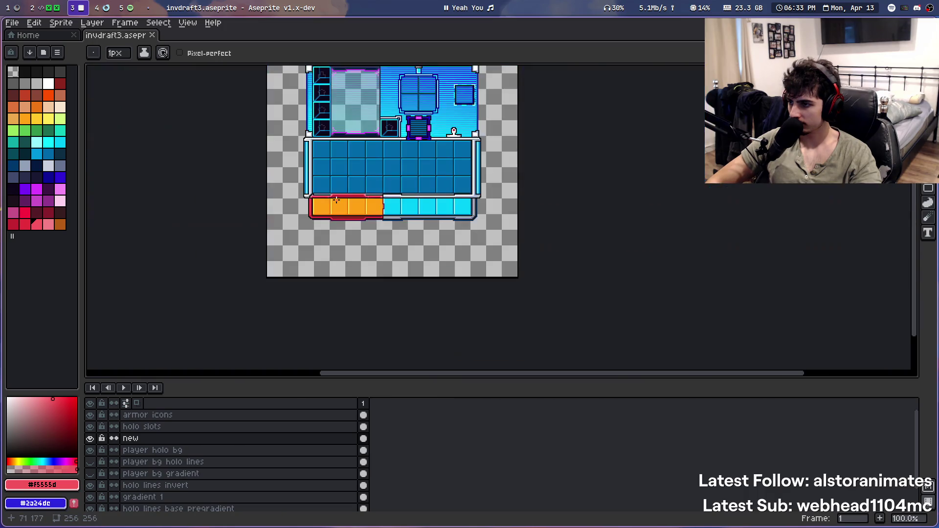
{"action": "scroll", "coordinate": [349, 176], "scroll_direction": "up", "scroll_amount": 1}
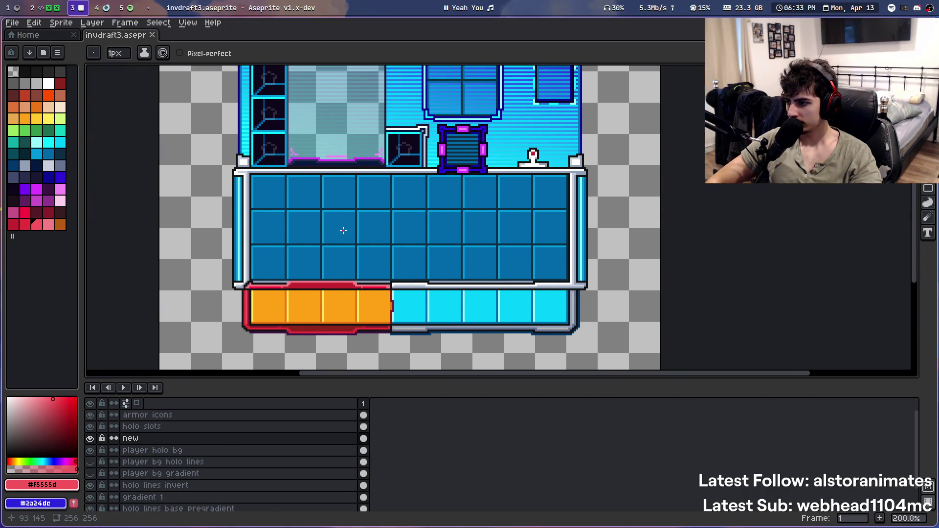
{"action": "scroll", "coordinate": [342, 228], "scroll_direction": "up", "scroll_amount": 3}
{"action": "scroll", "coordinate": [231, 317], "scroll_direction": "up", "scroll_amount": 1}
{"action": "scroll", "coordinate": [326, 273], "scroll_direction": "up", "scroll_amount": 2}
{"action": "left_click_drag", "start_coordinate": [327, 272], "coordinate": [322, 219]}
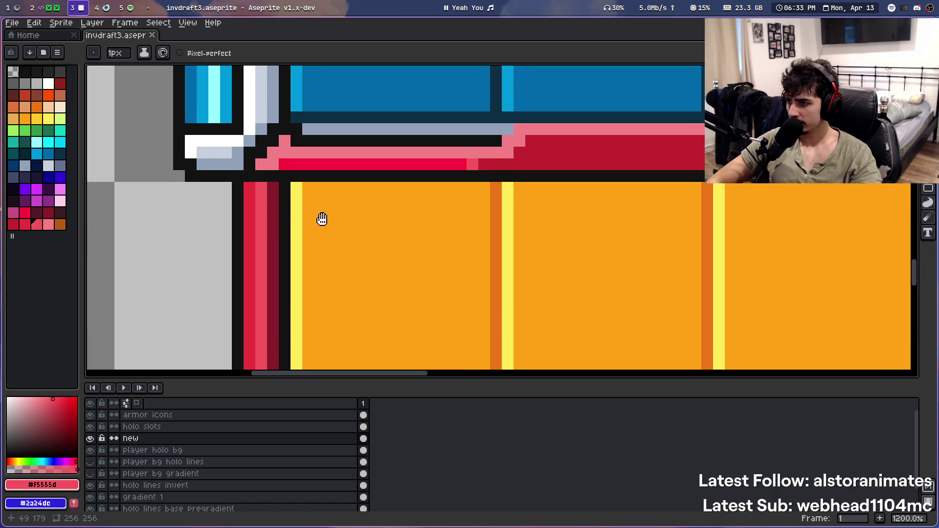
Select the Eyedropper and reframe the view on the lower slot rows and orange bar
{"action": "key", "text": "i"}
{"action": "scroll", "coordinate": [286, 220], "scroll_direction": "down", "scroll_amount": 3}
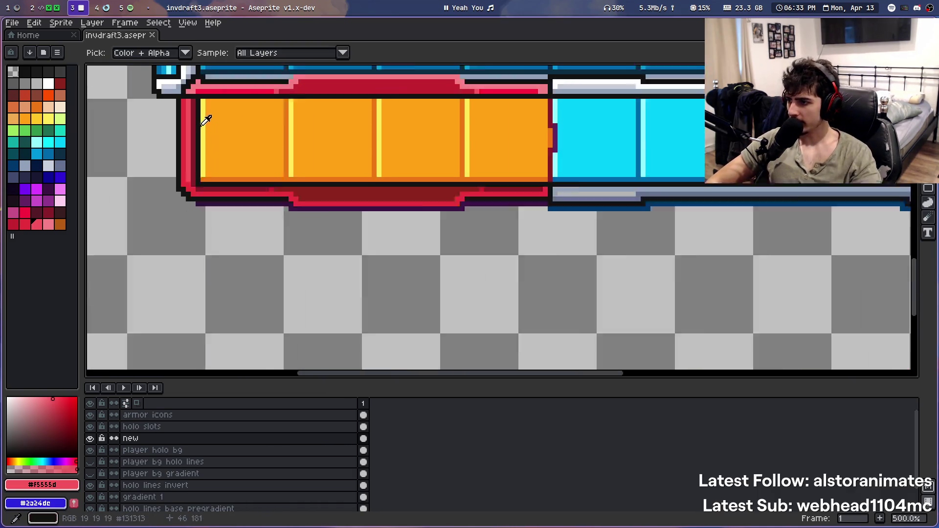
{"action": "scroll", "coordinate": [203, 115], "scroll_direction": "down", "scroll_amount": 2}
{"action": "scroll", "coordinate": [325, 227], "scroll_direction": "down", "scroll_amount": 2}
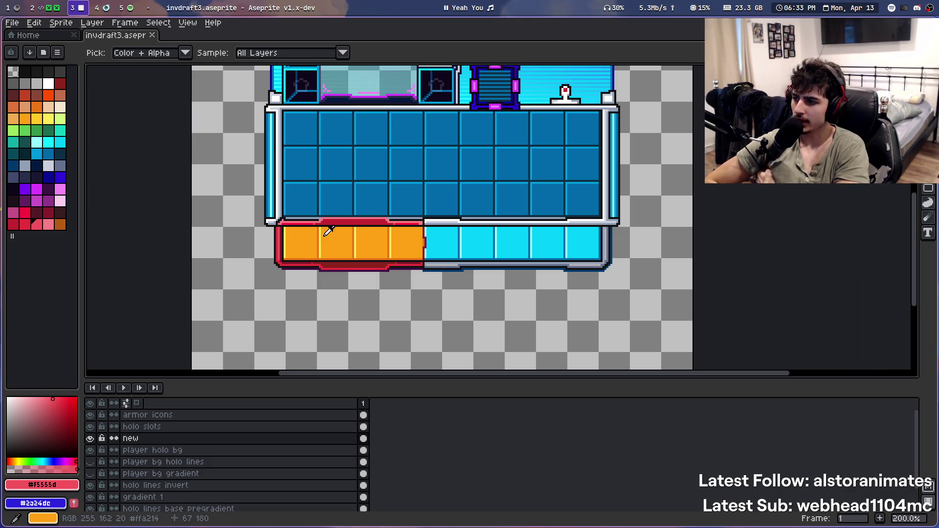
{"action": "scroll", "coordinate": [352, 215], "scroll_direction": "up", "scroll_amount": 1}
{"action": "scroll", "coordinate": [372, 210], "scroll_direction": "up", "scroll_amount": 2}
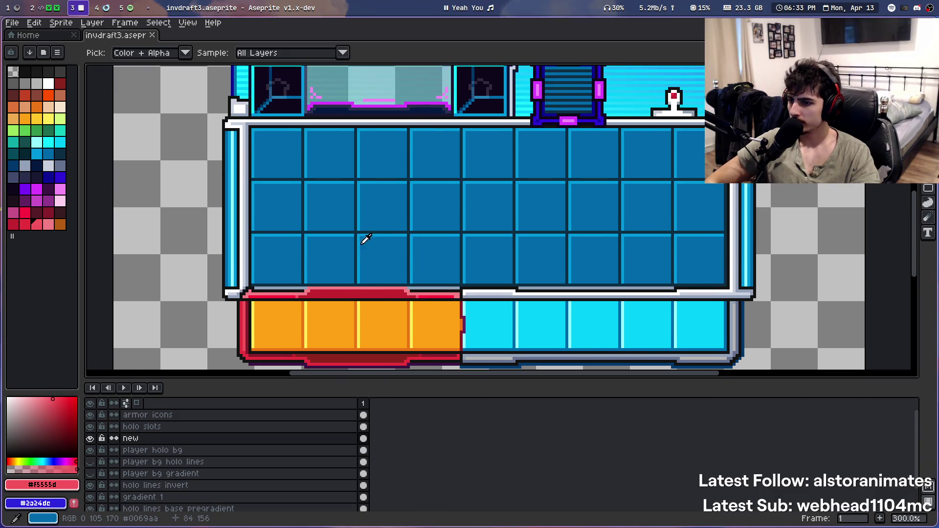
{"action": "scroll", "coordinate": [312, 307], "scroll_direction": "up", "scroll_amount": 2}
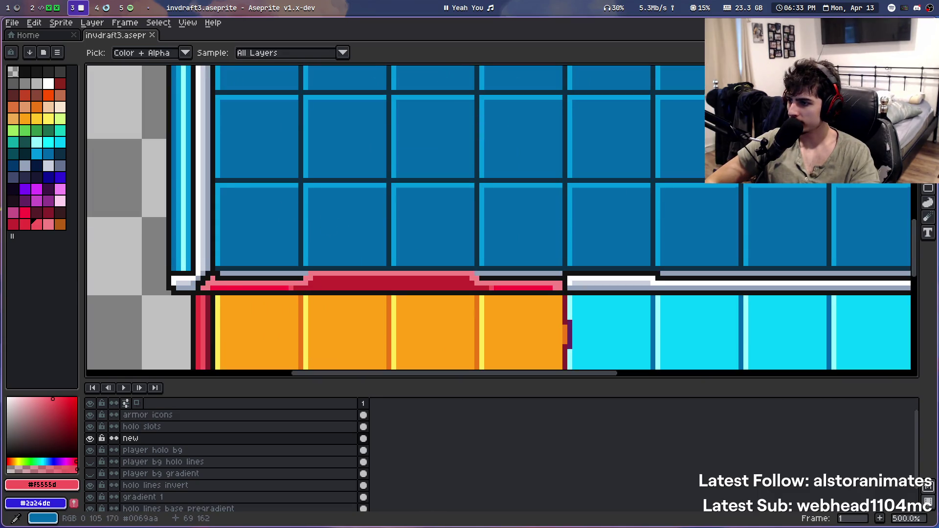
{"action": "left_click_drag", "start_coordinate": [333, 221], "coordinate": [336, 113]}
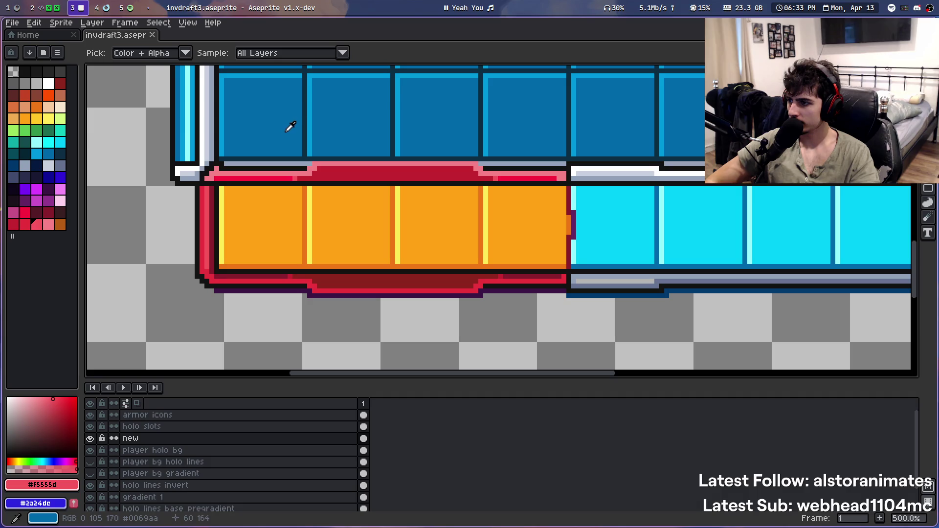
{"action": "scroll", "coordinate": [291, 122], "scroll_direction": "down", "scroll_amount": 3}
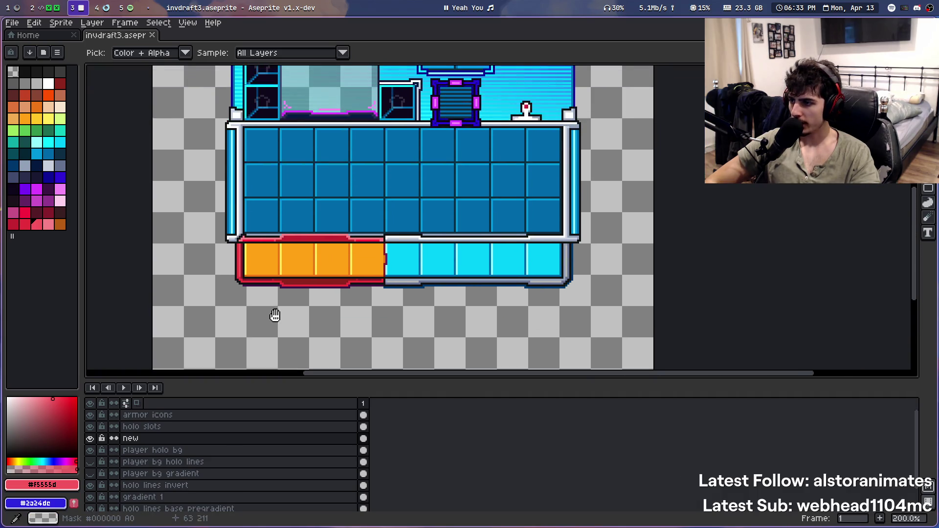
{"action": "scroll", "coordinate": [303, 197], "scroll_direction": "down", "scroll_amount": 2}
{"action": "left_click_drag", "start_coordinate": [314, 159], "coordinate": [320, 180]}
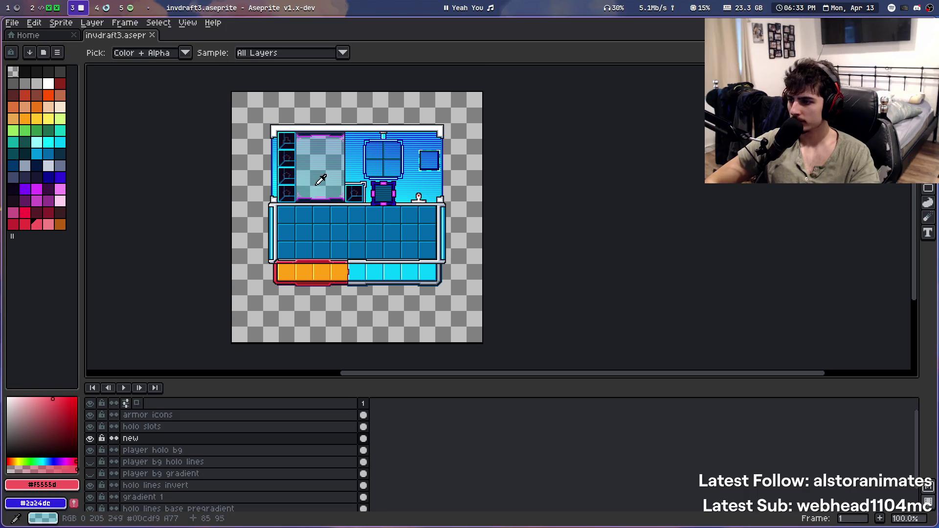
{"action": "scroll", "coordinate": [295, 265], "scroll_direction": "up", "scroll_amount": 3}
{"action": "scroll", "coordinate": [338, 223], "scroll_direction": "up", "scroll_amount": 1}
{"action": "scroll", "coordinate": [338, 223], "scroll_direction": "up", "scroll_amount": 1}
{"action": "scroll", "coordinate": [337, 222], "scroll_direction": "up", "scroll_amount": 1}
Bucket-fill the red band's raised centre with a brighter palette red
{"action": "left_click", "coordinate": [112, 218]}
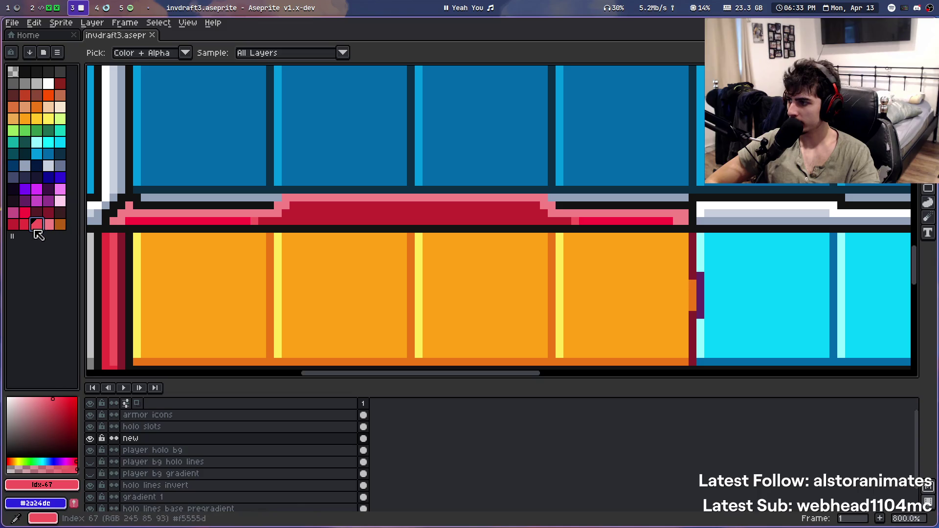
{"action": "key", "text": "["}
{"action": "key", "text": "g"}
{"action": "left_click", "coordinate": [303, 217]}
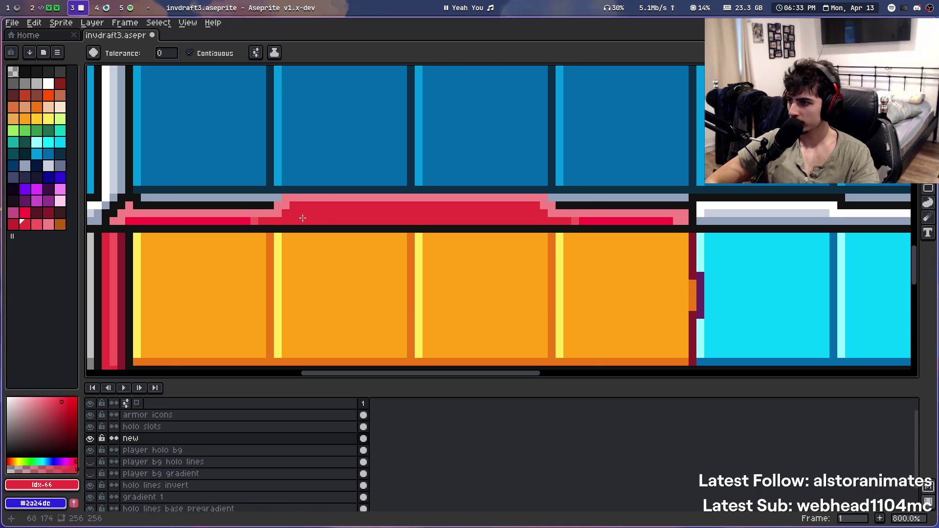
{"action": "scroll", "coordinate": [302, 217], "scroll_direction": "down", "scroll_amount": 2}
{"action": "scroll", "coordinate": [318, 186], "scroll_direction": "down", "scroll_amount": 1}
{"action": "scroll", "coordinate": [342, 147], "scroll_direction": "down", "scroll_amount": 1}
{"action": "scroll", "coordinate": [357, 124], "scroll_direction": "down", "scroll_amount": 1}
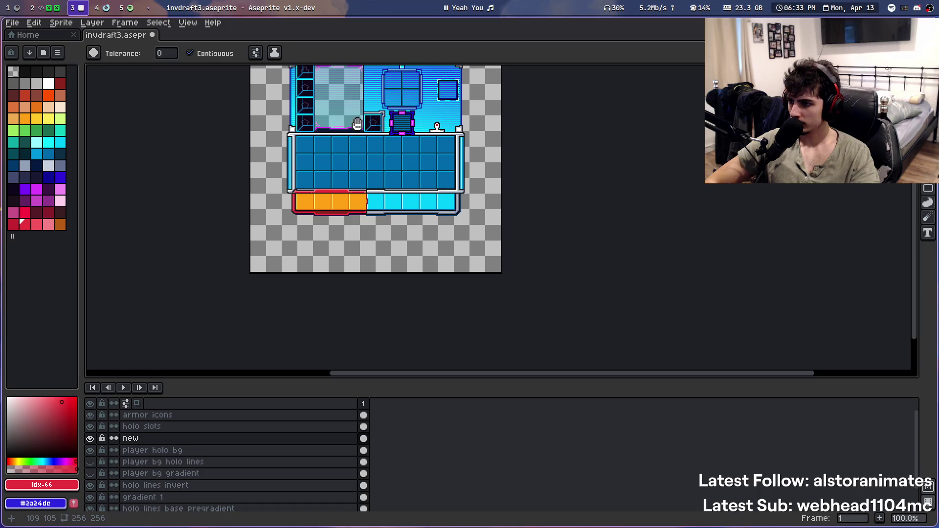
{"action": "scroll", "coordinate": [303, 230], "scroll_direction": "up", "scroll_amount": 5}
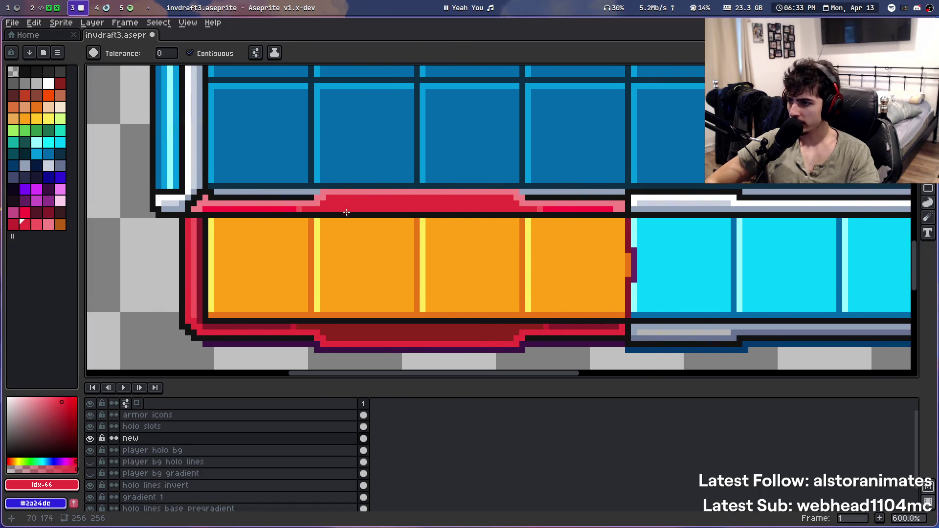
{"action": "scroll", "coordinate": [347, 211], "scroll_direction": "up", "scroll_amount": 3}
Try a darker red on the band's centre, undo it, and refill the raised centre
{"action": "key", "text": "["}
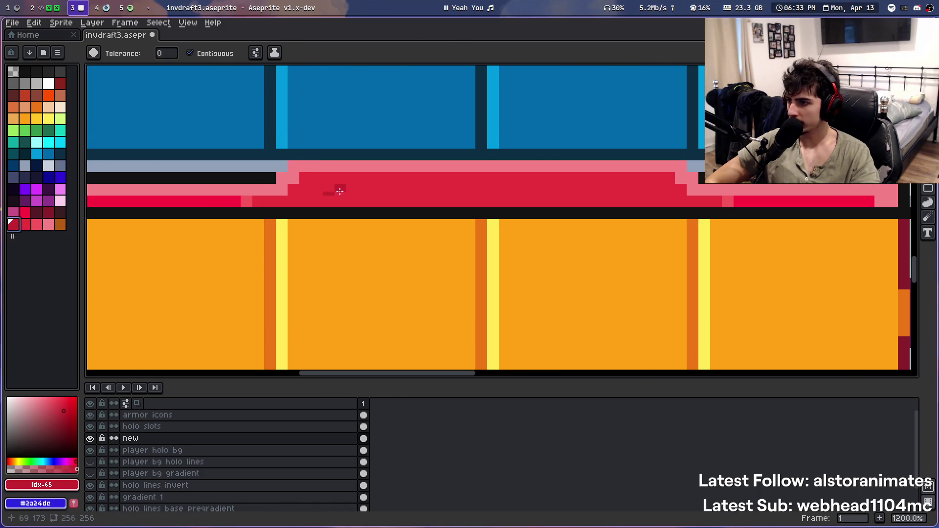
{"action": "left_click", "coordinate": [335, 191]}
{"action": "scroll", "coordinate": [343, 176], "scroll_direction": "down", "scroll_amount": 5}
{"action": "scroll", "coordinate": [379, 147], "scroll_direction": "down", "scroll_amount": 2}
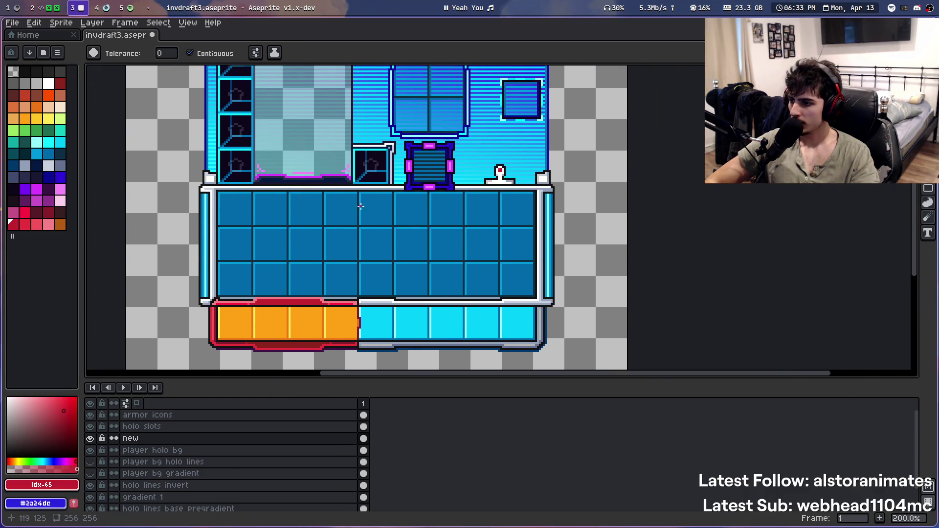
{"action": "scroll", "coordinate": [359, 201], "scroll_direction": "down", "scroll_amount": 1}
{"action": "key", "text": "ctrl+z"}
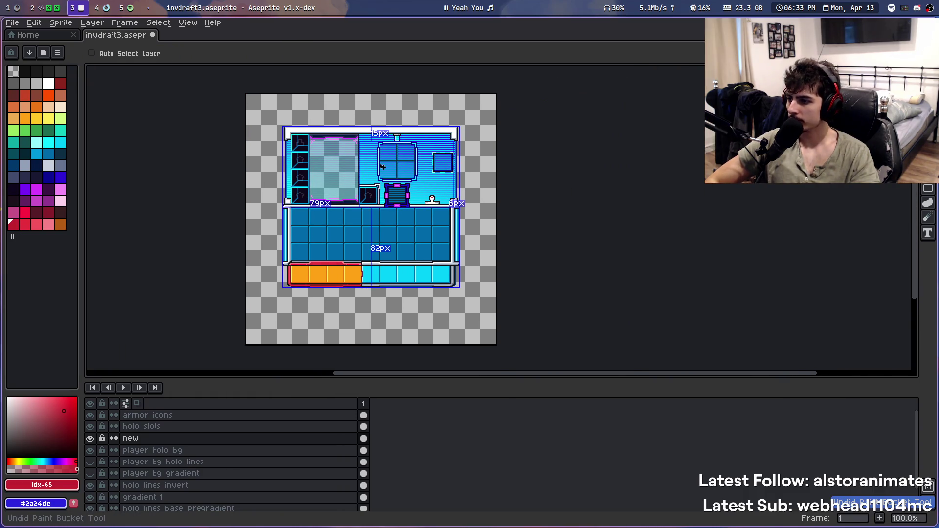
{"action": "scroll", "coordinate": [362, 230], "scroll_direction": "up", "scroll_amount": 8}
{"action": "left_click", "coordinate": [319, 228]}
{"action": "scroll", "coordinate": [319, 216], "scroll_direction": "down", "scroll_amount": 3}
Sample the band's crimson and try pink and brighter reds for its centre
{"action": "left_click", "coordinate": [337, 209], "text": "alt"}
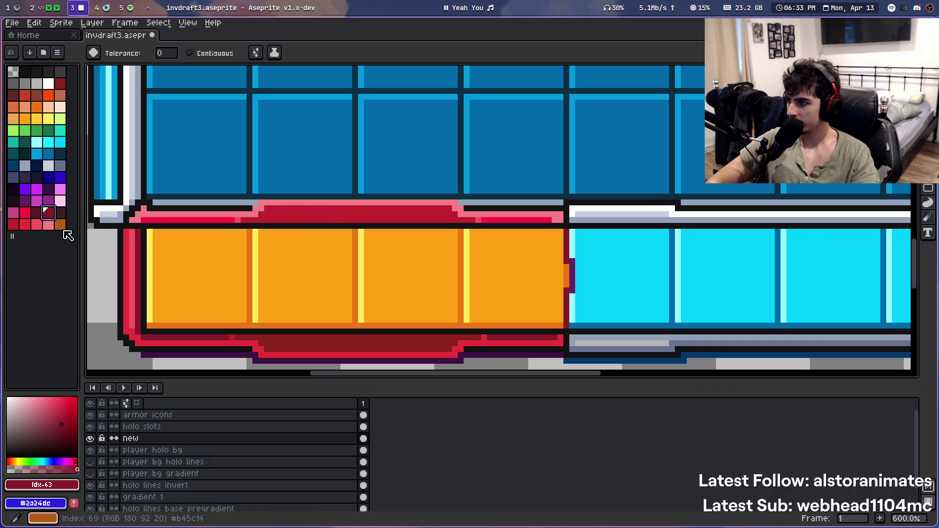
{"action": "left_click", "coordinate": [49, 225]}
{"action": "key", "text": "g"}
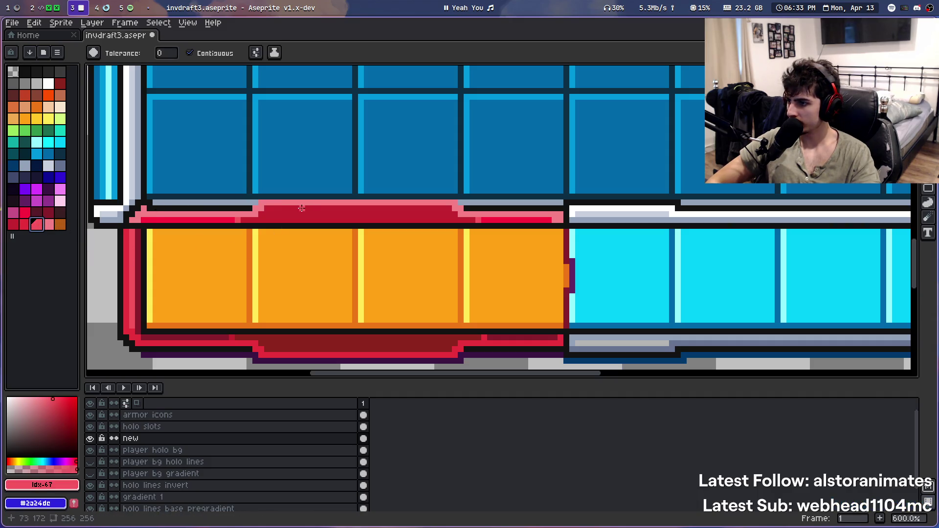
{"action": "key", "text": "minus"}
{"action": "key", "text": "minus"}
{"action": "left_click", "coordinate": [35, 228]}
{"action": "left_click", "coordinate": [24, 225]}
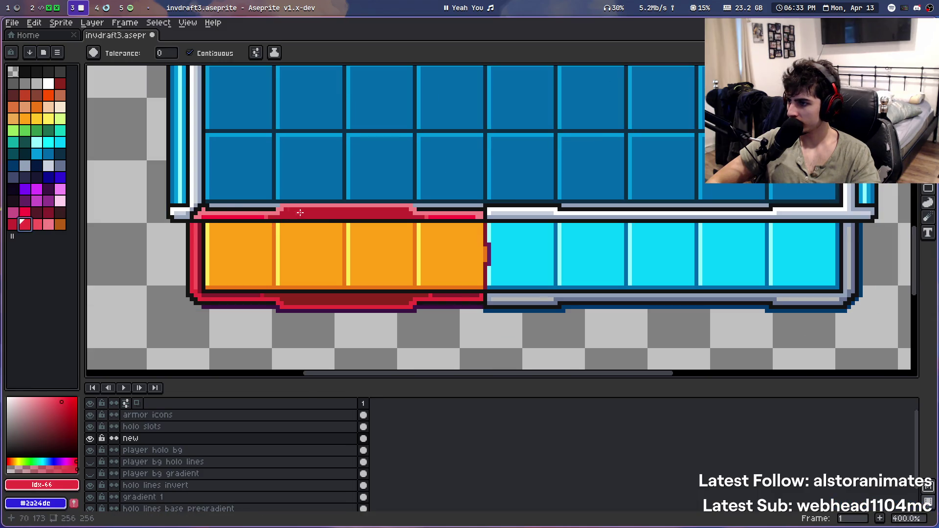
{"action": "scroll", "coordinate": [380, 174], "scroll_direction": "down", "scroll_amount": 2}
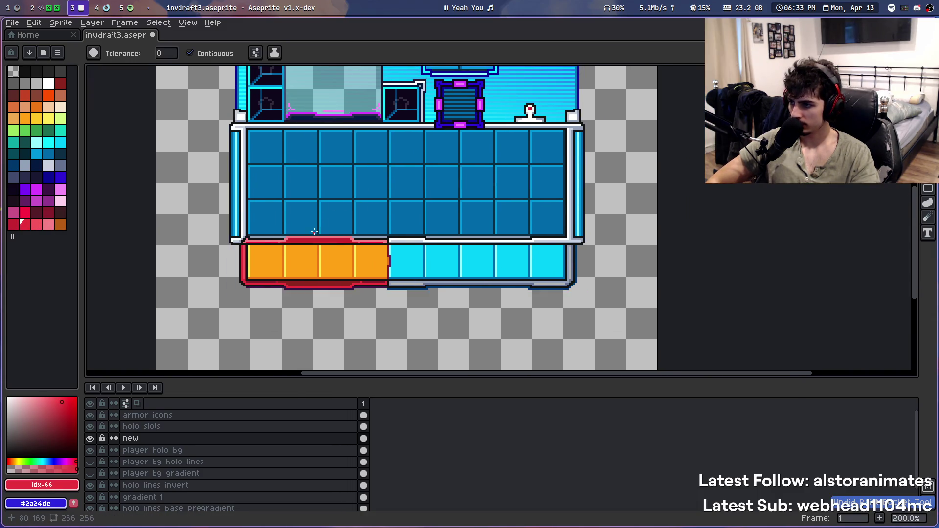
{"action": "scroll", "coordinate": [356, 197], "scroll_direction": "up", "scroll_amount": 5}
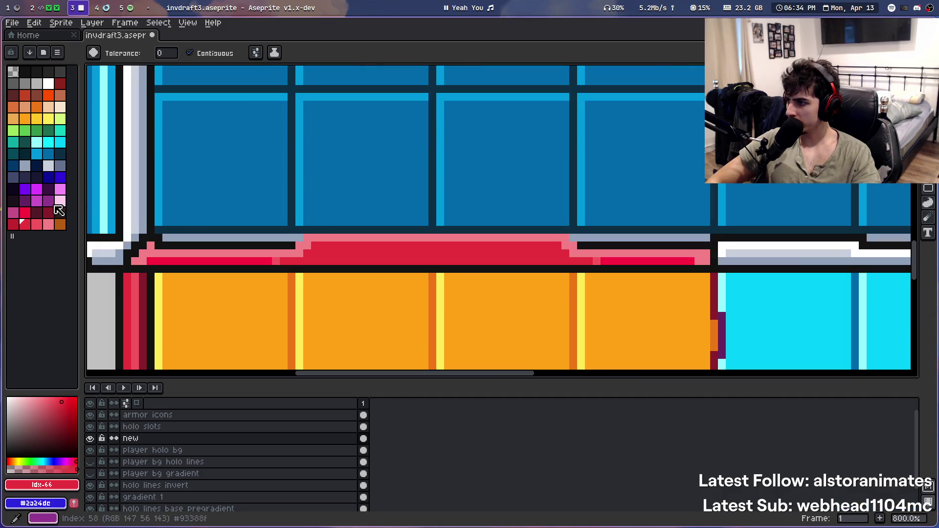
Pick light pink and salmon, then fill part of the band dark red, comparing with undo/redo
{"action": "left_click", "coordinate": [59, 201]}
{"action": "scroll", "coordinate": [315, 238], "scroll_direction": "down", "scroll_amount": 4}
{"action": "scroll", "coordinate": [351, 195], "scroll_direction": "down", "scroll_amount": 3}
{"action": "scroll", "coordinate": [376, 156], "scroll_direction": "up", "scroll_amount": 1}
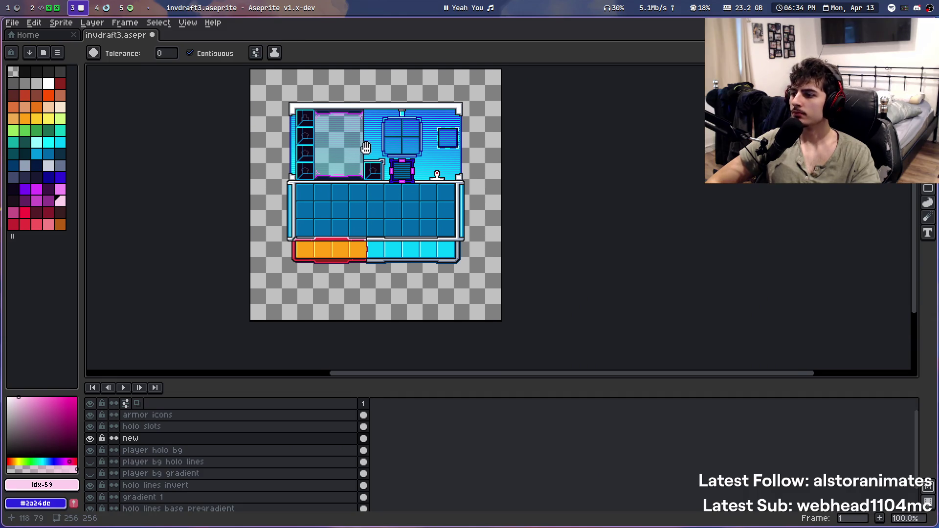
{"action": "scroll", "coordinate": [343, 231], "scroll_direction": "up", "scroll_amount": 3}
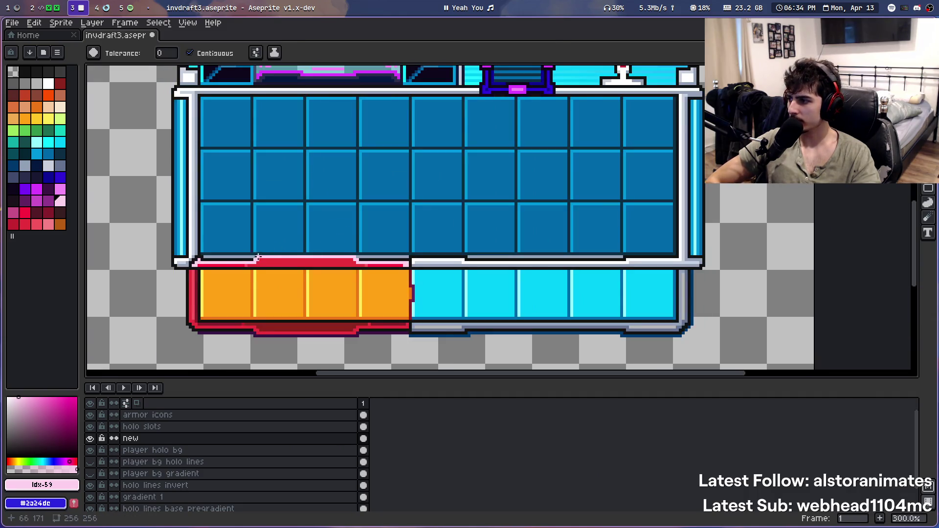
{"action": "scroll", "coordinate": [263, 265], "scroll_direction": "up", "scroll_amount": 1}
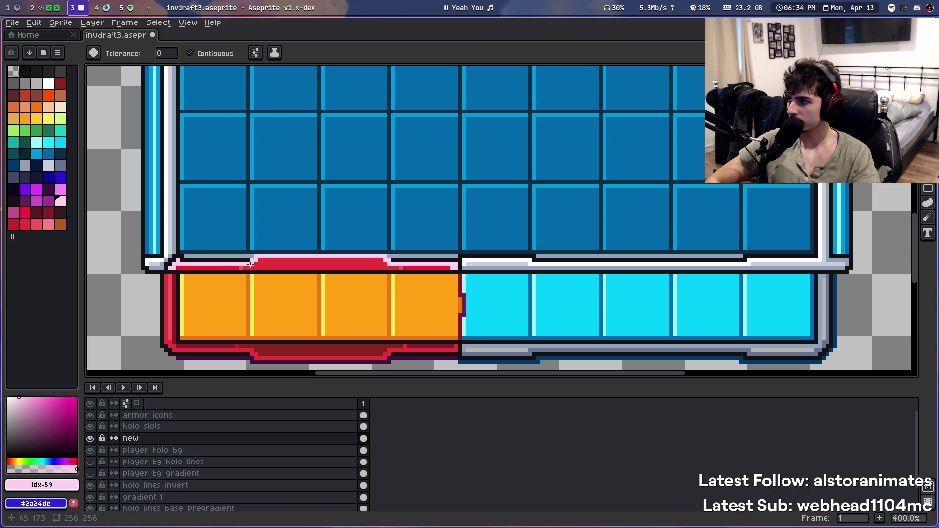
{"action": "left_click", "coordinate": [230, 264], "text": "alt"}
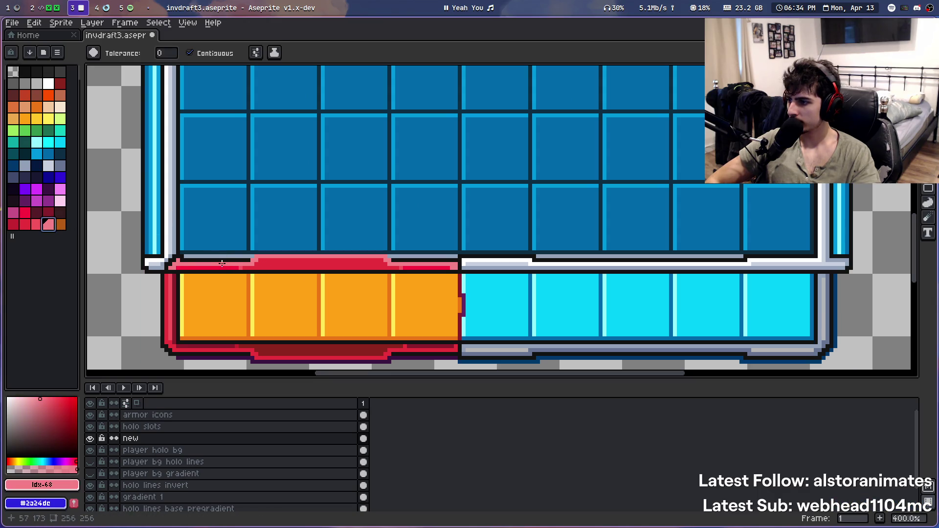
{"action": "scroll", "coordinate": [222, 263], "scroll_direction": "up", "scroll_amount": 2}
{"action": "left_click", "coordinate": [222, 264], "text": "alt"}
{"action": "left_click", "coordinate": [261, 263]}
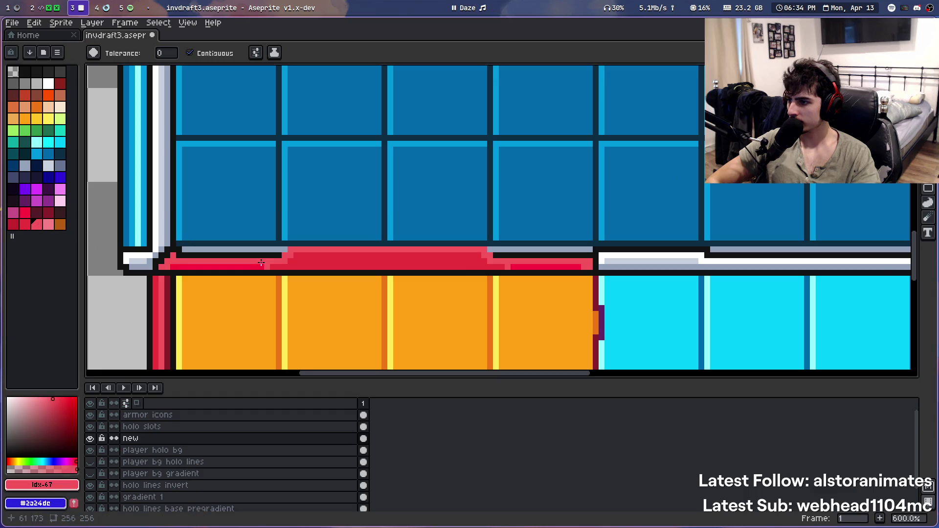
{"action": "key", "text": "ctrl+z"}
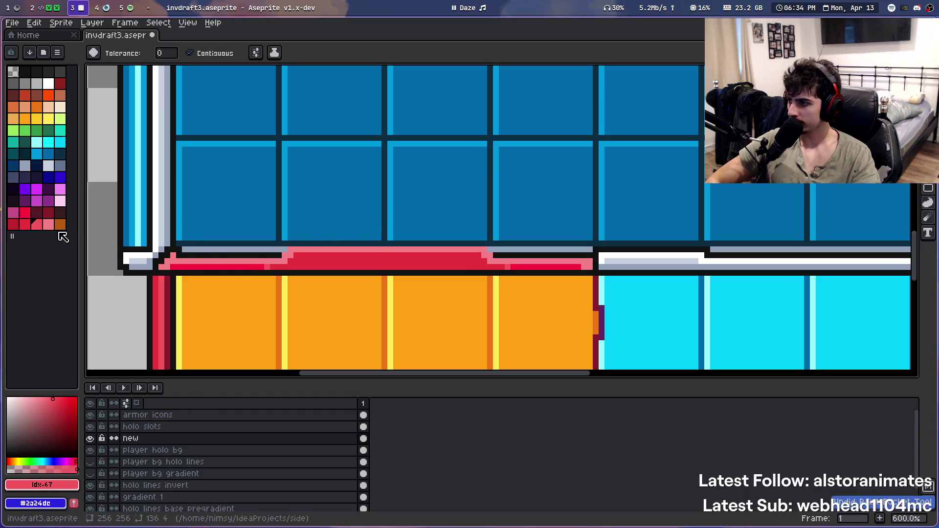
{"action": "key", "text": "ctrl+y"}
Zoom out to review the recoloured top border above the hotbar
{"action": "scroll", "coordinate": [371, 199], "scroll_direction": "down", "scroll_amount": 2}
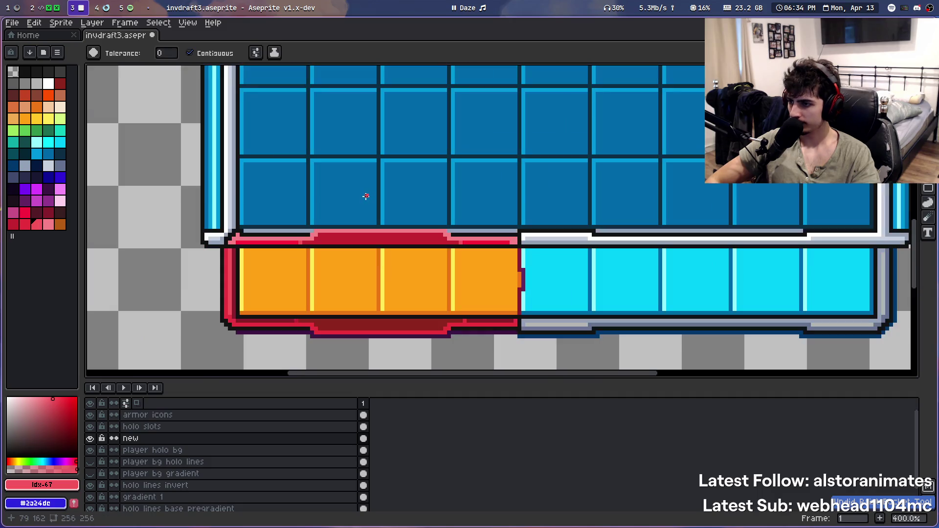
{"action": "scroll", "coordinate": [436, 195], "scroll_direction": "down", "scroll_amount": 1}
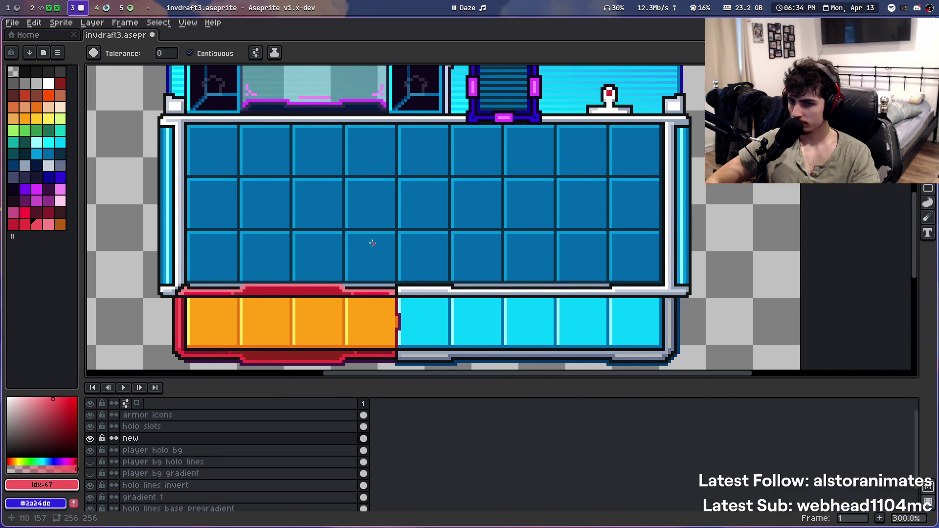
{"action": "scroll", "coordinate": [435, 185], "scroll_direction": "down", "scroll_amount": 1}
{"action": "scroll", "coordinate": [435, 185], "scroll_direction": "down", "scroll_amount": 1}
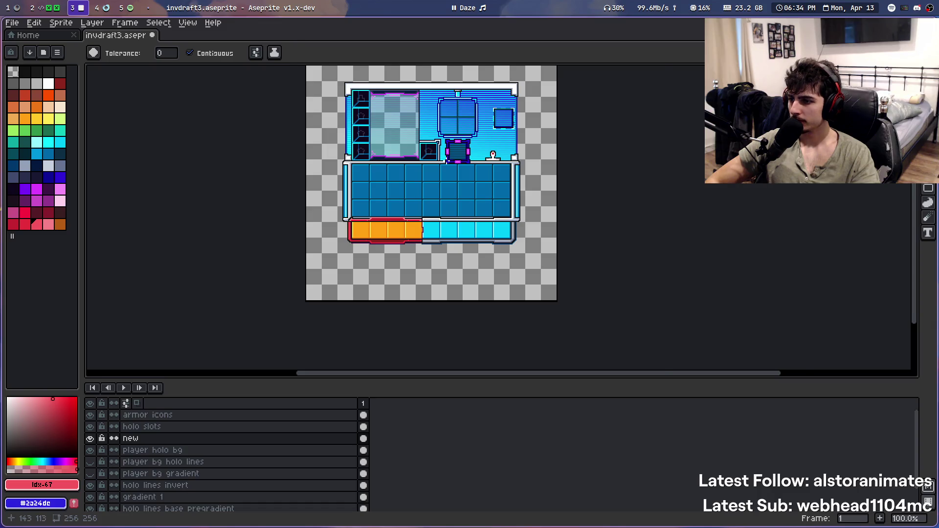
{"action": "scroll", "coordinate": [446, 162], "scroll_direction": "up", "scroll_amount": 1}
{"action": "scroll", "coordinate": [288, 366], "scroll_direction": "up", "scroll_amount": 2}
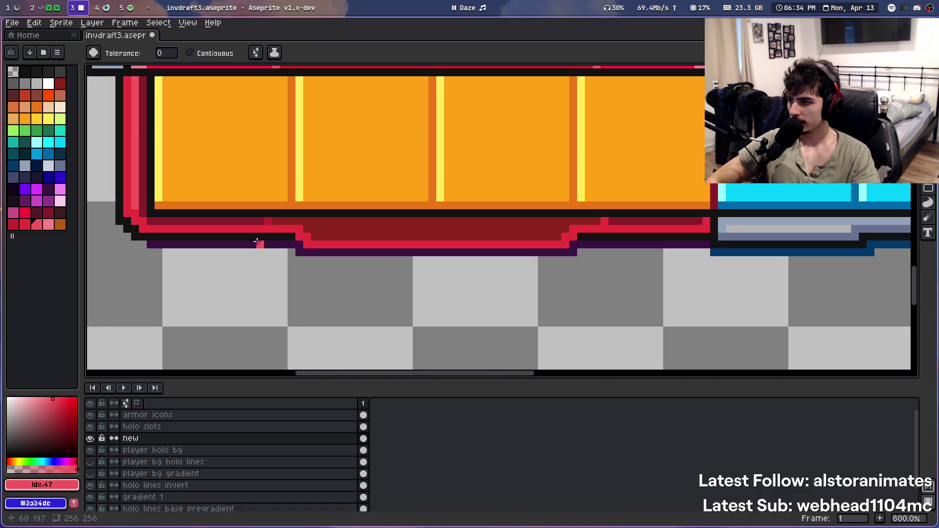
Sample the frame's dark red and compare other red shades in the palette
{"action": "scroll", "coordinate": [258, 243], "scroll_direction": "up", "scroll_amount": 1}
{"action": "key", "text": "i"}
{"action": "left_click", "coordinate": [299, 207], "text": "alt"}
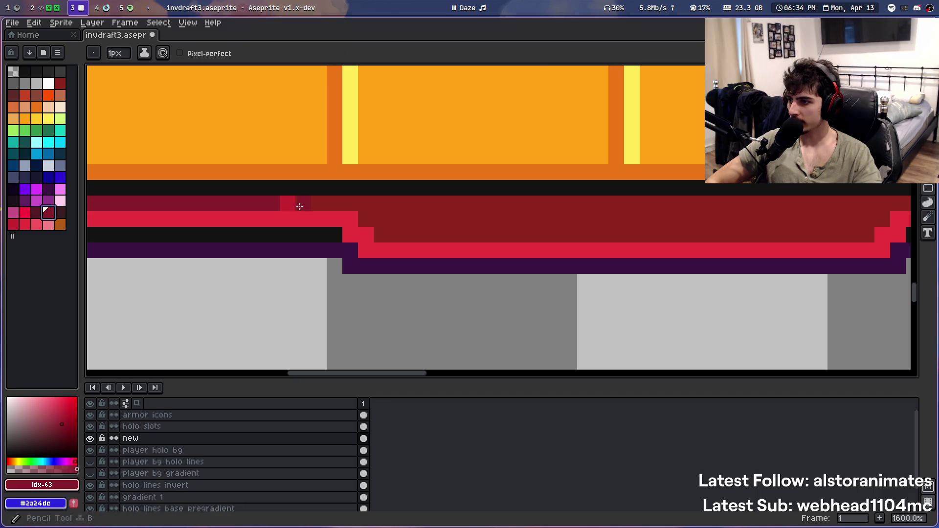
{"action": "left_click", "coordinate": [60, 212]}
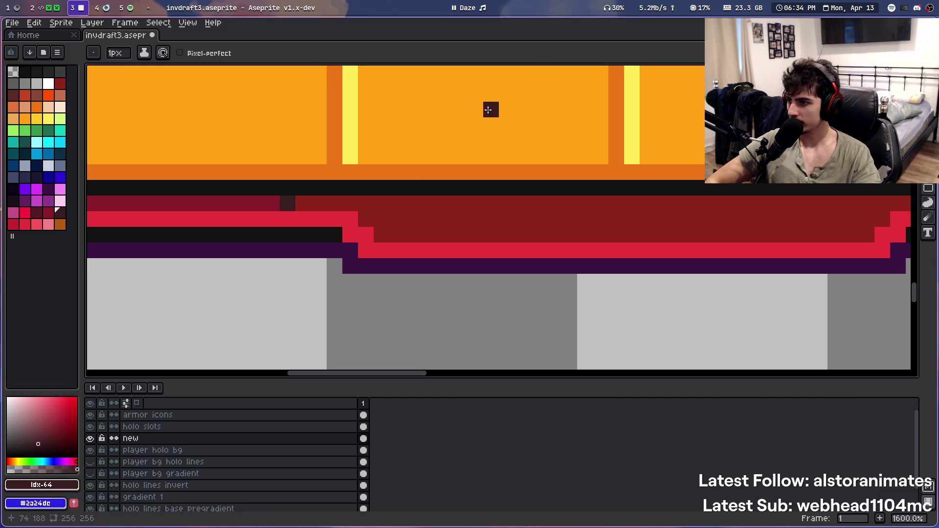
{"action": "scroll", "coordinate": [603, 263], "scroll_direction": "up", "scroll_amount": 3}
{"action": "scroll", "coordinate": [603, 264], "scroll_direction": "right", "scroll_amount": 5}
{"action": "scroll", "coordinate": [194, 292], "scroll_direction": "left", "scroll_amount": 5}
{"action": "left_click", "coordinate": [36, 211]}
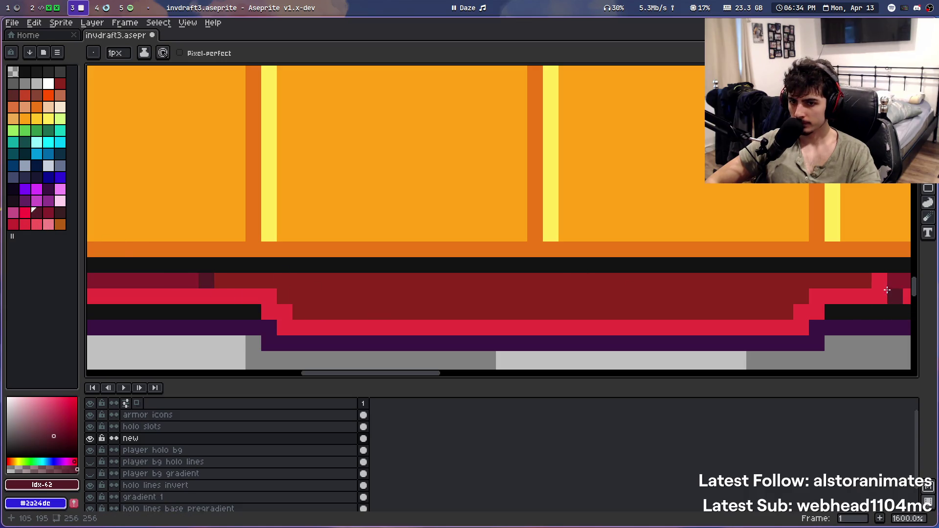
{"action": "scroll", "coordinate": [363, 223], "scroll_direction": "down", "scroll_amount": 5}
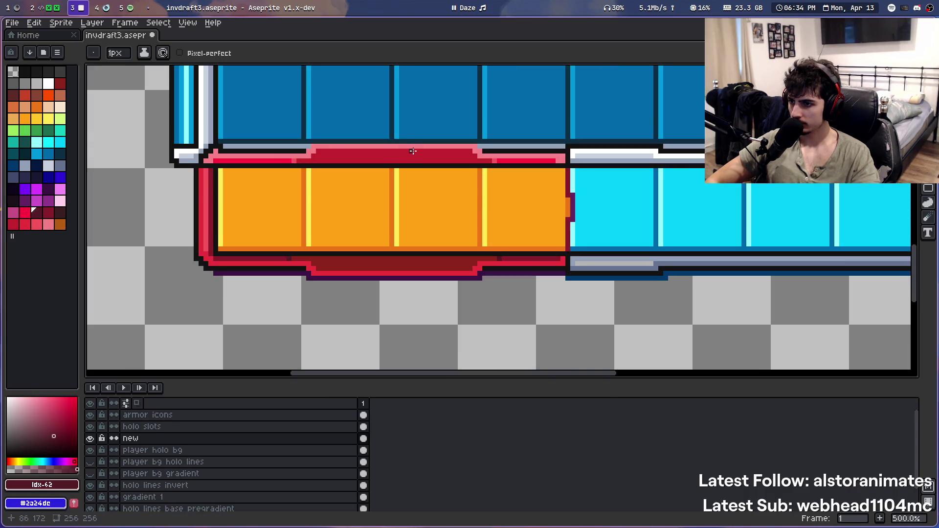
{"action": "scroll", "coordinate": [296, 257], "scroll_direction": "up", "scroll_amount": 5}
{"action": "scroll", "coordinate": [358, 249], "scroll_direction": "down", "scroll_amount": 5}
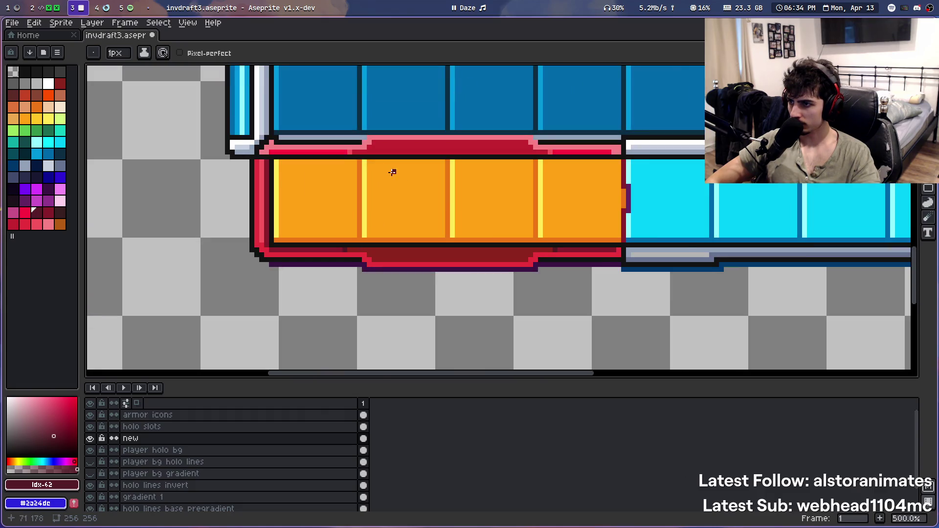
{"action": "scroll", "coordinate": [352, 154], "scroll_direction": "up", "scroll_amount": 4}
Bucket-fill a stray border pixel under the hotbar black, then restore it to bright red
{"action": "key", "text": "i"}
{"action": "left_click", "coordinate": [367, 136]}
{"action": "key", "text": "g"}
{"action": "mouse_move", "coordinate": [505, 289]}
{"action": "left_mouse_down"}
{"action": "mouse_move", "coordinate": [440, 207]}
{"action": "mouse_move", "coordinate": [389, 176]}
{"action": "left_mouse_up"}
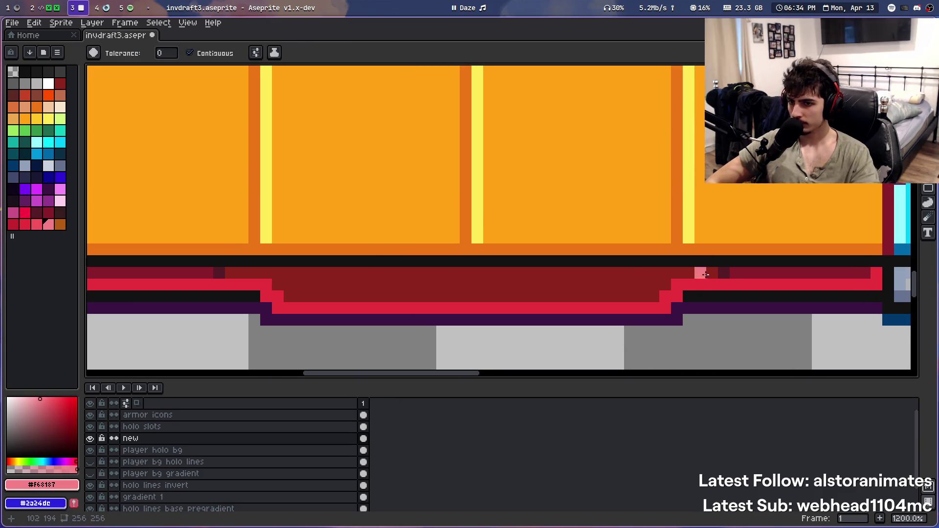
{"action": "key", "text": "i"}
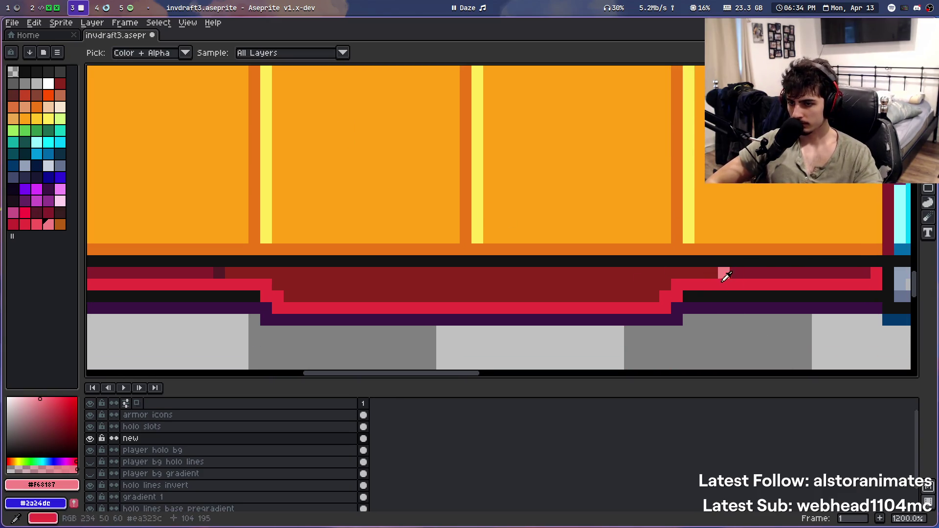
{"action": "left_click", "coordinate": [719, 296]}
{"action": "key", "text": "g"}
{"action": "left_click", "coordinate": [716, 280]}
{"action": "key", "text": "i"}
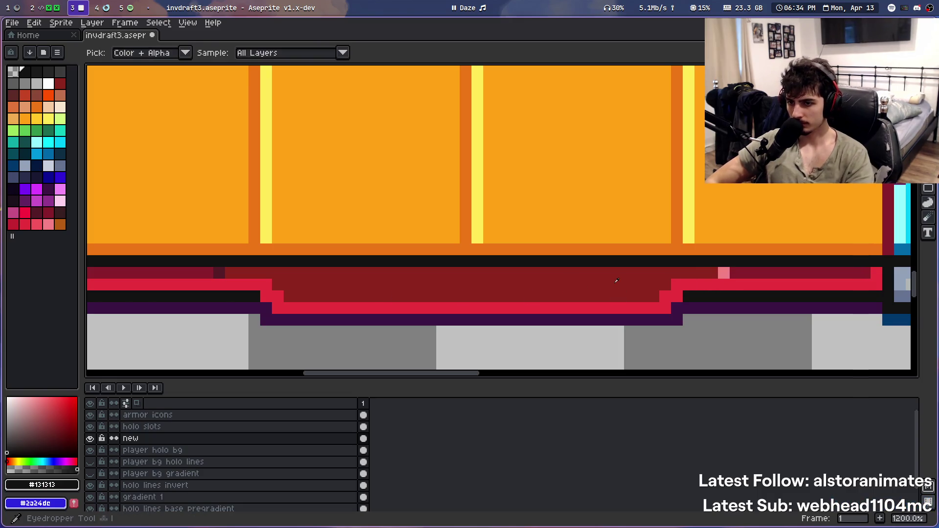
{"action": "left_click", "coordinate": [716, 274]}
{"action": "key", "text": "g"}
{"action": "left_click", "coordinate": [723, 274]}
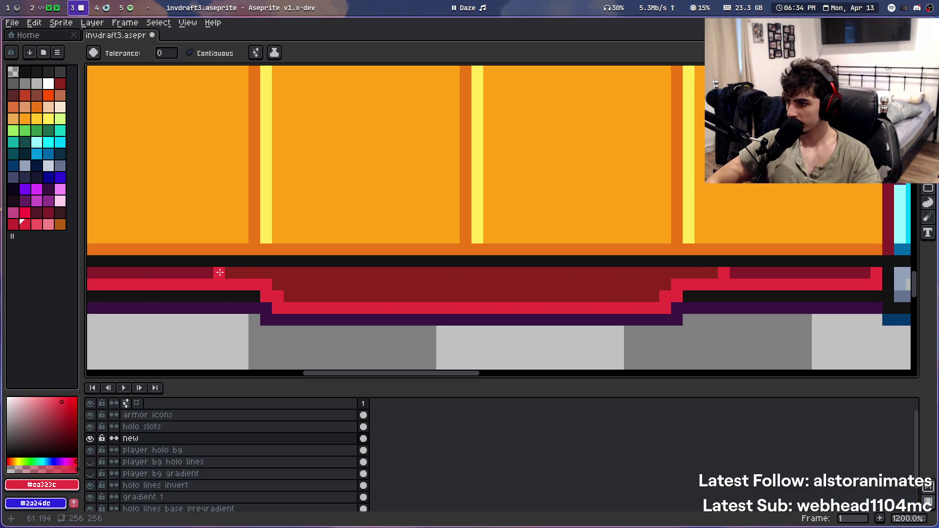
Pencil a dark red #8e251d pixel onto the hotbar's border
{"action": "scroll", "coordinate": [286, 283], "scroll_direction": "down", "scroll_amount": 6}
{"action": "scroll", "coordinate": [353, 206], "scroll_direction": "down", "scroll_amount": 1}
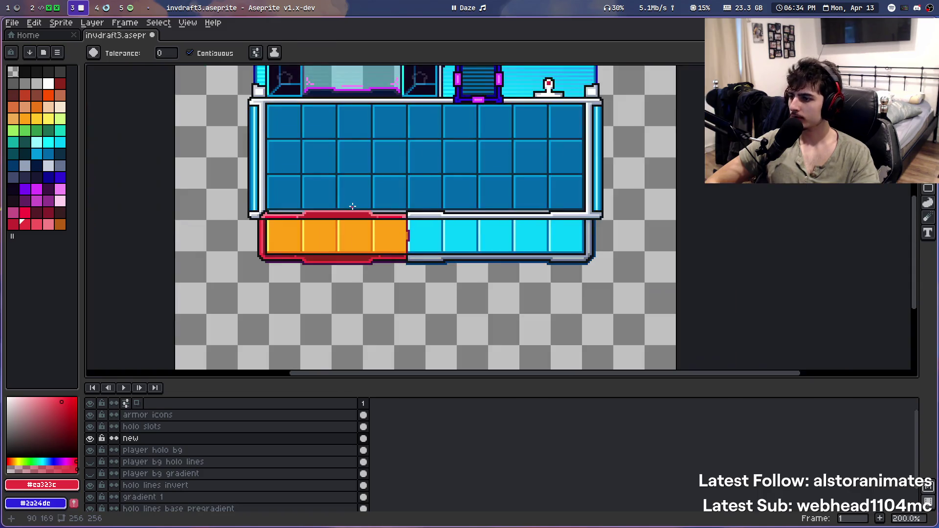
{"action": "scroll", "coordinate": [300, 262], "scroll_direction": "up", "scroll_amount": 8}
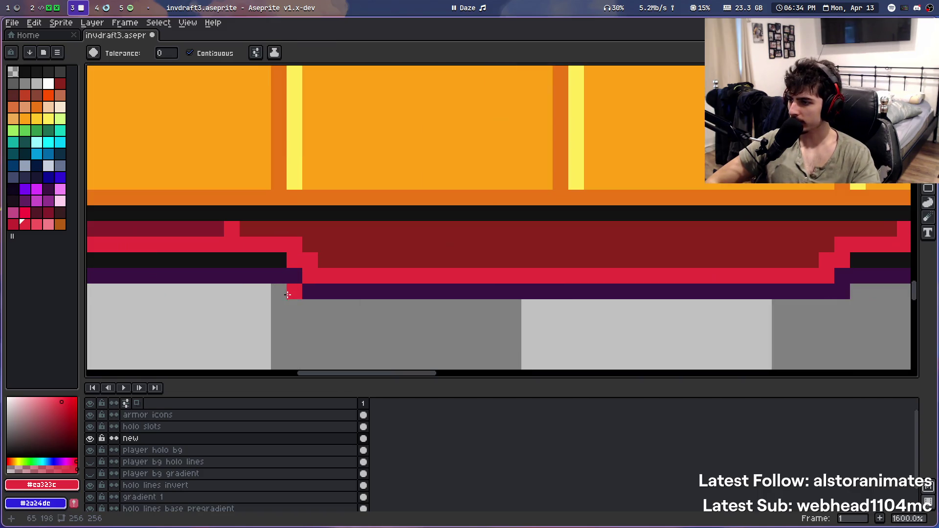
{"action": "key", "text": "i"}
{"action": "left_click", "coordinate": [254, 223]}
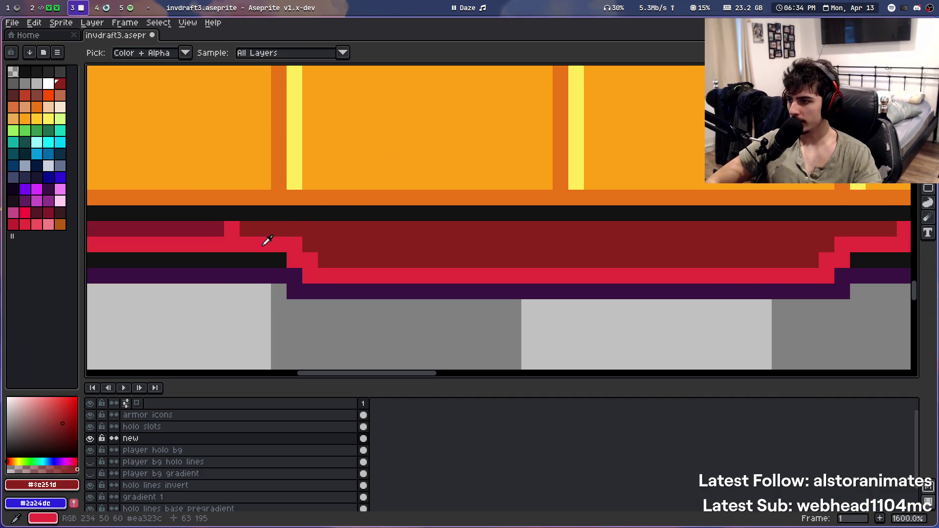
{"action": "key", "text": "b"}
{"action": "left_click", "coordinate": [438, 198]}
Check the other end of the border, then save the sprite
{"action": "left_click_drag", "start_coordinate": [438, 197], "coordinate": [226, 217]}
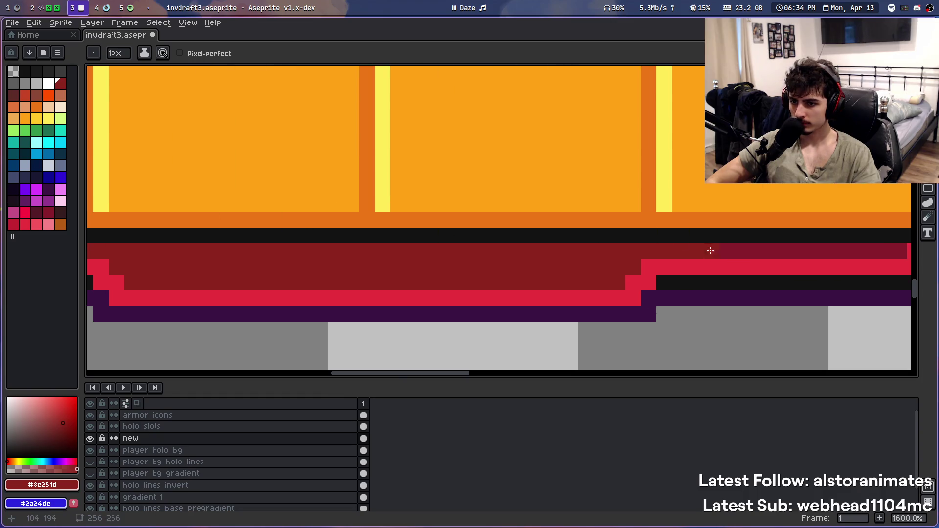
{"action": "scroll", "coordinate": [502, 253], "scroll_direction": "down", "scroll_amount": 6}
{"action": "scroll", "coordinate": [434, 192], "scroll_direction": "down", "scroll_amount": 1}
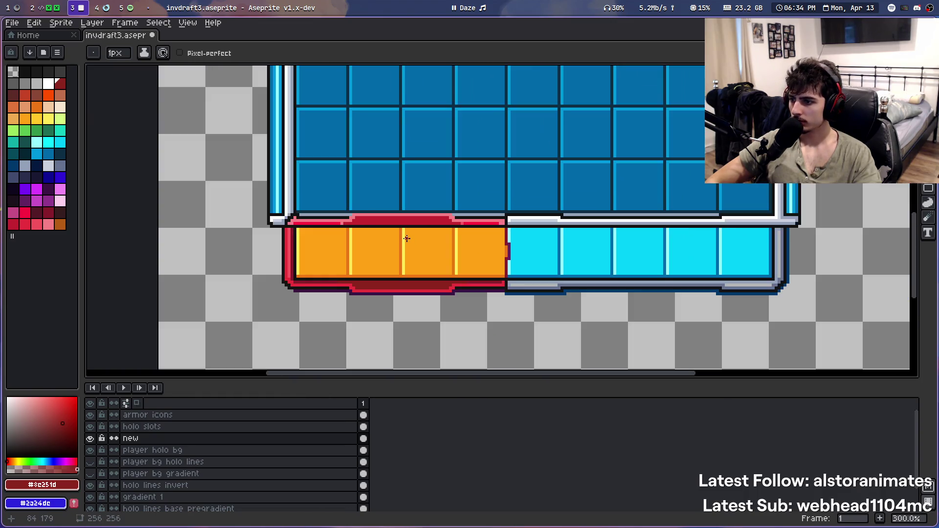
{"action": "scroll", "coordinate": [374, 283], "scroll_direction": "down", "scroll_amount": 1}
{"action": "scroll", "coordinate": [364, 287], "scroll_direction": "up", "scroll_amount": 1}
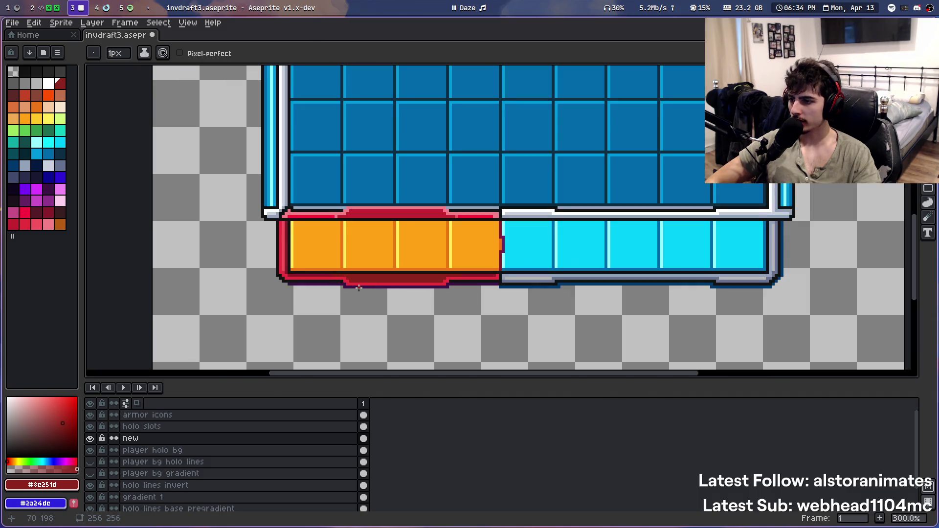
{"action": "scroll", "coordinate": [423, 166], "scroll_direction": "down", "scroll_amount": 1}
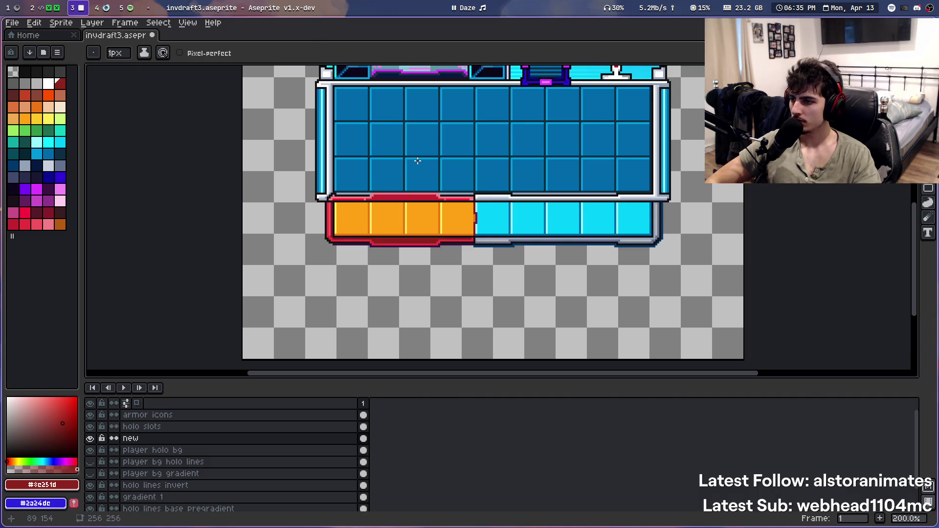
{"action": "scroll", "coordinate": [417, 166], "scroll_direction": "up", "scroll_amount": 1}
{"action": "scroll", "coordinate": [363, 219], "scroll_direction": "down", "scroll_amount": 1}
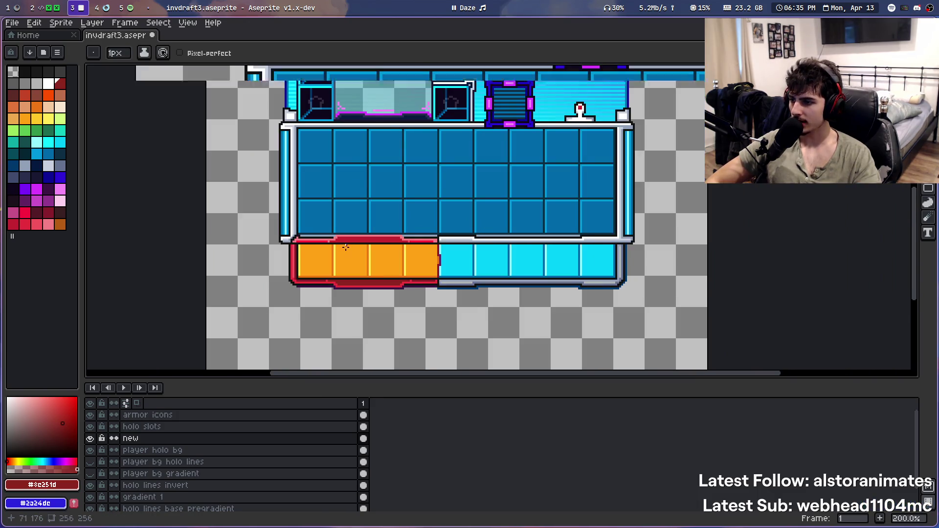
{"action": "scroll", "coordinate": [345, 246], "scroll_direction": "up", "scroll_amount": 2}
{"action": "scroll", "coordinate": [299, 272], "scroll_direction": "up", "scroll_amount": 1}
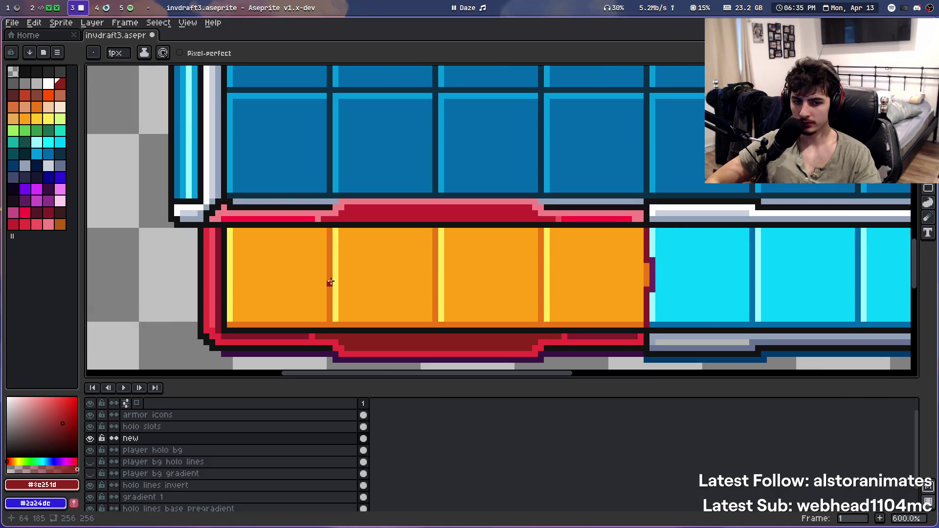
{"action": "left_click_drag", "start_coordinate": [331, 282], "coordinate": [334, 228]}
{"action": "key", "text": "ctrl+s"}
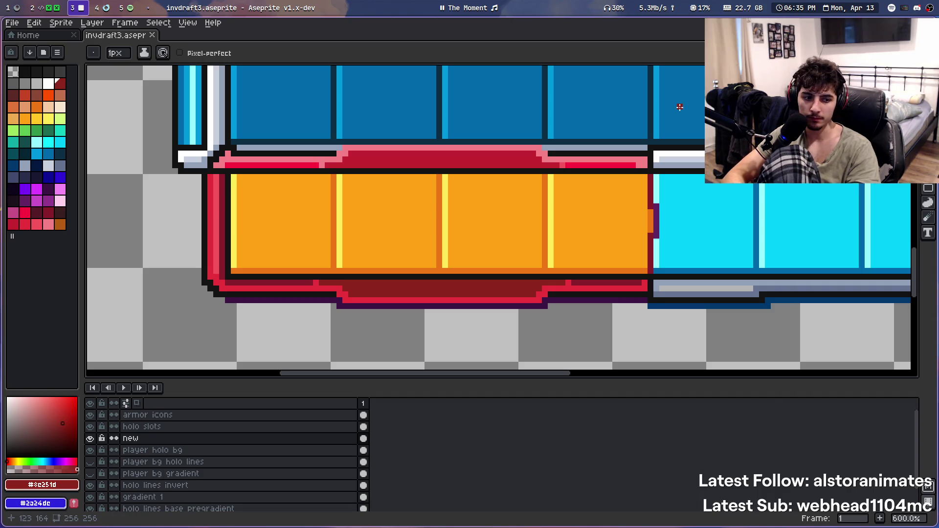
Choose the purple palette colour and bring the whole inventory panel into view
{"action": "left_click", "coordinate": [48, 200]}
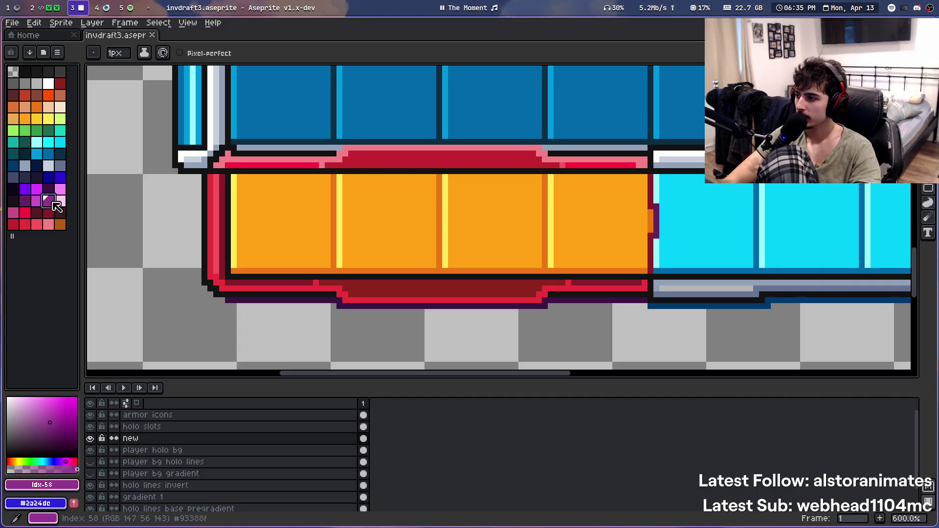
{"action": "left_click_drag", "start_coordinate": [375, 269], "coordinate": [303, 303]}
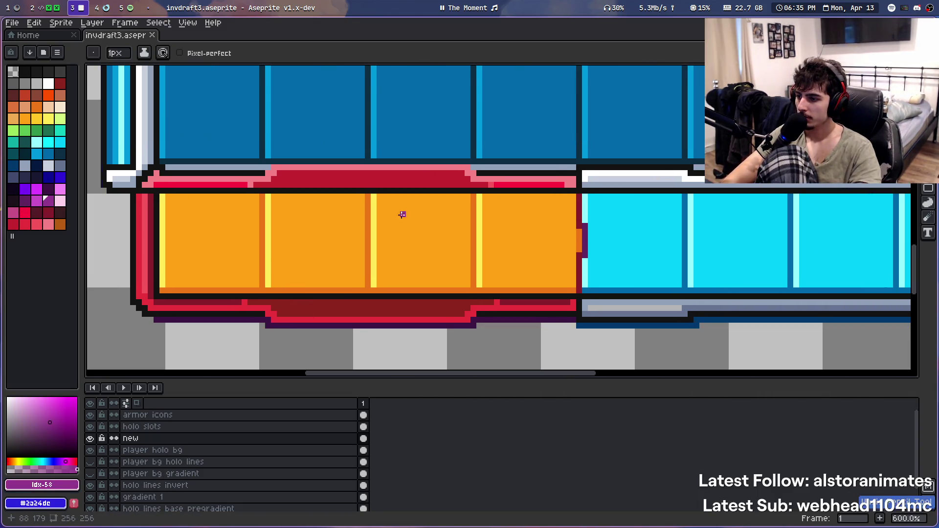
{"action": "scroll", "coordinate": [402, 212], "scroll_direction": "down", "scroll_amount": 4}
{"action": "mouse_move", "coordinate": [468, 157]}
{"action": "left_mouse_down"}
{"action": "mouse_move", "coordinate": [449, 194]}
{"action": "mouse_move", "coordinate": [458, 134]}
{"action": "left_mouse_up"}
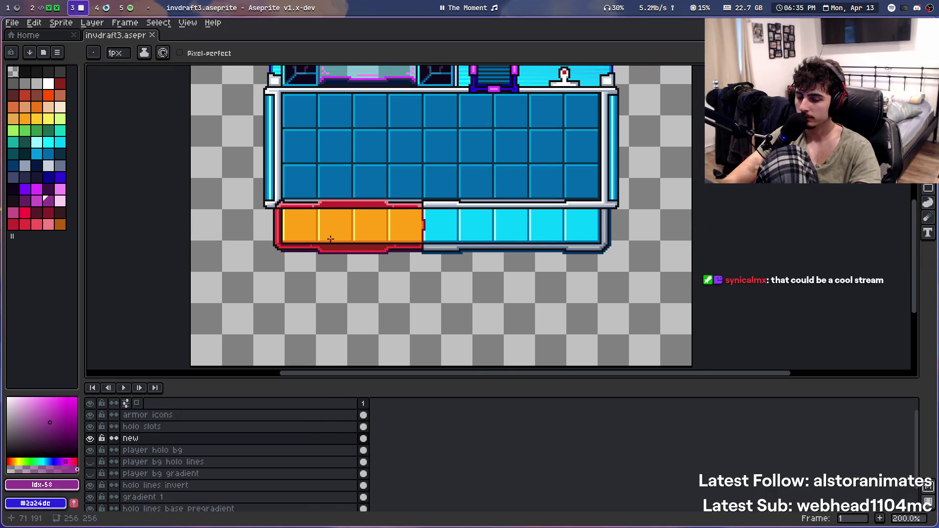
{"action": "scroll", "coordinate": [330, 238], "scroll_direction": "up", "scroll_amount": 4}
{"action": "scroll", "coordinate": [280, 262], "scroll_direction": "up", "scroll_amount": 6}
{"action": "scroll", "coordinate": [252, 240], "scroll_direction": "down", "scroll_amount": 7}
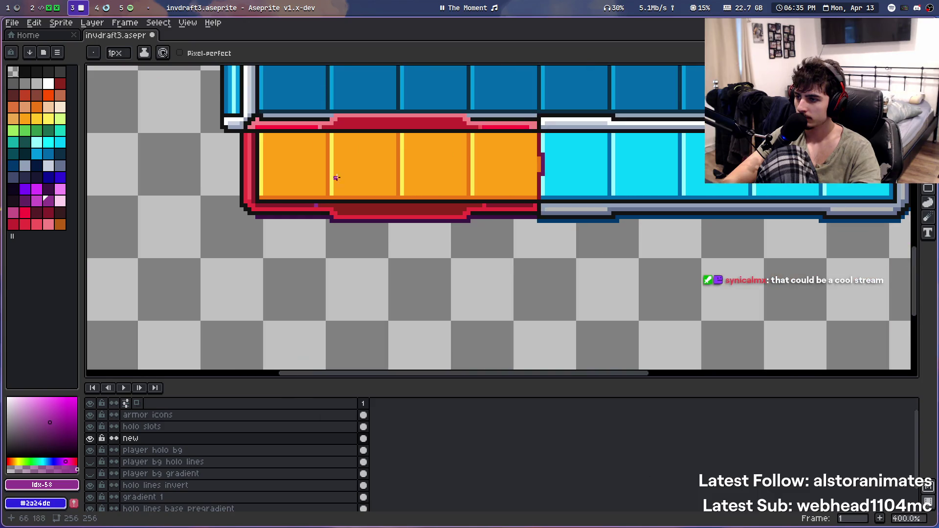
{"action": "scroll", "coordinate": [398, 207], "scroll_direction": "up", "scroll_amount": 3}
{"action": "scroll", "coordinate": [413, 196], "scroll_direction": "up", "scroll_amount": 3}
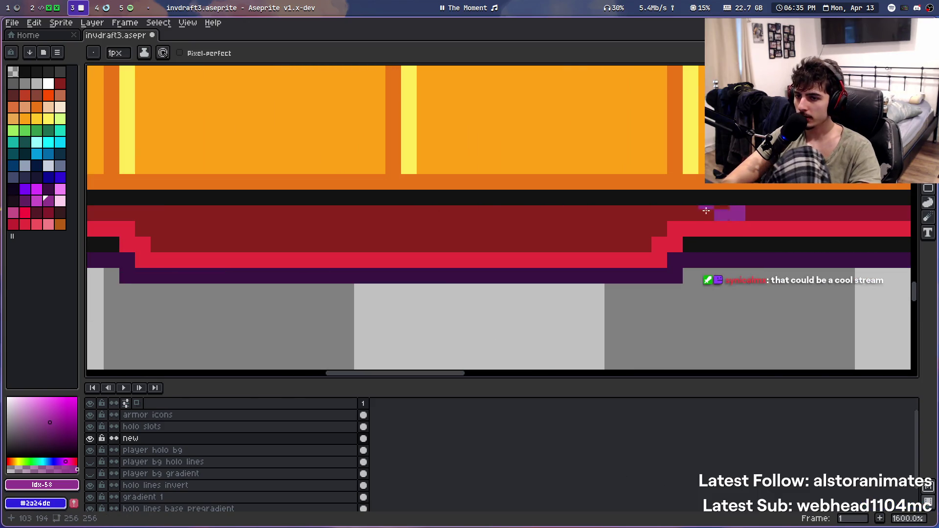
{"action": "scroll", "coordinate": [484, 221], "scroll_direction": "down", "scroll_amount": 4}
{"action": "scroll", "coordinate": [484, 222], "scroll_direction": "up", "scroll_amount": 1}
{"action": "scroll", "coordinate": [474, 189], "scroll_direction": "up", "scroll_amount": 1}
{"action": "scroll", "coordinate": [558, 212], "scroll_direction": "up", "scroll_amount": 1}
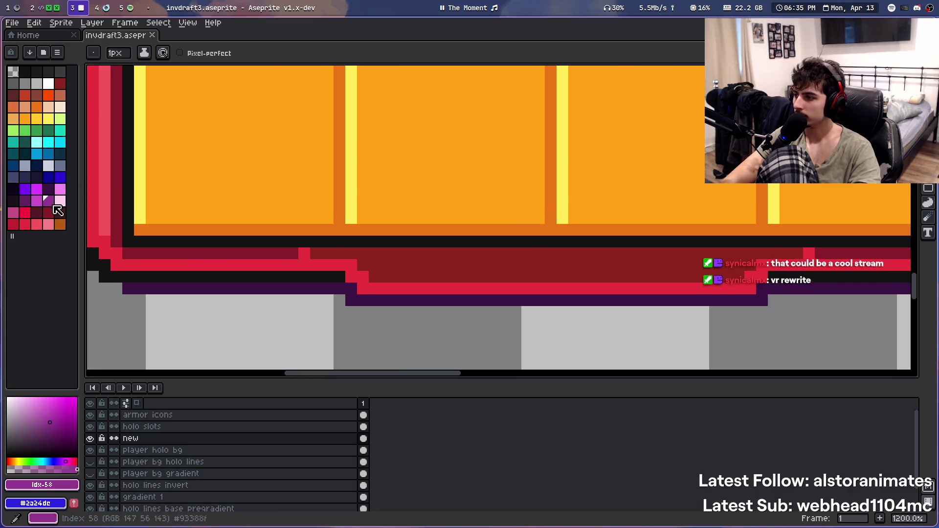
Pencil a dark red pixel and a bright red pixel into the hotbar's lower border
{"action": "left_click", "coordinate": [49, 212]}
{"action": "left_click", "coordinate": [211, 241]}
{"action": "scroll", "coordinate": [336, 252], "scroll_direction": "up", "scroll_amount": 7}
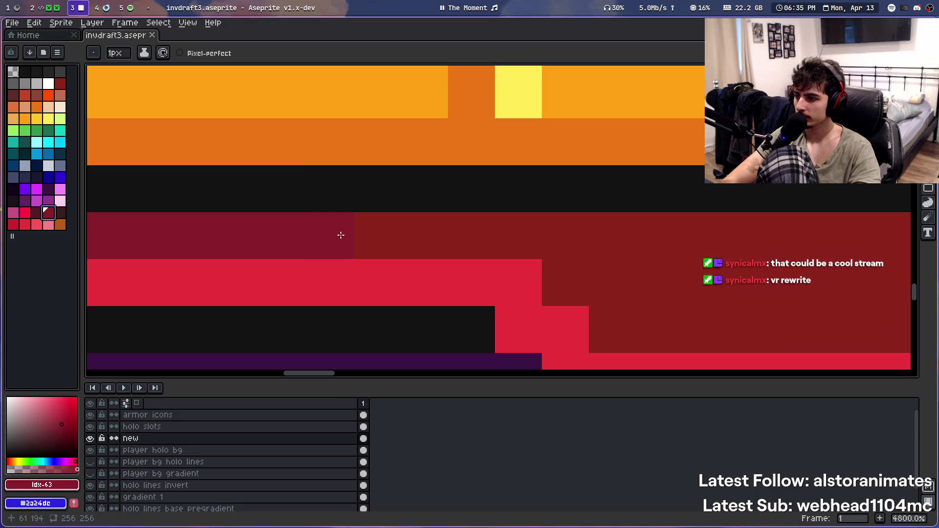
{"action": "scroll", "coordinate": [203, 208], "scroll_direction": "down", "scroll_amount": 8}
{"action": "left_click", "coordinate": [24, 212]}
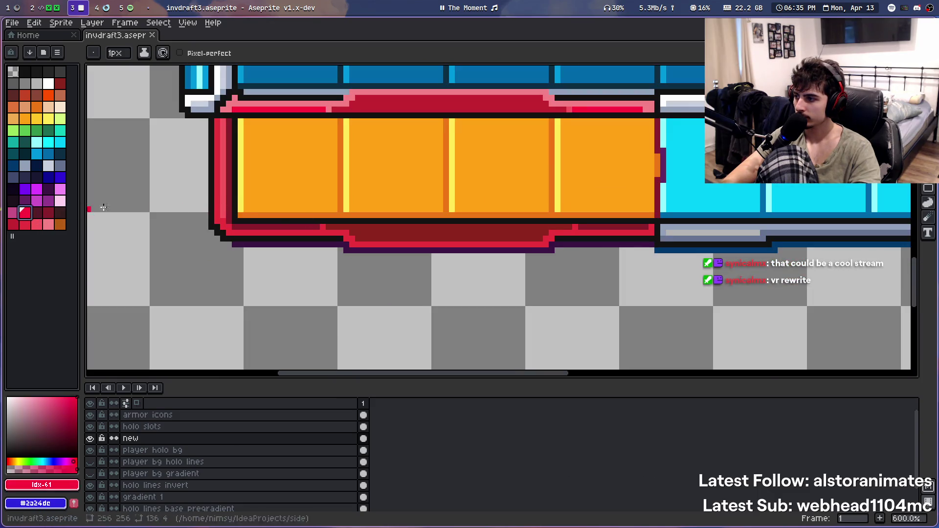
{"action": "scroll", "coordinate": [367, 245], "scroll_direction": "up", "scroll_amount": 8}
{"action": "left_click", "coordinate": [436, 245]}
{"action": "scroll", "coordinate": [406, 149], "scroll_direction": "down", "scroll_amount": 9}
Save invdraft3.aseprite, then switch to the Move tool and undo the last fill
{"action": "left_click_drag", "start_coordinate": [395, 139], "coordinate": [290, 276]}
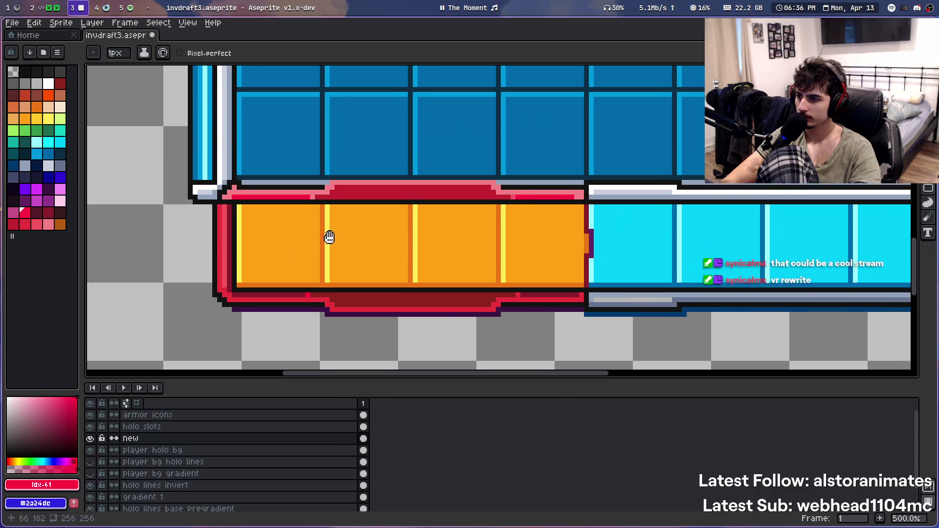
{"action": "key", "text": "ctrl+s"}
{"action": "key", "text": "v"}
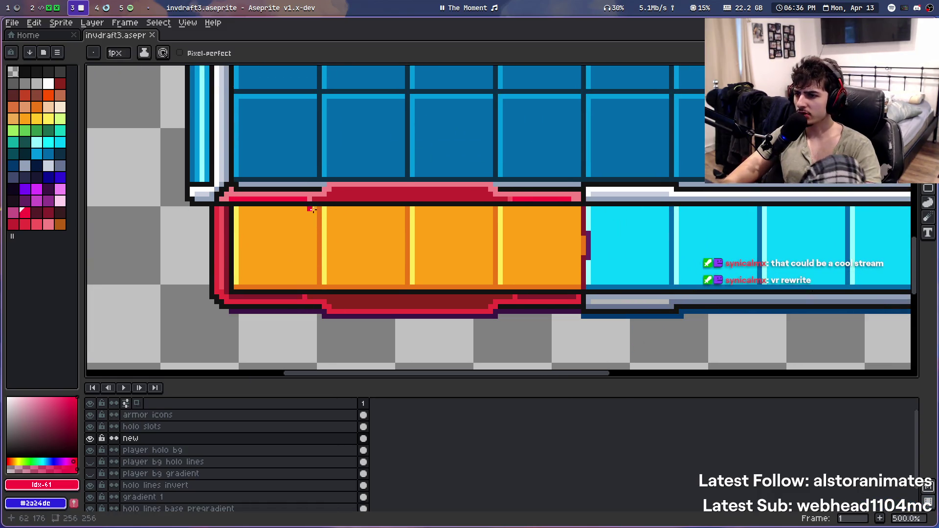
{"action": "key", "text": "ctrl+z"}
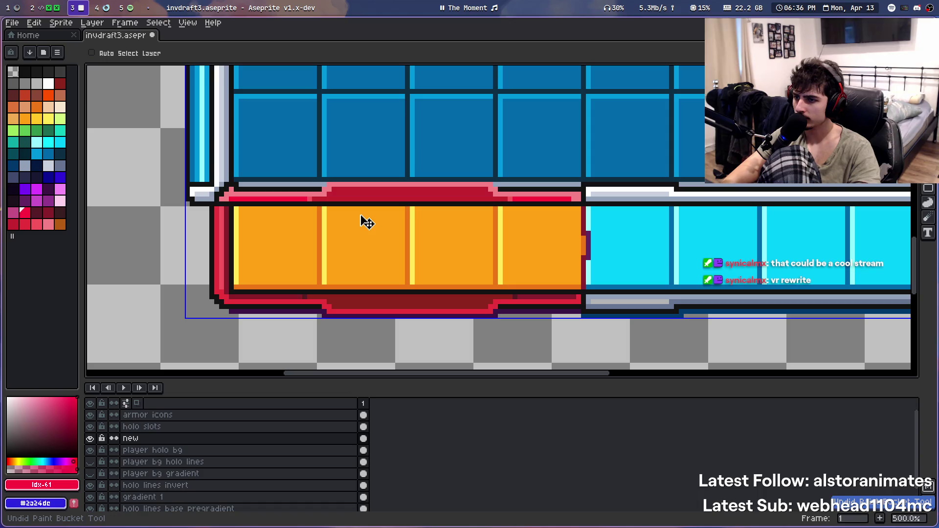
Undo several more recent fills, with the Pencil tool active again
{"action": "key", "text": "ctrl+z"}
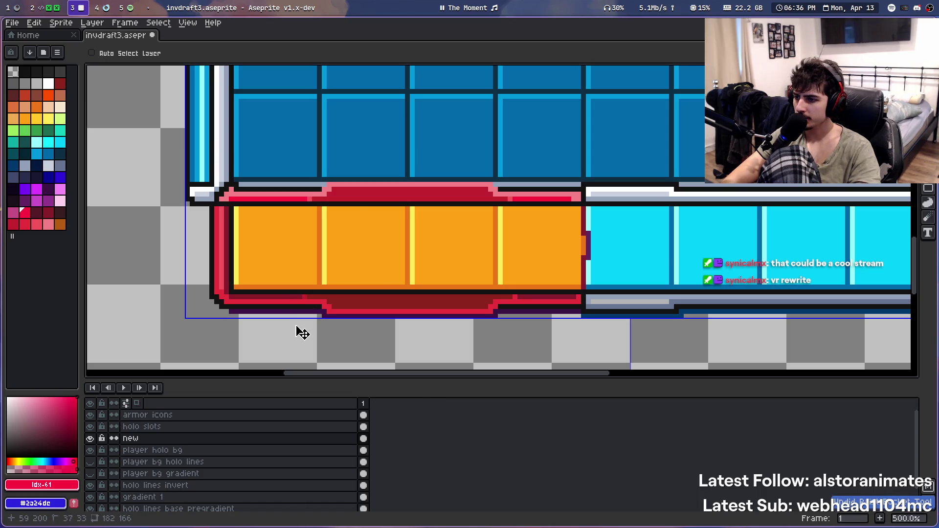
{"action": "key", "text": "b"}
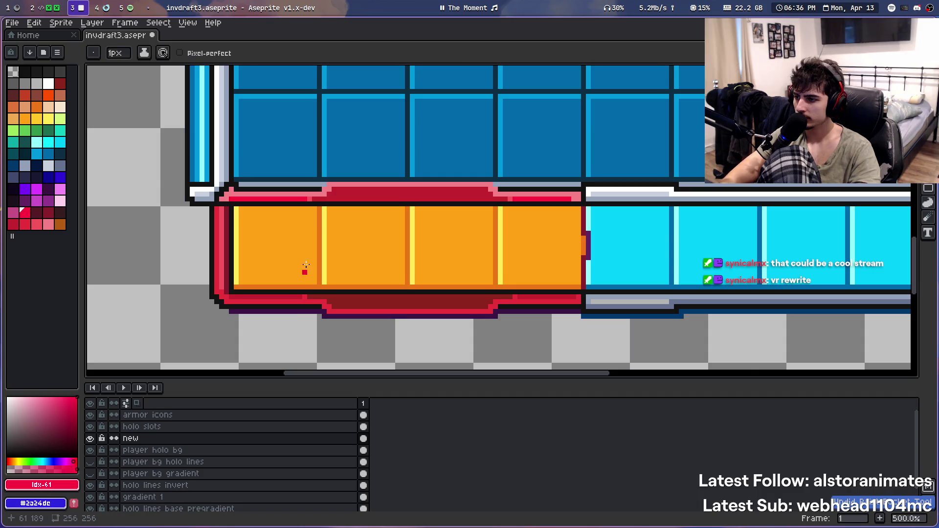
{"action": "scroll", "coordinate": [304, 268], "scroll_direction": "down", "scroll_amount": 1}
{"action": "scroll", "coordinate": [310, 216], "scroll_direction": "down", "scroll_amount": 1}
{"action": "scroll", "coordinate": [329, 159], "scroll_direction": "down", "scroll_amount": 1}
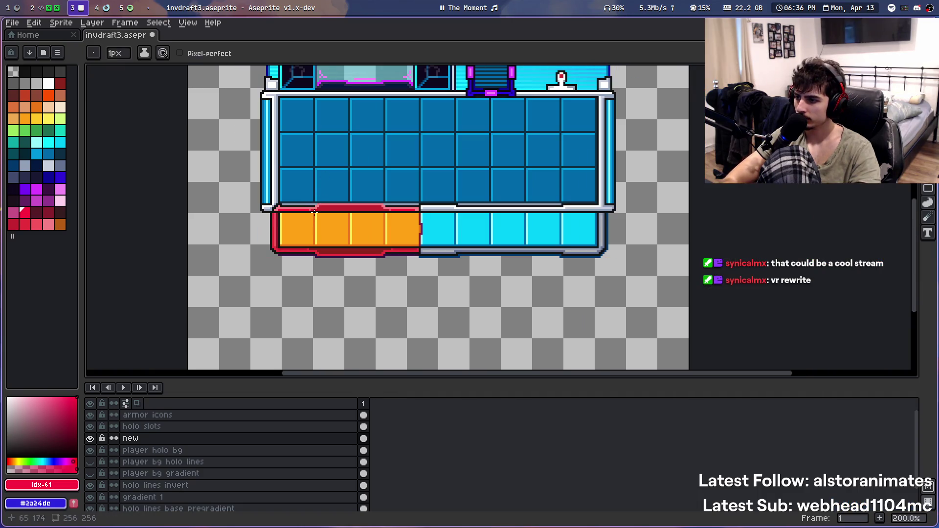
{"action": "scroll", "coordinate": [309, 230], "scroll_direction": "up", "scroll_amount": 2}
{"action": "key", "text": "ctrl+z"}
{"action": "scroll", "coordinate": [310, 230], "scroll_direction": "up", "scroll_amount": 1}
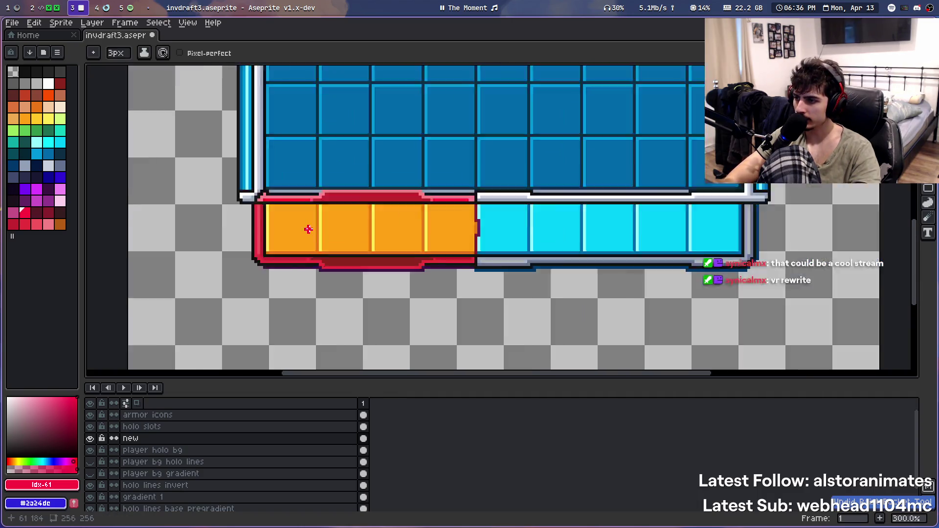
{"action": "scroll", "coordinate": [309, 230], "scroll_direction": "up", "scroll_amount": 1}
{"action": "key", "text": "ctrl+z"}
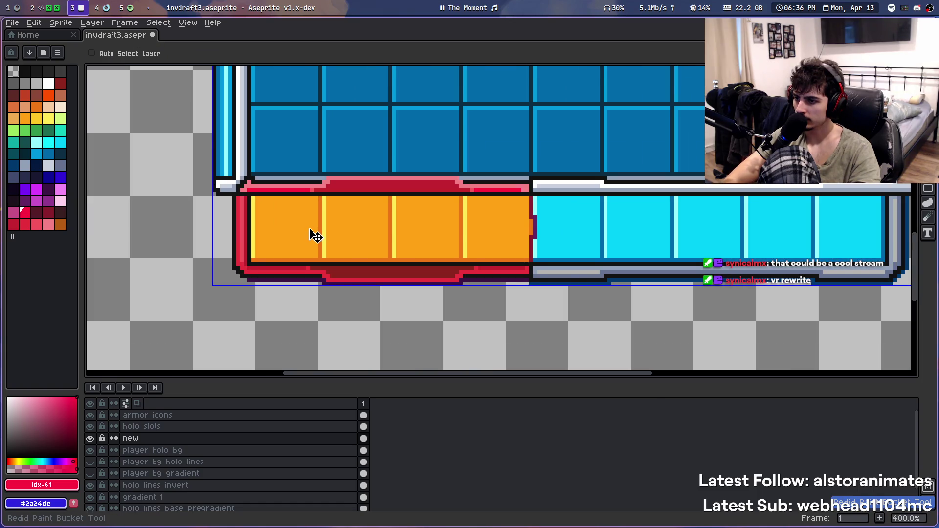
Redo the darker fills on the orange bar's left edge and lower border band
{"action": "key", "text": "ctrl+y"}
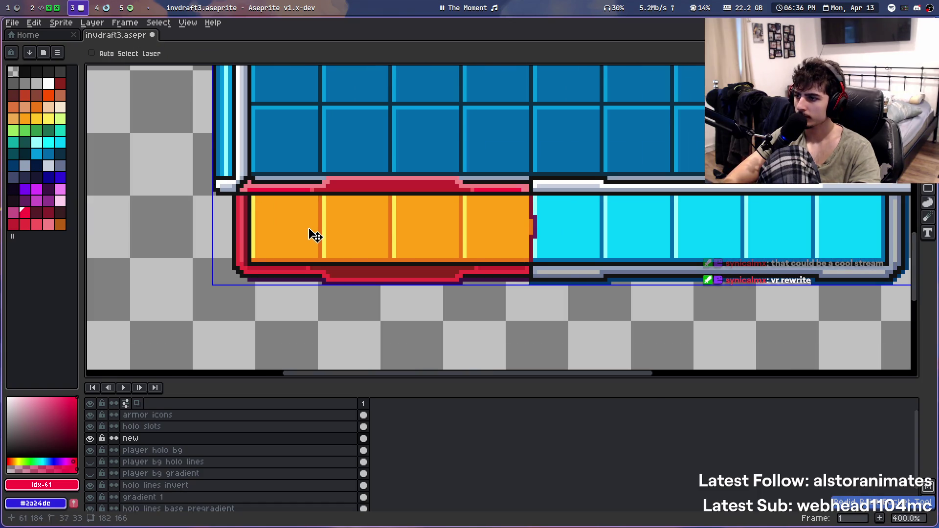
{"action": "scroll", "coordinate": [296, 236], "scroll_direction": "up", "scroll_amount": 1}
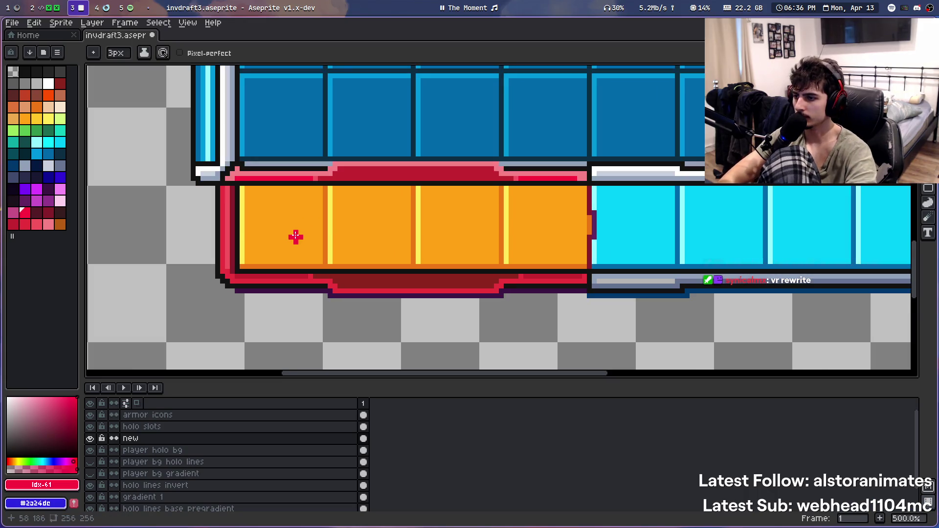
{"action": "key", "text": "ctrl+y"}
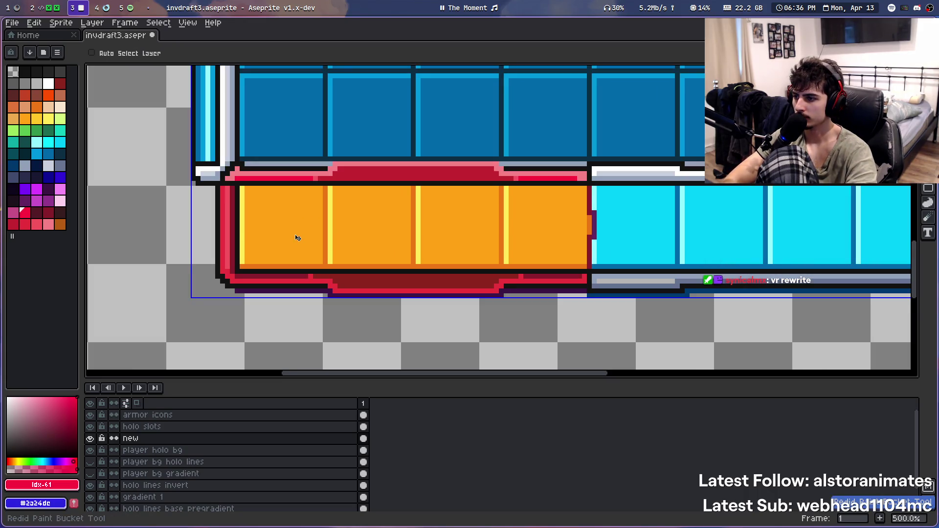
{"action": "key", "text": "i"}
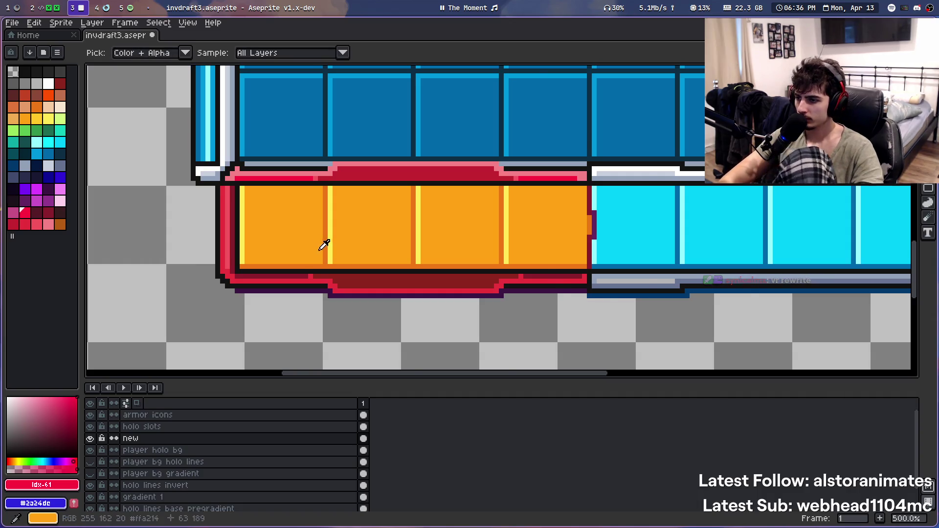
{"action": "scroll", "coordinate": [323, 254], "scroll_direction": "up", "scroll_amount": 1}
{"action": "scroll", "coordinate": [345, 215], "scroll_direction": "down", "scroll_amount": 5}
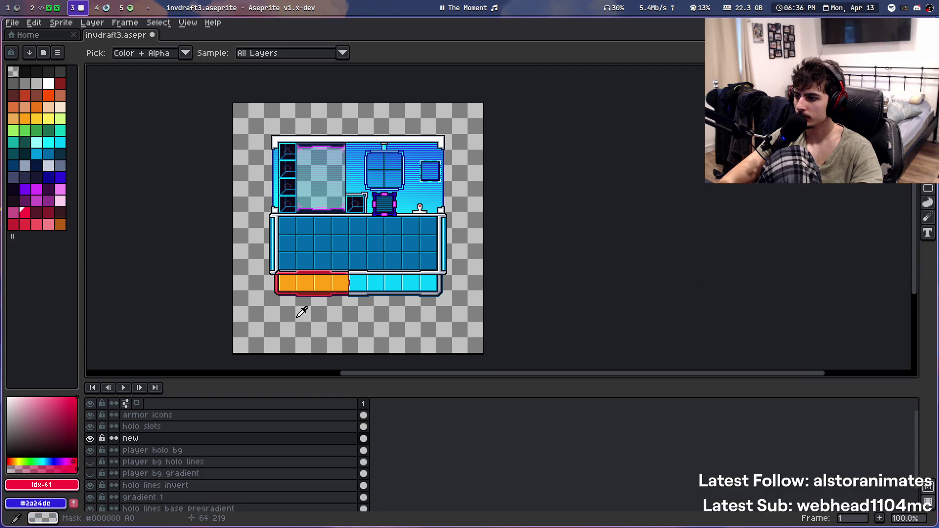
{"action": "scroll", "coordinate": [304, 305], "scroll_direction": "up", "scroll_amount": 3}
{"action": "scroll", "coordinate": [328, 202], "scroll_direction": "up", "scroll_amount": 1}
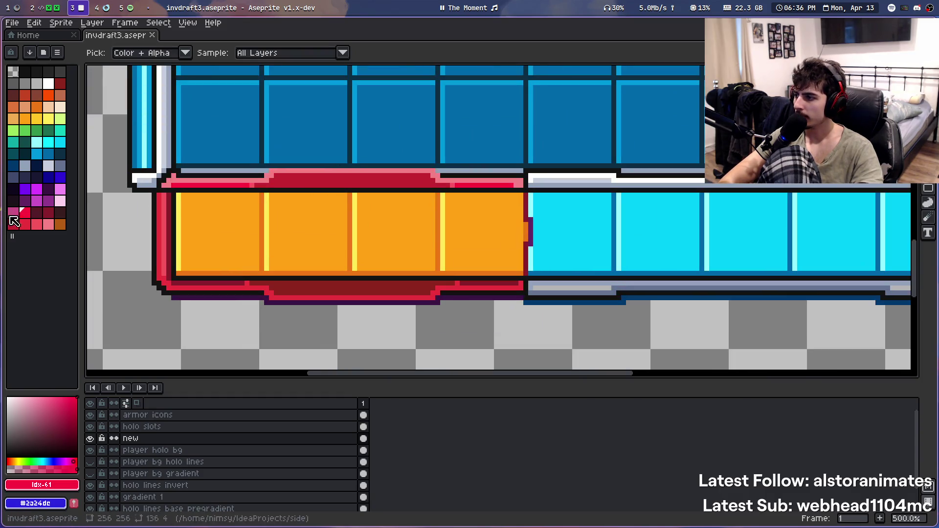
Try a new palette colour as a fill on part of the border
{"action": "left_click", "coordinate": [32, 228]}
{"action": "left_click", "coordinate": [155, 224]}
{"action": "scroll", "coordinate": [157, 222], "scroll_direction": "down", "scroll_amount": 4}
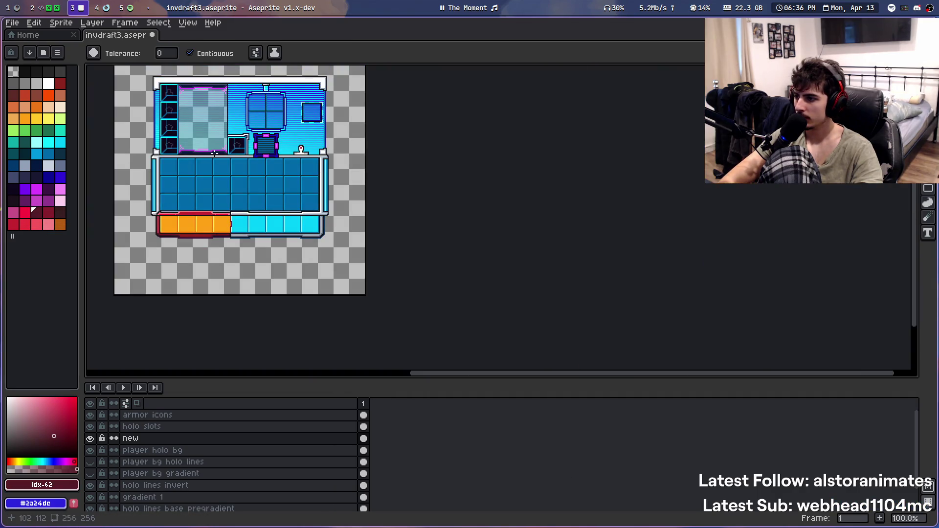
{"action": "scroll", "coordinate": [215, 154], "scroll_direction": "up", "scroll_amount": 2}
{"action": "scroll", "coordinate": [303, 162], "scroll_direction": "up", "scroll_amount": 1}
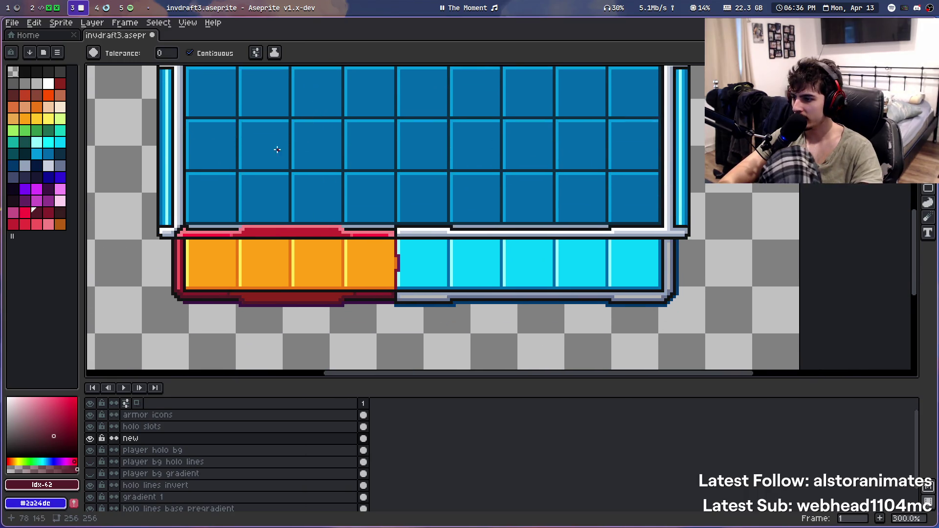
{"action": "scroll", "coordinate": [277, 150], "scroll_direction": "up", "scroll_amount": 1}
{"action": "scroll", "coordinate": [276, 185], "scroll_direction": "down", "scroll_amount": 1}
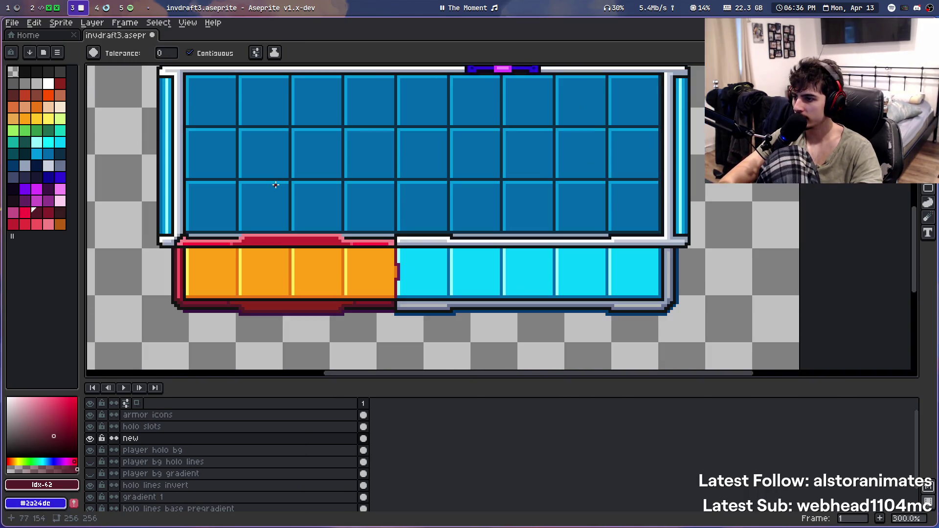
{"action": "scroll", "coordinate": [273, 185], "scroll_direction": "down", "scroll_amount": 1}
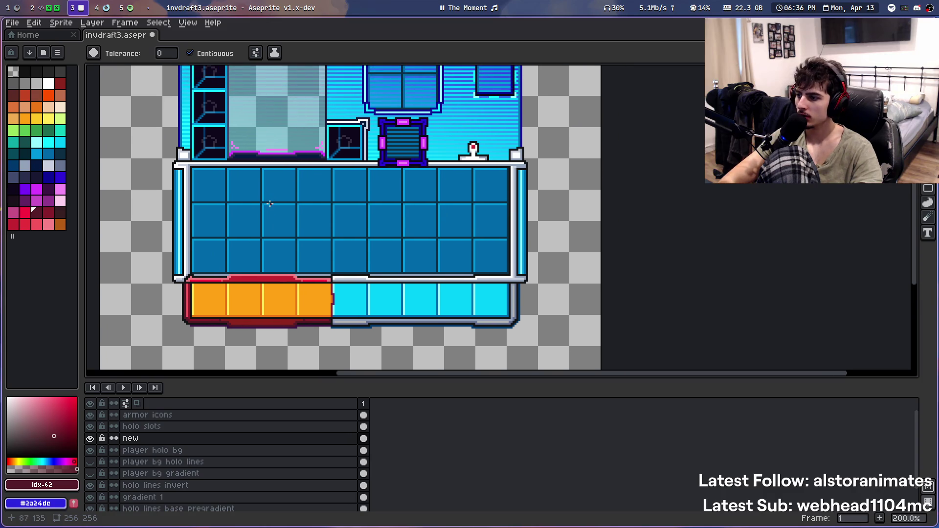
{"action": "scroll", "coordinate": [270, 204], "scroll_direction": "down", "scroll_amount": 1}
{"action": "scroll", "coordinate": [270, 204], "scroll_direction": "up", "scroll_amount": 1}
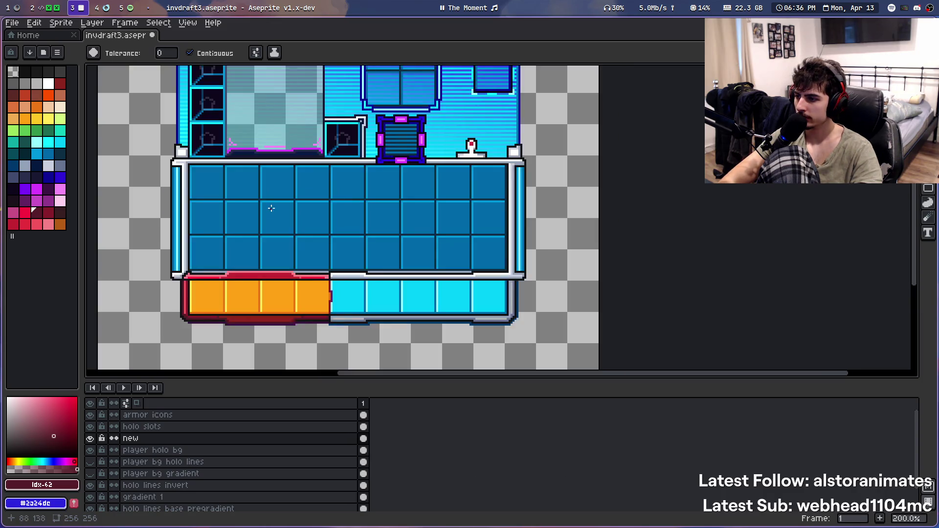
{"action": "scroll", "coordinate": [245, 208], "scroll_direction": "up", "scroll_amount": 1}
{"action": "scroll", "coordinate": [213, 211], "scroll_direction": "up", "scroll_amount": 1}
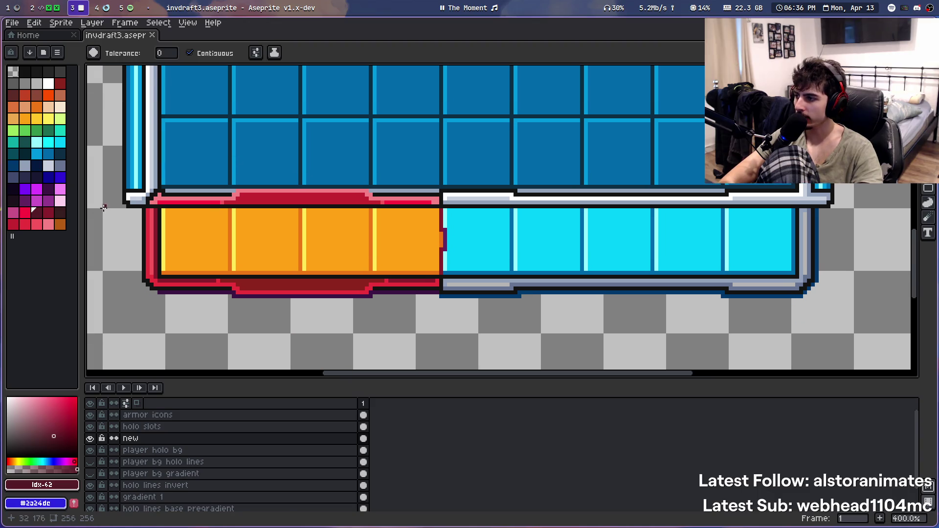
Bucket-fill the strip beneath the orange bar dark red, then undo it
{"action": "left_click", "coordinate": [48, 211]}
{"action": "left_click", "coordinate": [167, 286]}
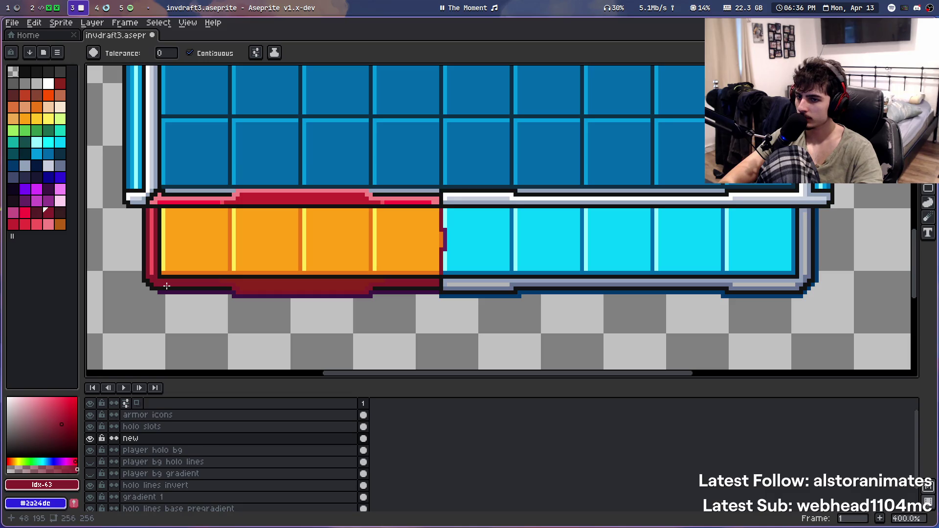
{"action": "scroll", "coordinate": [206, 208], "scroll_direction": "down", "scroll_amount": 1}
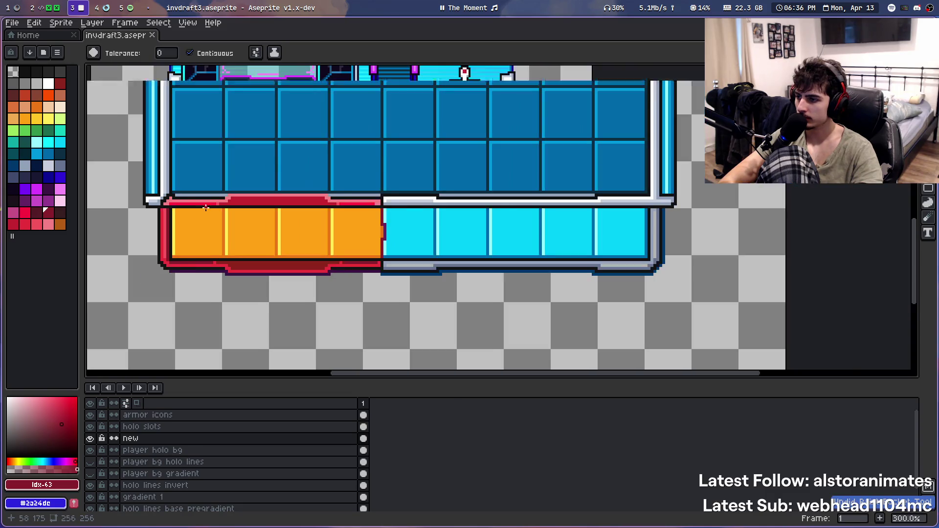
{"action": "scroll", "coordinate": [205, 208], "scroll_direction": "down", "scroll_amount": 1}
{"action": "scroll", "coordinate": [205, 208], "scroll_direction": "up", "scroll_amount": 2}
{"action": "scroll", "coordinate": [205, 207], "scroll_direction": "down", "scroll_amount": 1}
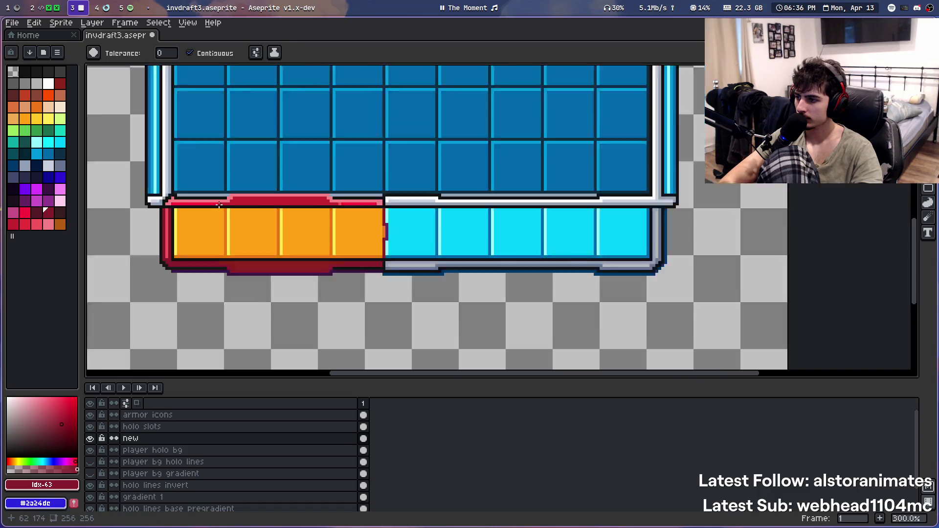
{"action": "scroll", "coordinate": [205, 208], "scroll_direction": "down", "scroll_amount": 2}
{"action": "scroll", "coordinate": [202, 208], "scroll_direction": "up", "scroll_amount": 1}
{"action": "scroll", "coordinate": [202, 208], "scroll_direction": "up", "scroll_amount": 2}
{"action": "scroll", "coordinate": [202, 208], "scroll_direction": "up", "scroll_amount": 1}
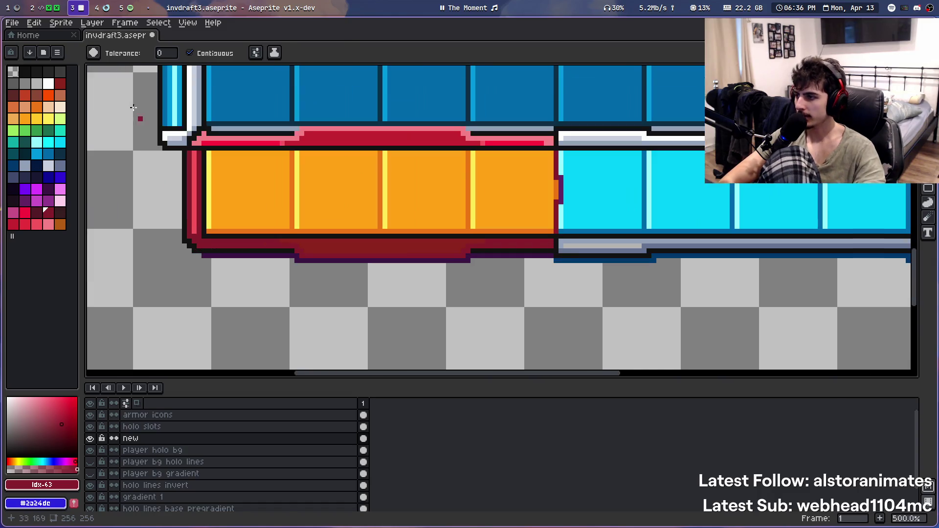
{"action": "key", "text": "i"}
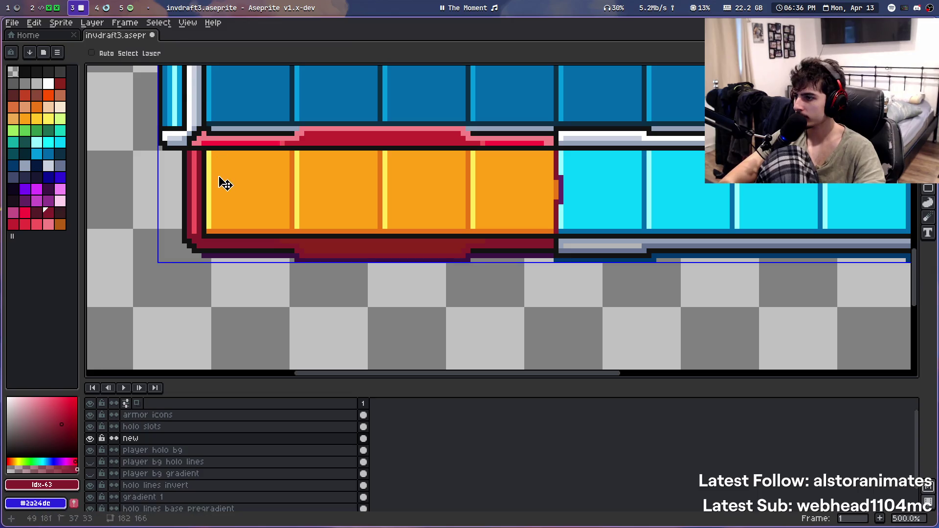
{"action": "key", "text": "ctrl+z"}
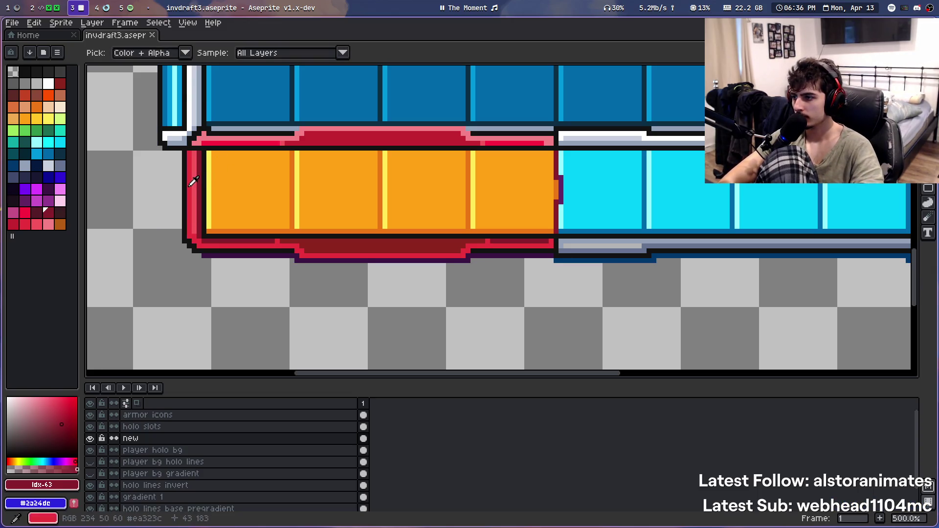
Sample the border red, redo the dark red lower-band fill, and use a 1-pixel Pencil
{"action": "left_click", "coordinate": [193, 178]}
{"action": "key", "text": "ctrl+y"}
{"action": "key", "text": "b"}
{"action": "scroll", "coordinate": [206, 170], "scroll_direction": "up", "scroll_amount": 1}
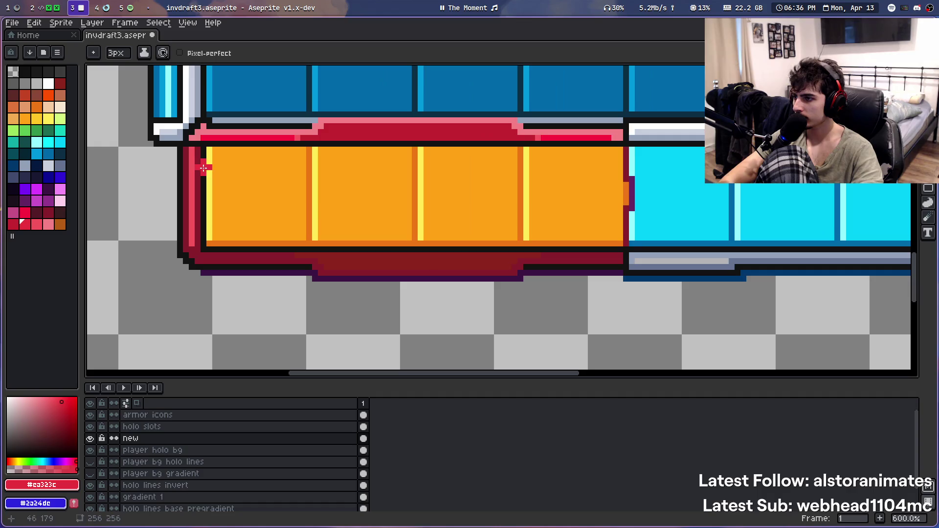
{"action": "key", "text": "minus"}
{"action": "key", "text": "minus"}
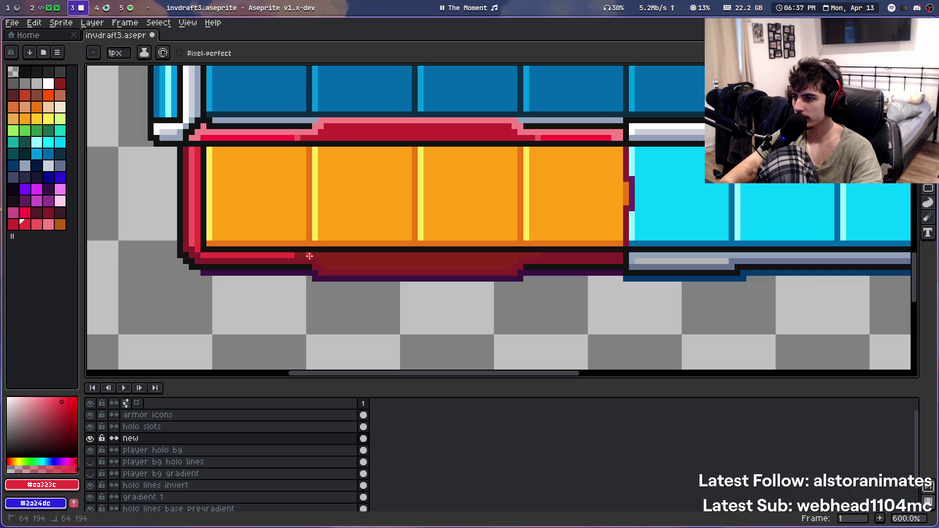
Draw a bright red highlight along the dark red row beneath the hotbar
{"action": "scroll", "coordinate": [326, 261], "scroll_direction": "up", "scroll_amount": 5}
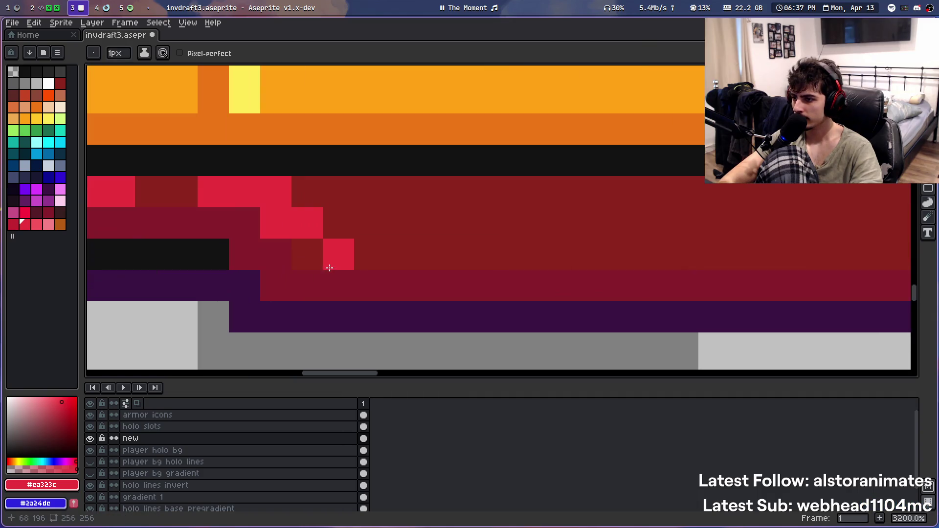
{"action": "scroll", "coordinate": [251, 203], "scroll_direction": "down", "scroll_amount": 3}
{"action": "scroll", "coordinate": [249, 204], "scroll_direction": "down", "scroll_amount": 2}
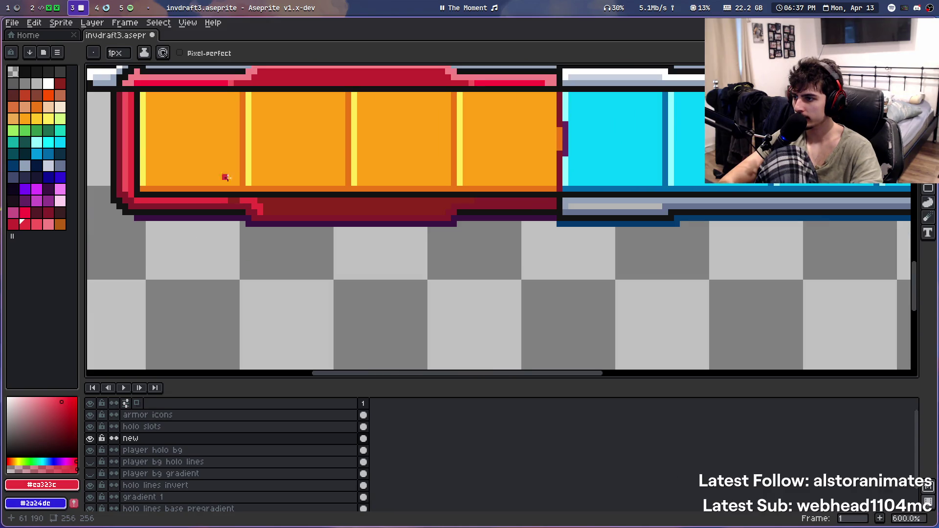
{"action": "scroll", "coordinate": [245, 184], "scroll_direction": "up", "scroll_amount": 2}
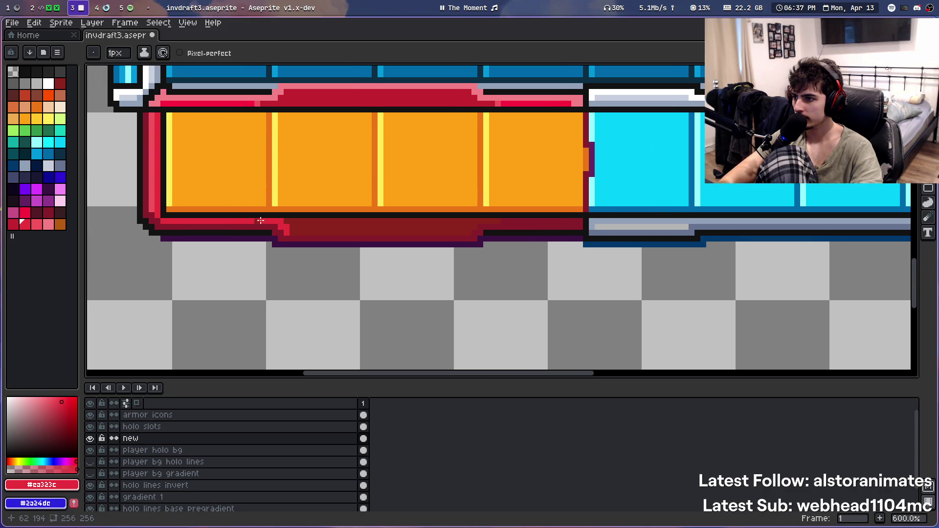
{"action": "scroll", "coordinate": [287, 237], "scroll_direction": "up", "scroll_amount": 2}
{"action": "scroll", "coordinate": [343, 171], "scroll_direction": "up", "scroll_amount": 4}
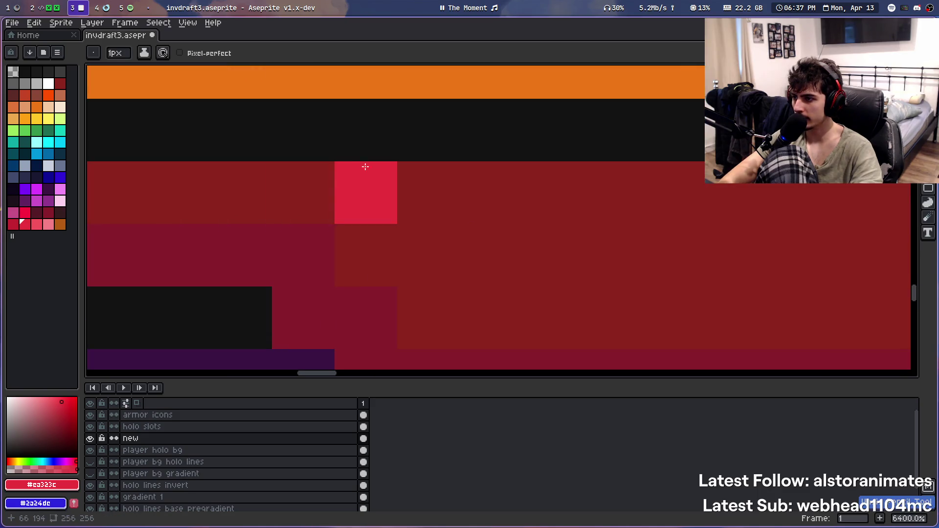
{"action": "scroll", "coordinate": [348, 166], "scroll_direction": "down", "scroll_amount": 3}
{"action": "scroll", "coordinate": [349, 166], "scroll_direction": "down", "scroll_amount": 4}
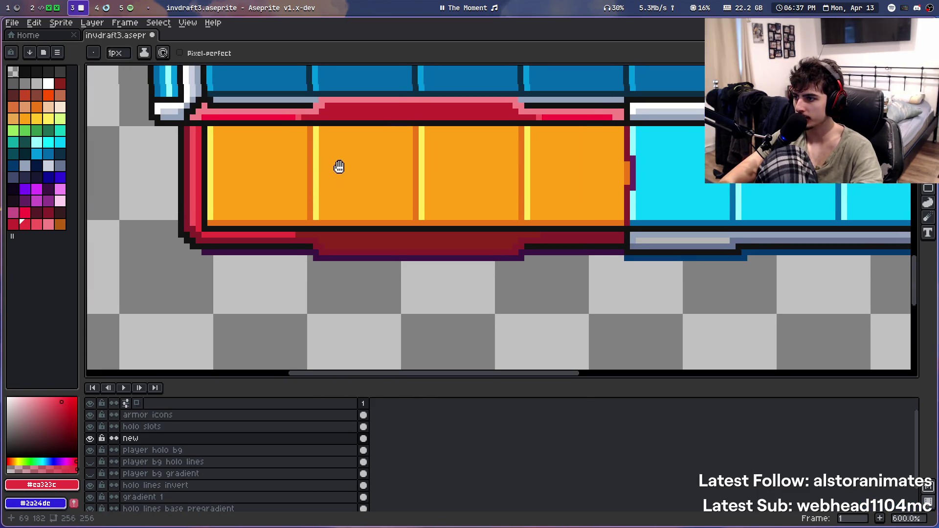
{"action": "scroll", "coordinate": [342, 172], "scroll_direction": "up", "scroll_amount": 1}
{"action": "scroll", "coordinate": [367, 199], "scroll_direction": "down", "scroll_amount": 1}
{"action": "scroll", "coordinate": [366, 199], "scroll_direction": "up", "scroll_amount": 3}
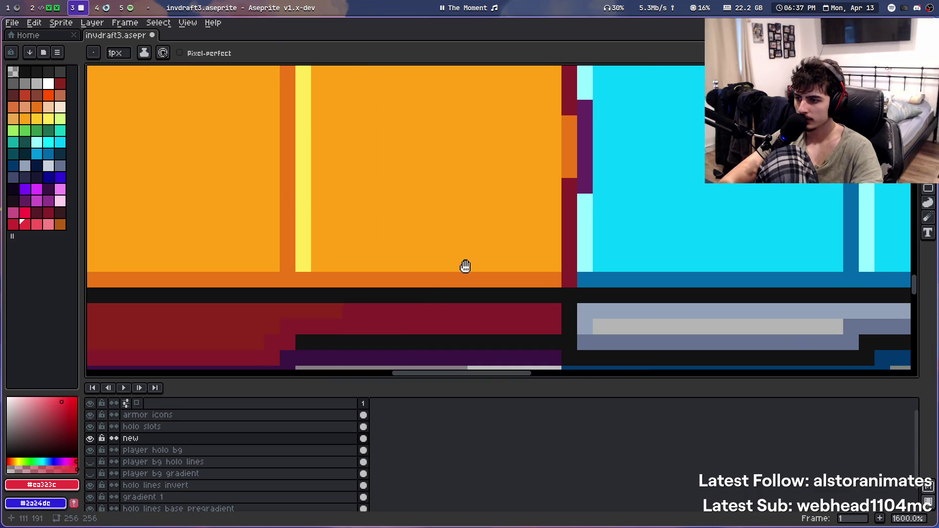
{"action": "left_click_drag", "start_coordinate": [357, 307], "coordinate": [558, 309]}
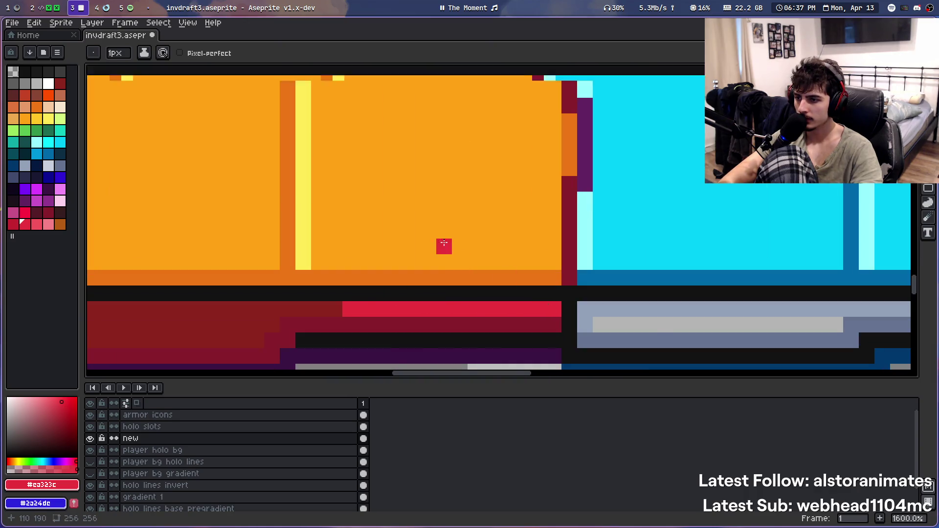
Reposition the view to show the orange bar with the blue slots above it
{"action": "scroll", "coordinate": [399, 197], "scroll_direction": "down", "scroll_amount": 6}
{"action": "scroll", "coordinate": [381, 181], "scroll_direction": "down", "scroll_amount": 1}
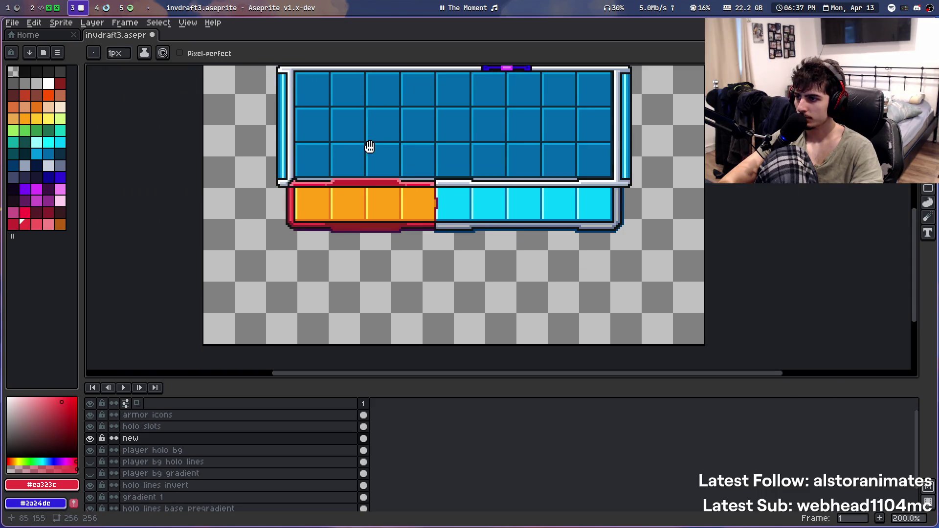
{"action": "scroll", "coordinate": [281, 216], "scroll_direction": "up", "scroll_amount": 4}
{"action": "scroll", "coordinate": [336, 143], "scroll_direction": "up", "scroll_amount": 3}
{"action": "scroll", "coordinate": [336, 143], "scroll_direction": "down", "scroll_amount": 2}
{"action": "scroll", "coordinate": [260, 211], "scroll_direction": "down", "scroll_amount": 2}
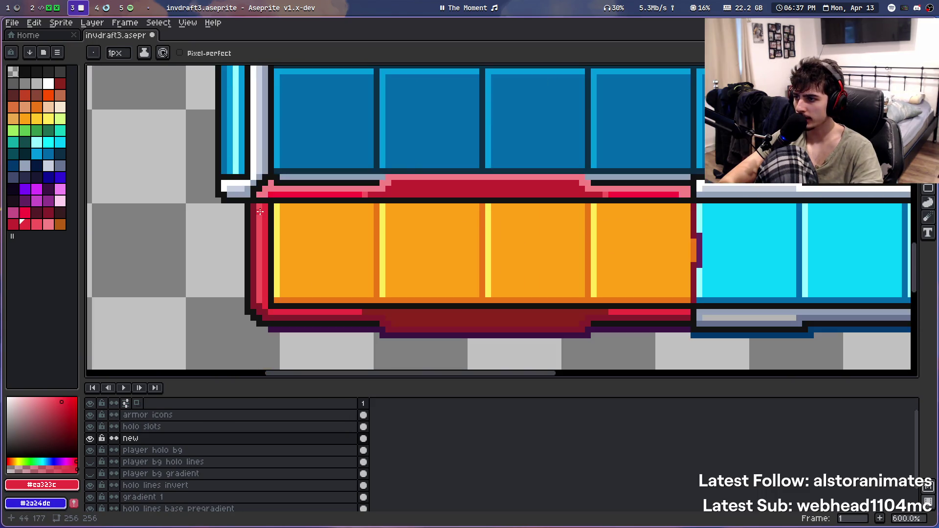
{"action": "left_click_drag", "start_coordinate": [395, 297], "coordinate": [392, 241]}
{"action": "scroll", "coordinate": [378, 248], "scroll_direction": "up", "scroll_amount": 1}
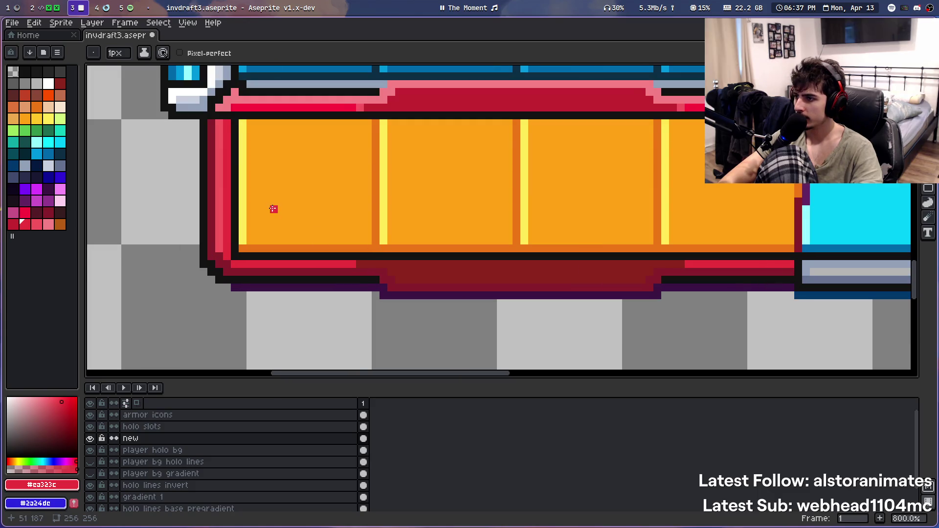
{"action": "left_click_drag", "start_coordinate": [274, 209], "coordinate": [272, 240]}
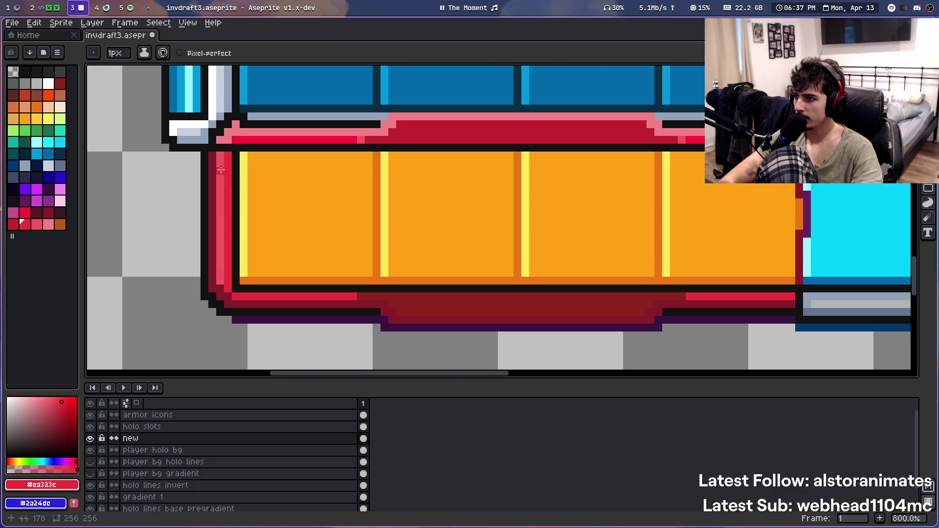
{"action": "key", "text": "g"}
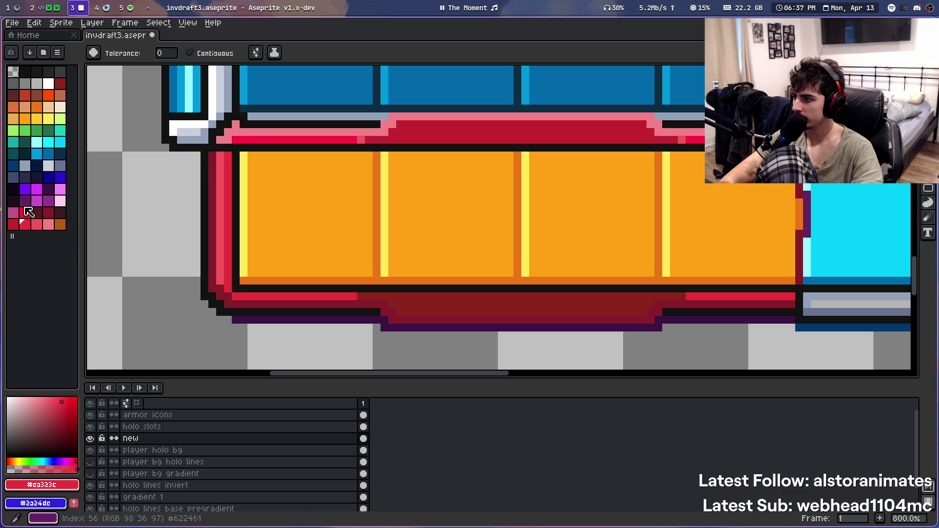
Fill the frame's side column, bottom strip and bottom-right strip with a darker palette red
{"action": "left_click", "coordinate": [14, 224]}
{"action": "left_click", "coordinate": [230, 158]}
{"action": "left_click", "coordinate": [242, 294]}
{"action": "left_click", "coordinate": [735, 299]}
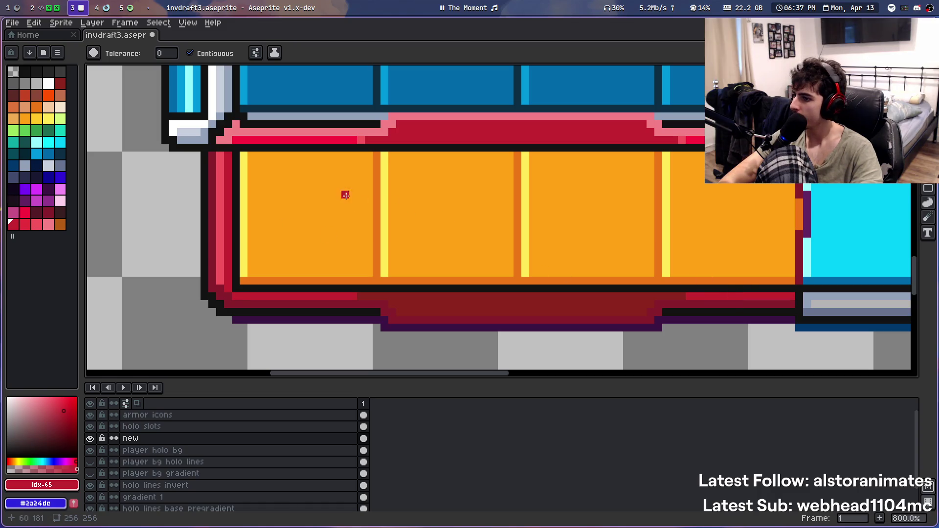
Choose another palette red, then eyedrop the dark red from the frame to compare
{"action": "scroll", "coordinate": [255, 206], "scroll_direction": "up", "scroll_amount": 3}
{"action": "left_click", "coordinate": [25, 213]}
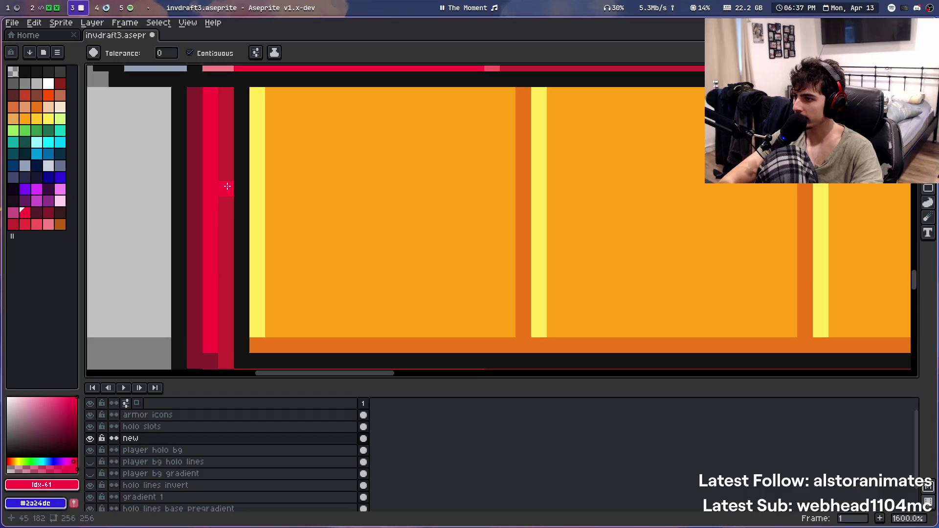
{"action": "scroll", "coordinate": [230, 161], "scroll_direction": "down", "scroll_amount": 6}
{"action": "scroll", "coordinate": [287, 157], "scroll_direction": "up", "scroll_amount": 1}
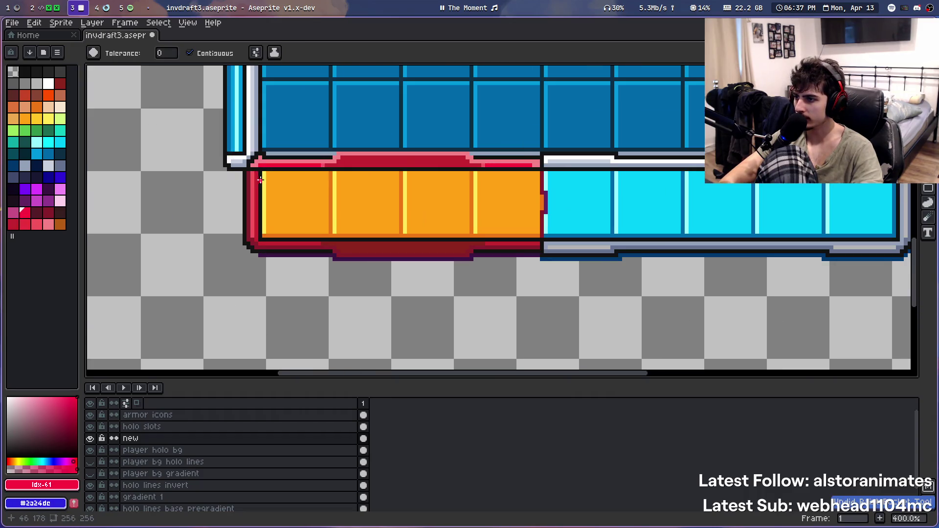
{"action": "scroll", "coordinate": [264, 180], "scroll_direction": "up", "scroll_amount": 1}
{"action": "left_click_drag", "start_coordinate": [293, 182], "coordinate": [235, 201]}
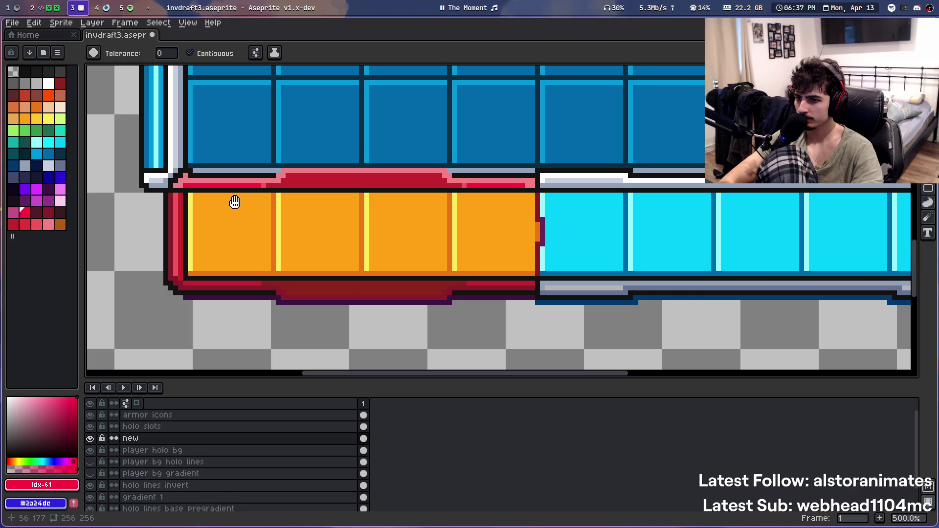
{"action": "scroll", "coordinate": [230, 209], "scroll_direction": "down", "scroll_amount": 1}
{"action": "scroll", "coordinate": [227, 216], "scroll_direction": "up", "scroll_amount": 1}
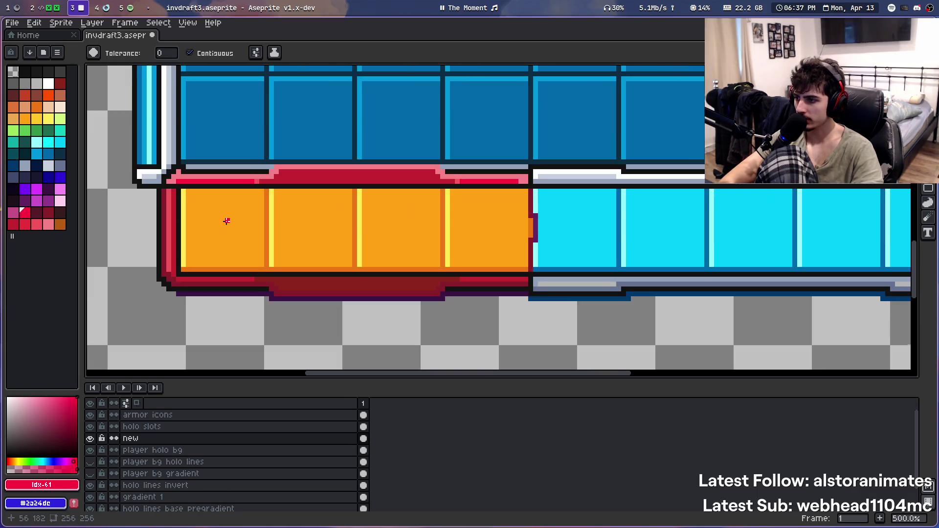
{"action": "key", "text": "i"}
{"action": "scroll", "coordinate": [259, 255], "scroll_direction": "up", "scroll_amount": 3}
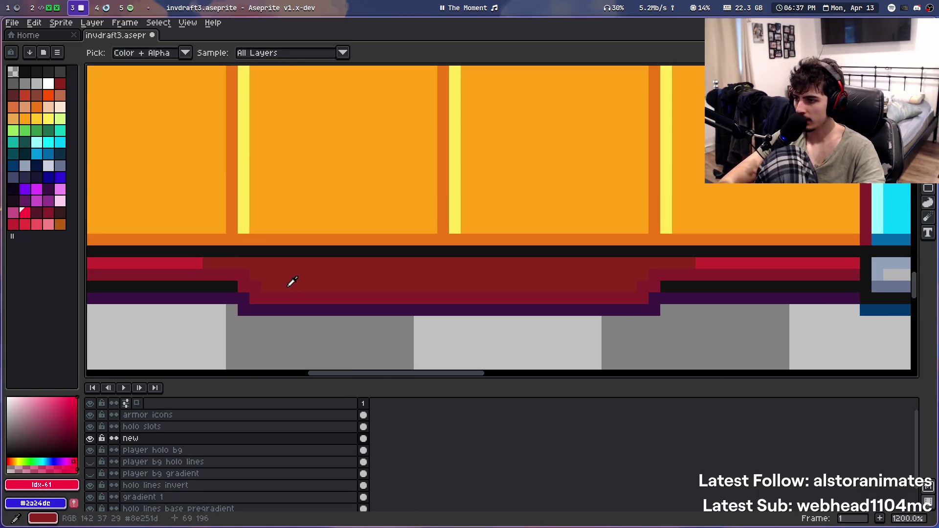
{"action": "scroll", "coordinate": [289, 245], "scroll_direction": "down", "scroll_amount": 5}
{"action": "left_click", "coordinate": [303, 260]}
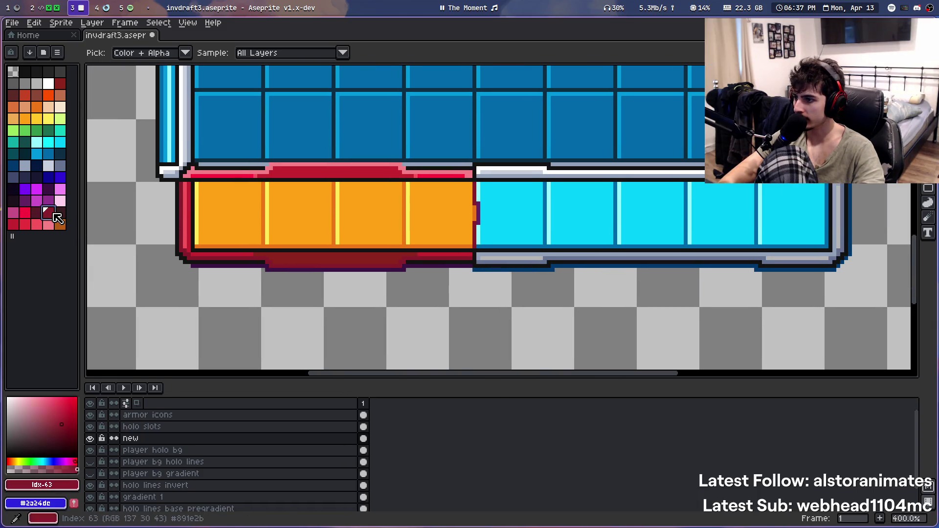
Fill the bottom red band with a brighter palette red using the Paint Bucket
{"action": "key", "text": "g"}
{"action": "scroll", "coordinate": [301, 276], "scroll_direction": "up", "scroll_amount": 2}
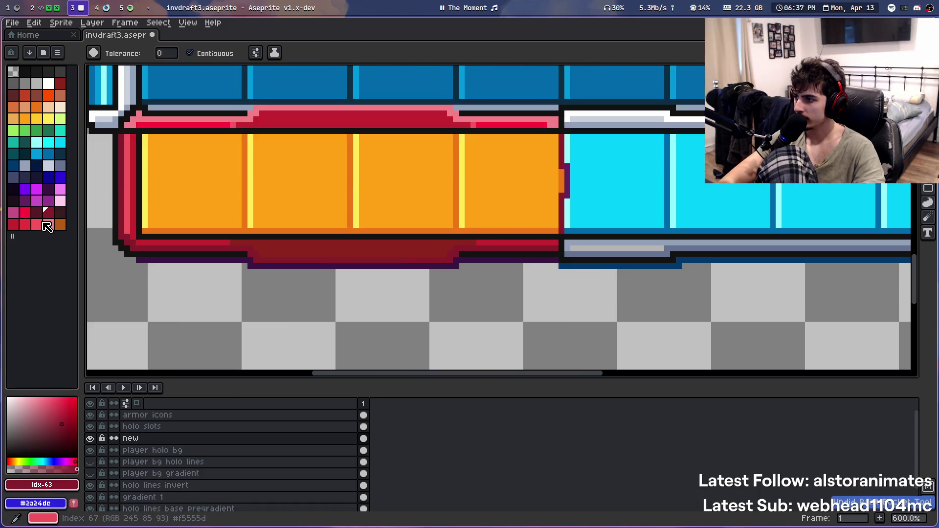
{"action": "left_click", "coordinate": [13, 225]}
{"action": "left_click", "coordinate": [323, 247]}
{"action": "scroll", "coordinate": [323, 247], "scroll_direction": "down", "scroll_amount": 2}
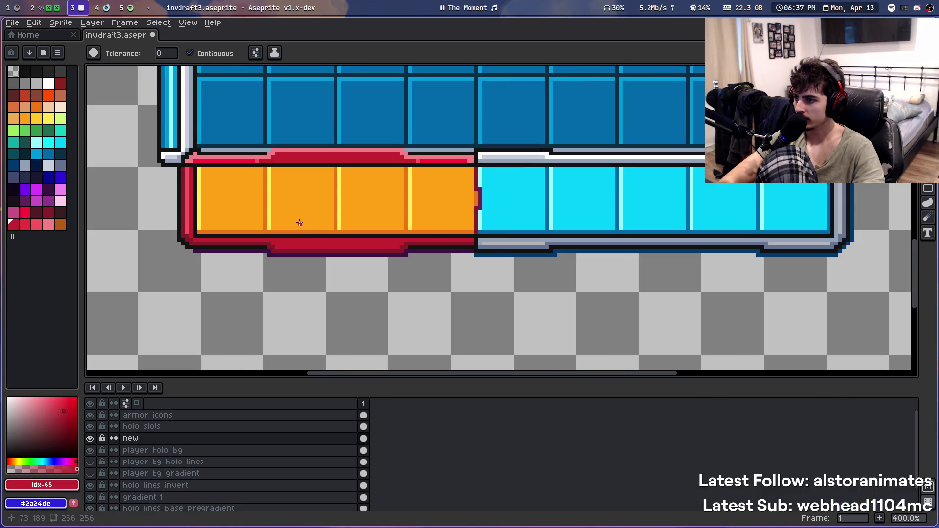
{"action": "scroll", "coordinate": [300, 223], "scroll_direction": "up", "scroll_amount": 4}
{"action": "scroll", "coordinate": [298, 226], "scroll_direction": "down", "scroll_amount": 2}
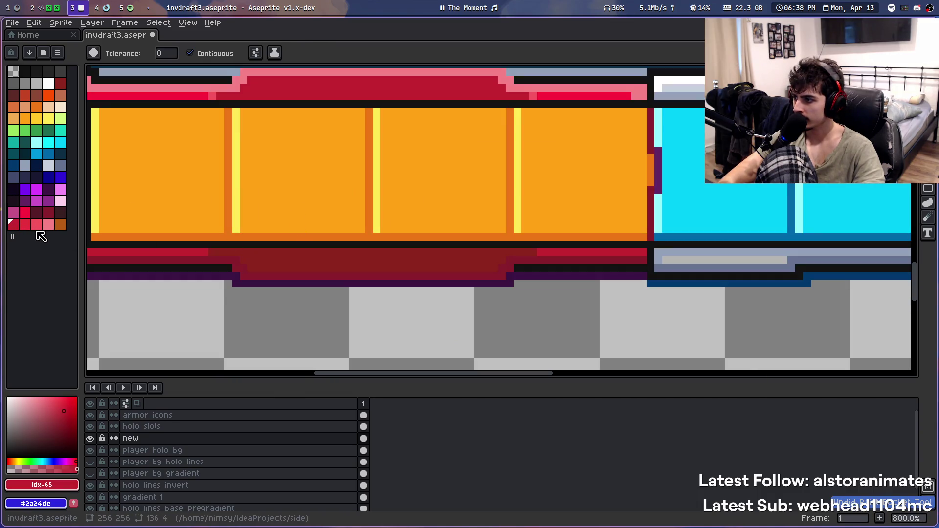
Fill the dark strip under the hotbar with a dark palette red
{"action": "left_click", "coordinate": [60, 84]}
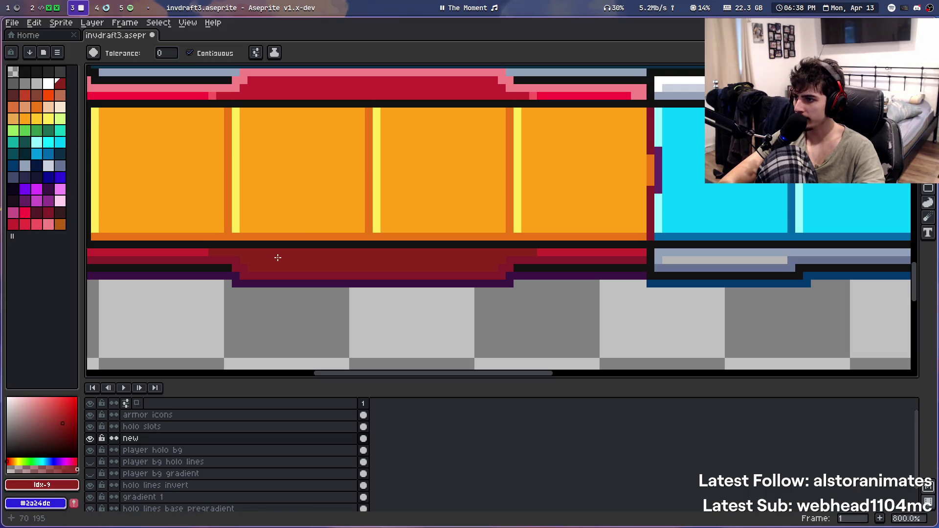
{"action": "left_click", "coordinate": [40, 217]}
{"action": "left_click", "coordinate": [300, 266]}
{"action": "scroll", "coordinate": [274, 279], "scroll_direction": "down", "scroll_amount": 4}
{"action": "scroll", "coordinate": [305, 248], "scroll_direction": "down", "scroll_amount": 2}
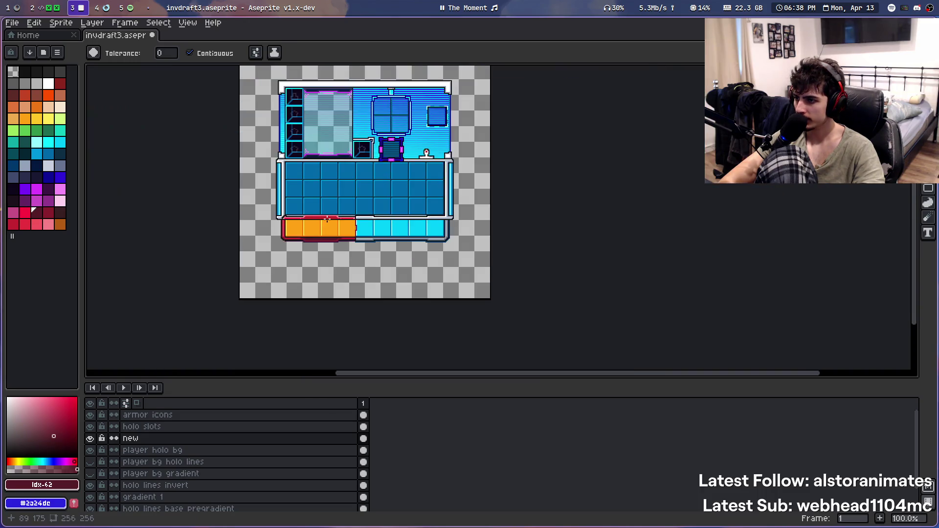
{"action": "scroll", "coordinate": [327, 220], "scroll_direction": "up", "scroll_amount": 1}
{"action": "scroll", "coordinate": [311, 241], "scroll_direction": "up", "scroll_amount": 1}
Try neighbouring palette reds on the frame's bottom strip, undoing until one fits
{"action": "left_click", "coordinate": [48, 211]}
{"action": "left_click", "coordinate": [344, 257]}
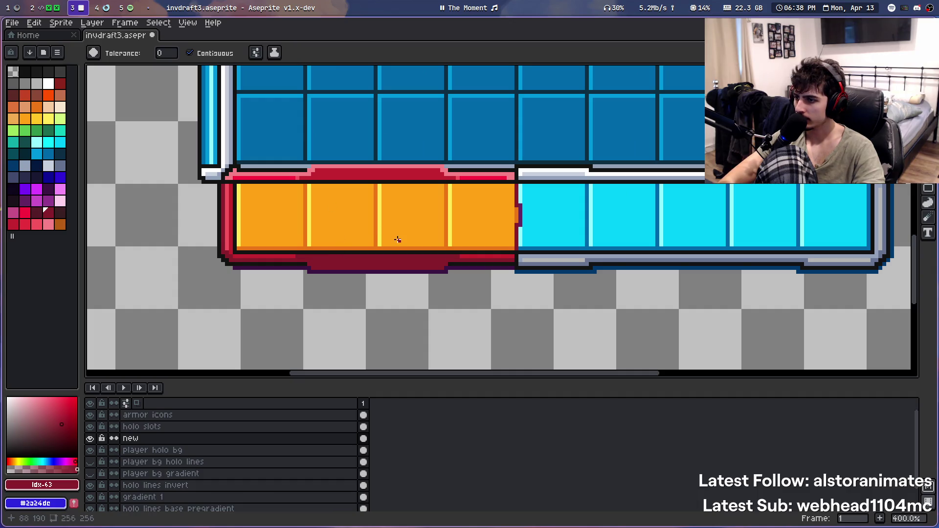
{"action": "key", "text": "ctrl+z"}
{"action": "key", "text": "bracketright"}
{"action": "key", "text": "bracketright"}
{"action": "left_click", "coordinate": [332, 260]}
{"action": "key", "text": "ctrl+z"}
{"action": "key", "text": "bracketright"}
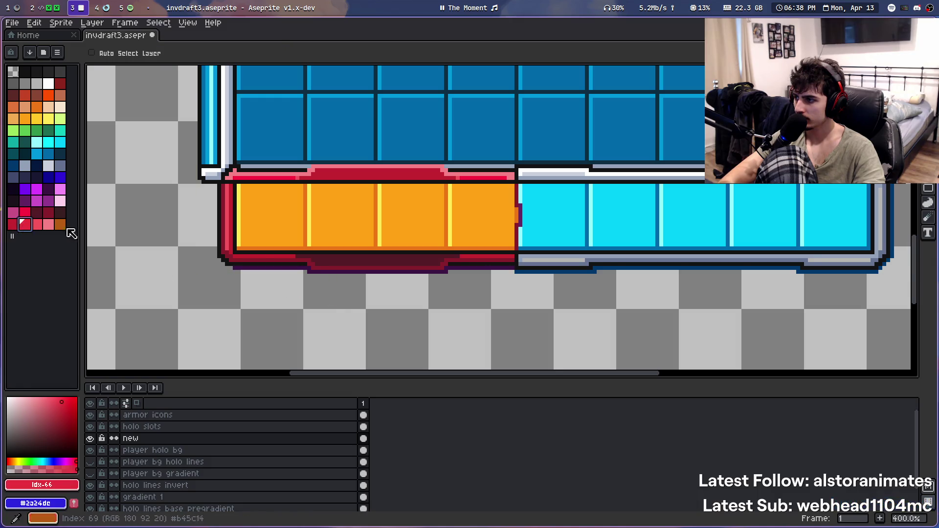
{"action": "key", "text": "g"}
{"action": "left_click", "coordinate": [348, 258]}
Refill the maroon strip with the dark palette red
{"action": "scroll", "coordinate": [293, 293], "scroll_direction": "down", "scroll_amount": 4}
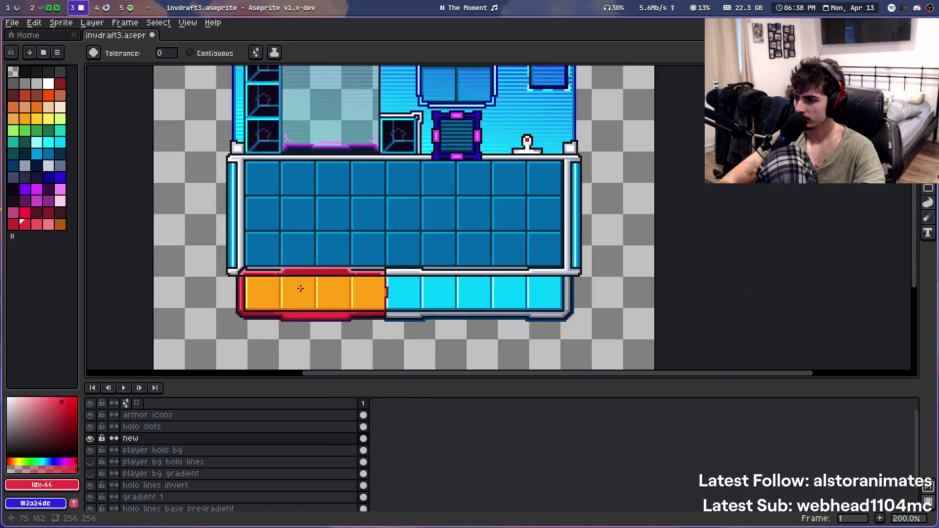
{"action": "scroll", "coordinate": [307, 317], "scroll_direction": "up", "scroll_amount": 4}
{"action": "scroll", "coordinate": [225, 269], "scroll_direction": "up", "scroll_amount": 1}
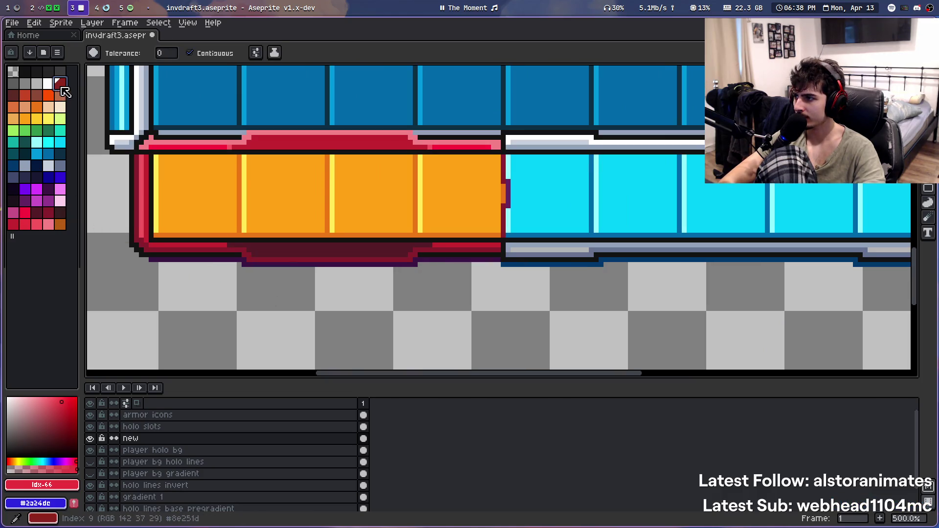
{"action": "left_click", "coordinate": [60, 83]}
{"action": "left_click", "coordinate": [272, 243]}
Refill the raised lower-border centre with lighter red #891e2b, comparing via undo/redo and eyedropper
{"action": "scroll", "coordinate": [291, 210], "scroll_direction": "down", "scroll_amount": 2}
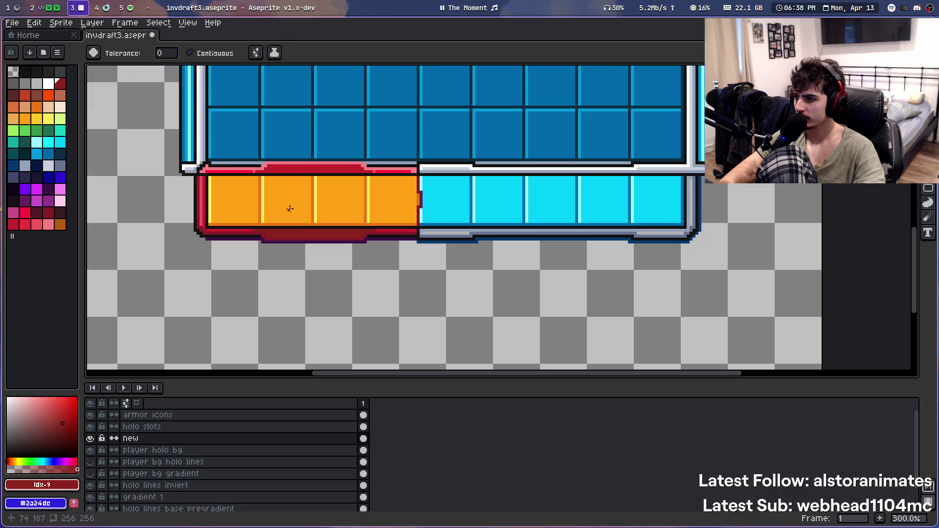
{"action": "scroll", "coordinate": [293, 224], "scroll_direction": "up", "scroll_amount": 3}
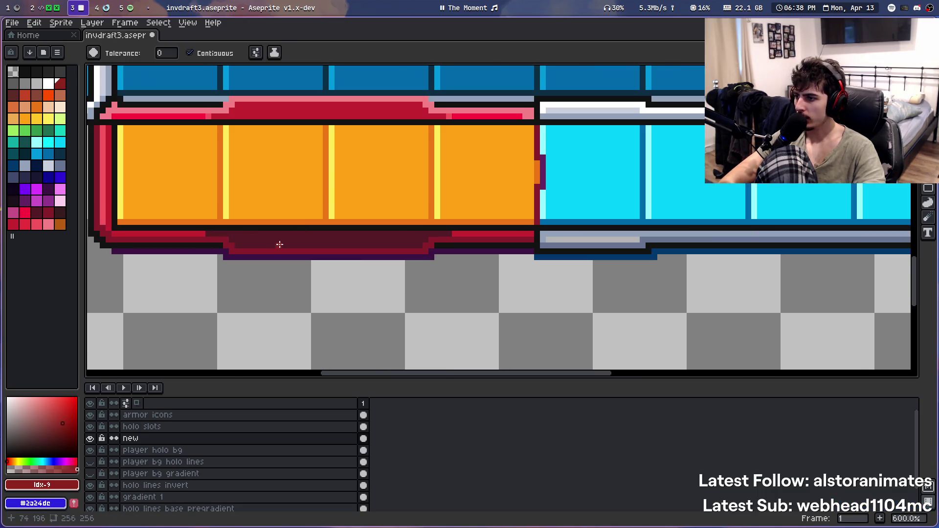
{"action": "scroll", "coordinate": [266, 244], "scroll_direction": "up", "scroll_amount": 1}
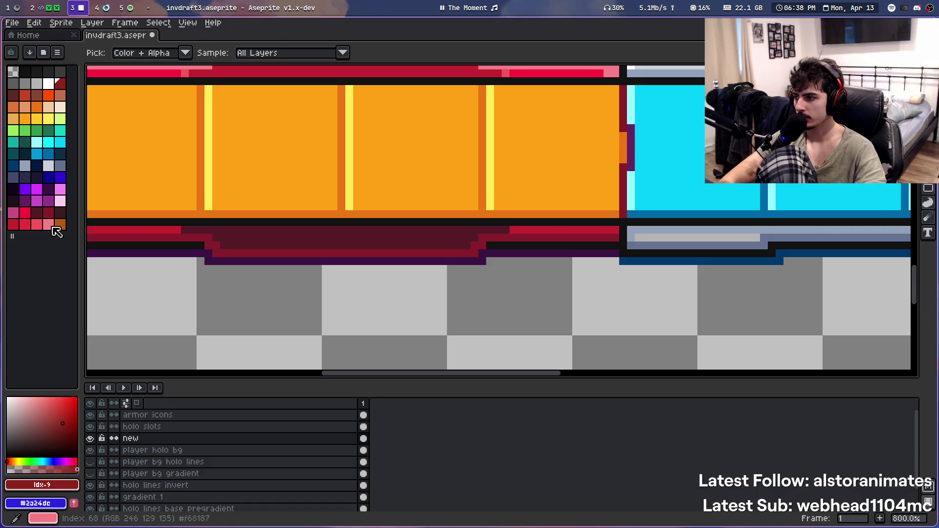
{"action": "left_click", "coordinate": [253, 240]}
{"action": "key", "text": "ctrl+z"}
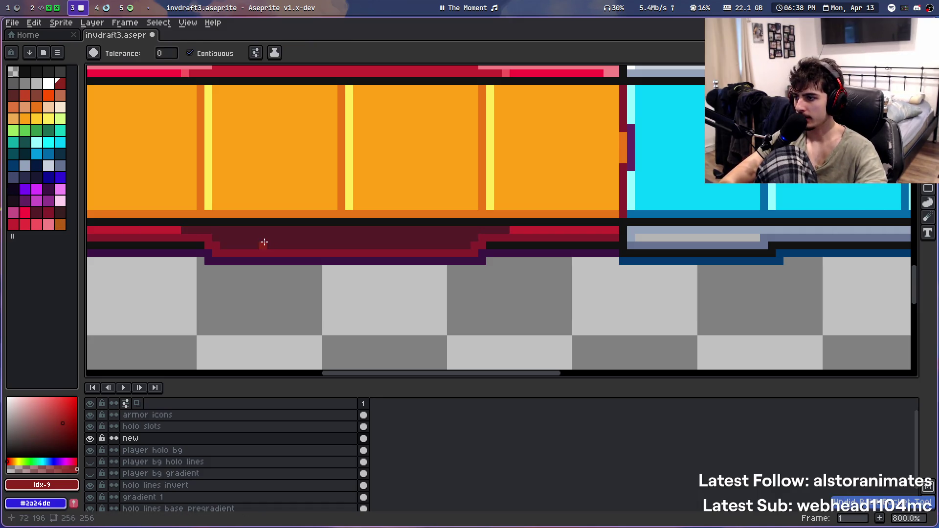
{"action": "key", "text": "i"}
{"action": "left_click", "coordinate": [266, 232]}
{"action": "key", "text": "ctrl+y"}
{"action": "key", "text": "b"}
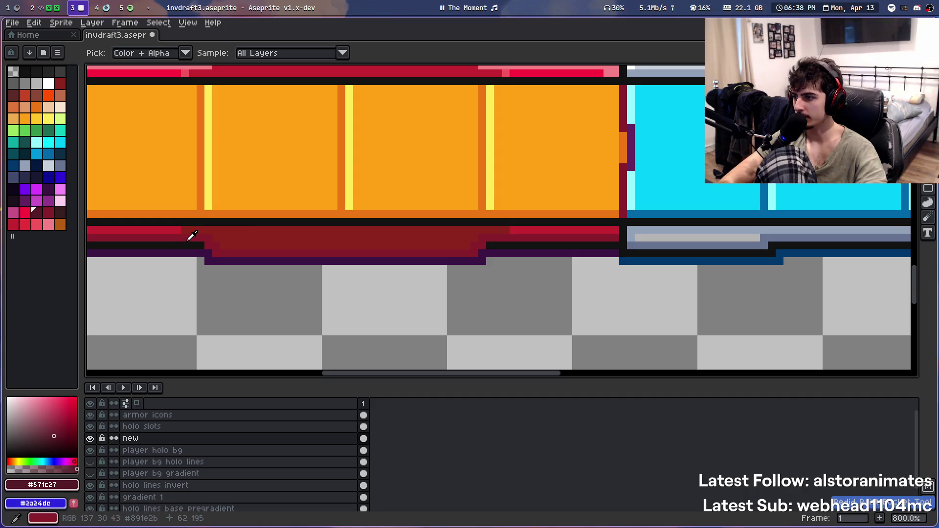
{"action": "key", "text": "bracketleft"}
Compare the band fill by undoing, sampling the original maroon, and redoing
{"action": "key", "text": "p"}
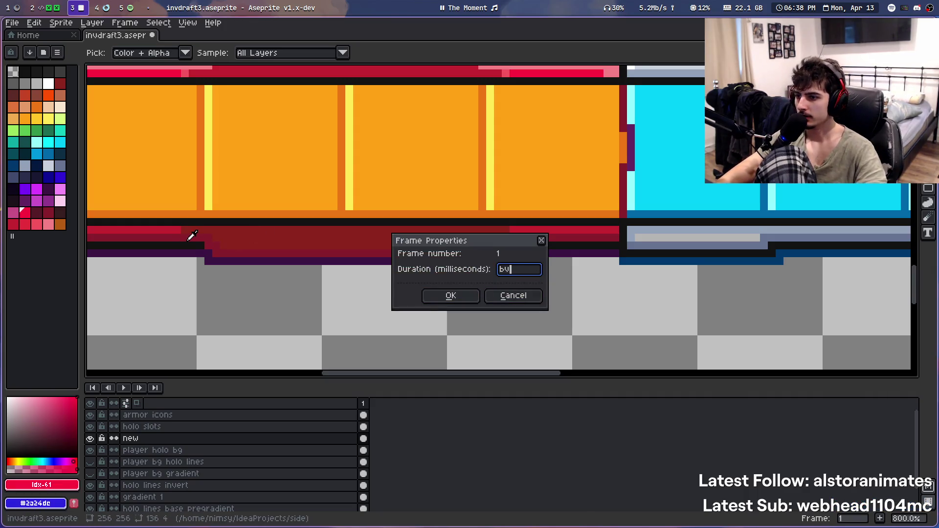
{"action": "key", "text": "Escape"}
{"action": "key", "text": "b"}
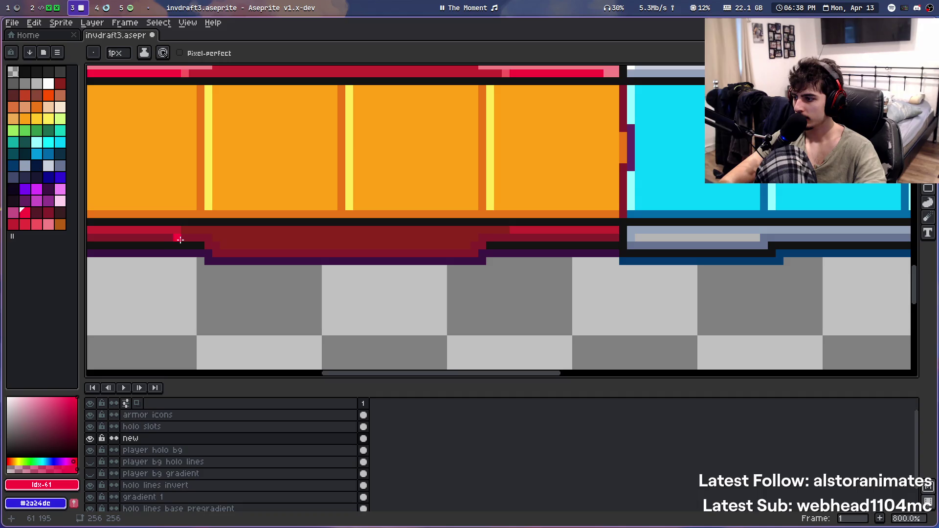
{"action": "key", "text": "ctrl+z"}
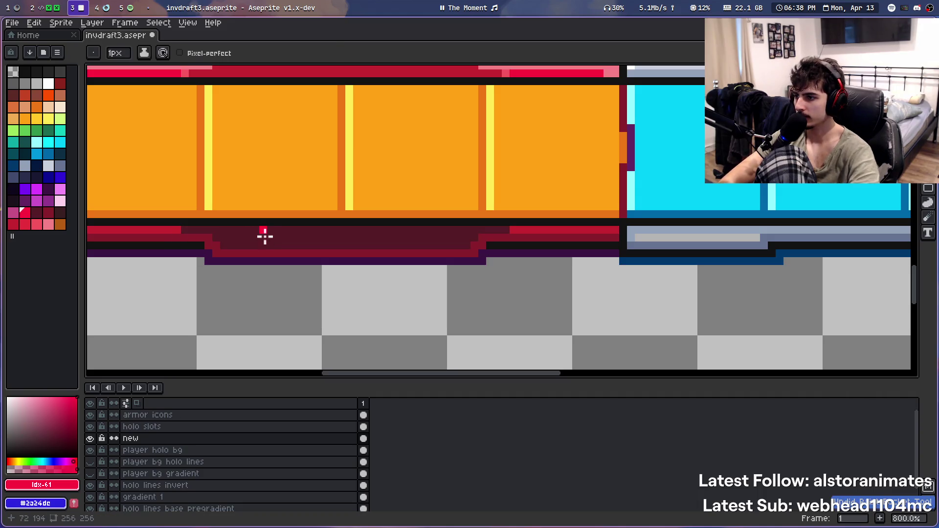
{"action": "key", "text": "i"}
{"action": "left_click", "coordinate": [268, 230]}
{"action": "key", "text": "ctrl+y"}
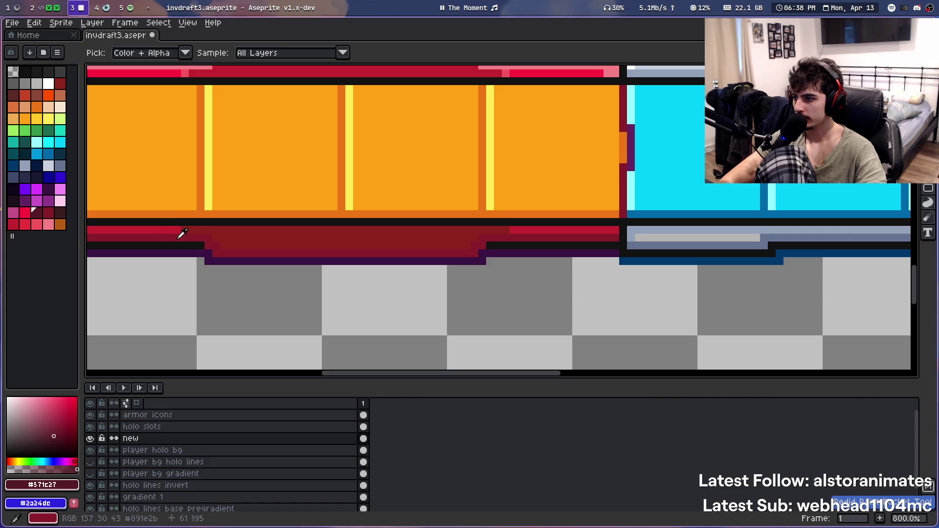
{"action": "key", "text": "b"}
Darken a row of pixels along the lower band and one corner pixel with the Pencil
{"action": "scroll", "coordinate": [200, 238], "scroll_direction": "up", "scroll_amount": 5}
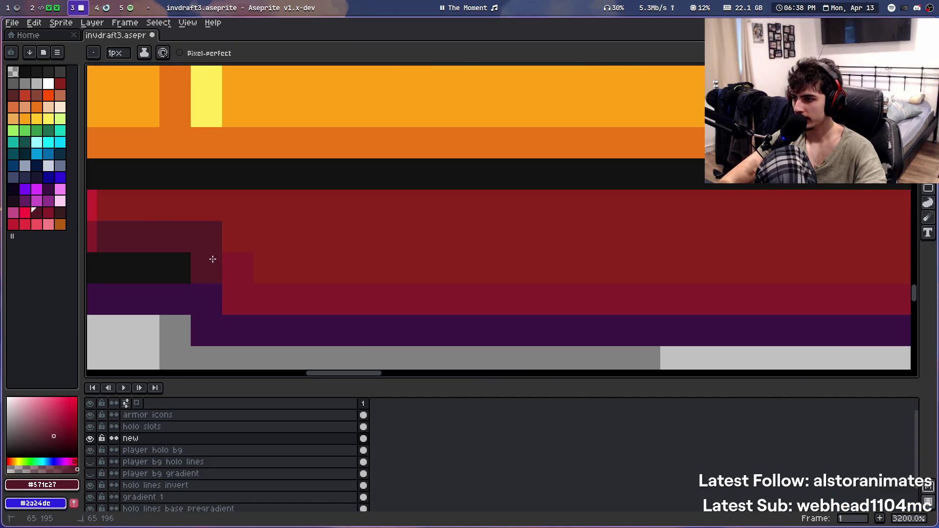
{"action": "scroll", "coordinate": [250, 292], "scroll_direction": "down", "scroll_amount": 5}
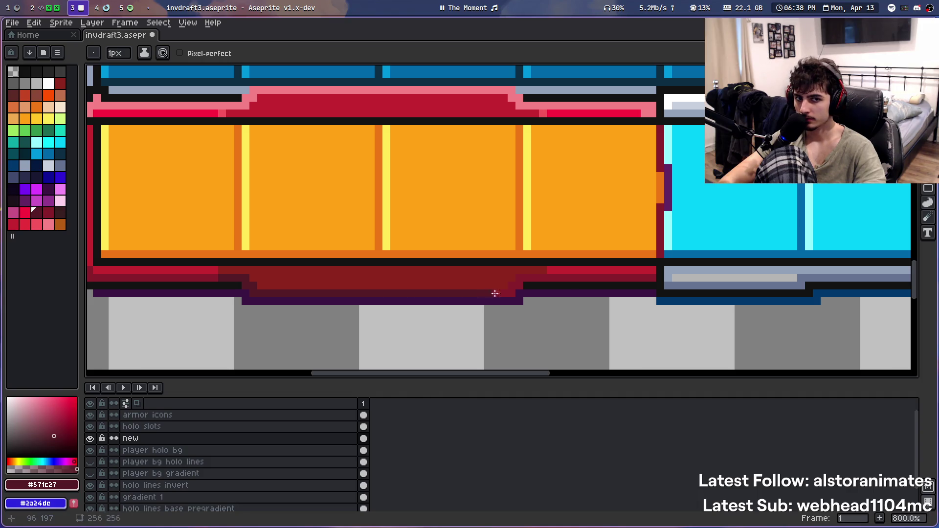
{"action": "scroll", "coordinate": [495, 293], "scroll_direction": "up", "scroll_amount": 5}
{"action": "left_click_drag", "start_coordinate": [407, 275], "coordinate": [582, 229]}
{"action": "scroll", "coordinate": [583, 229], "scroll_direction": "down", "scroll_amount": 3}
{"action": "scroll", "coordinate": [248, 222], "scroll_direction": "up", "scroll_amount": 3}
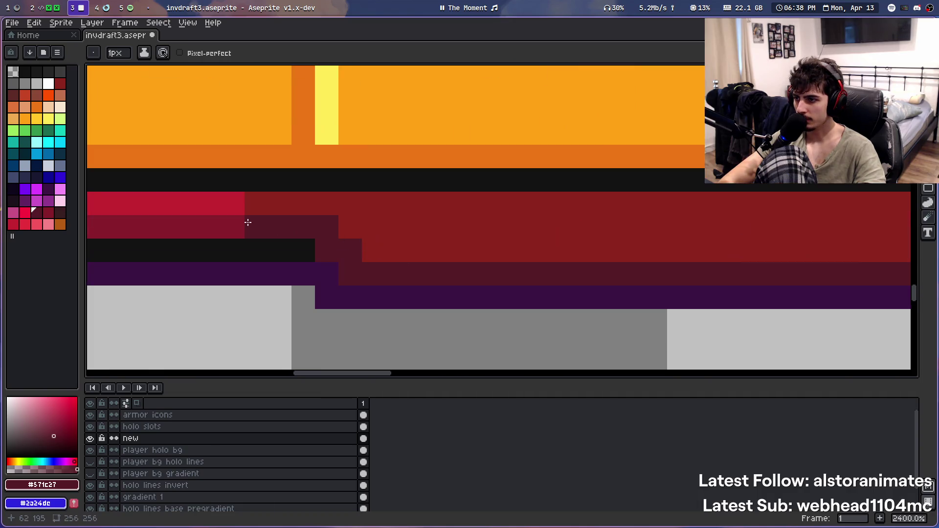
{"action": "left_click", "coordinate": [234, 226]}
{"action": "scroll", "coordinate": [293, 223], "scroll_direction": "down", "scroll_amount": 10}
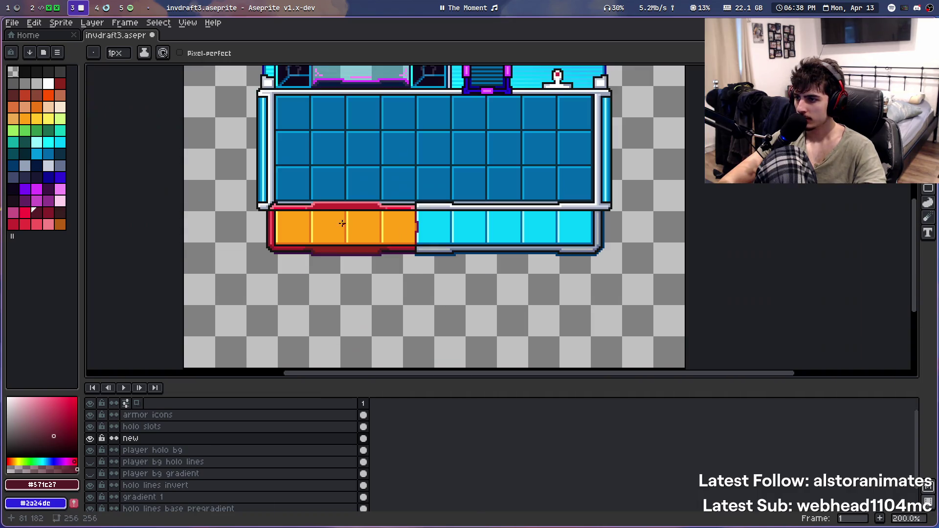
{"action": "scroll", "coordinate": [340, 228], "scroll_direction": "up", "scroll_amount": 4}
{"action": "scroll", "coordinate": [325, 295], "scroll_direction": "up", "scroll_amount": 1}
Try several red swatches and refill the raised lower-border centre with a deeper maroon
{"action": "key", "text": "g"}
{"action": "left_click", "coordinate": [47, 211]}
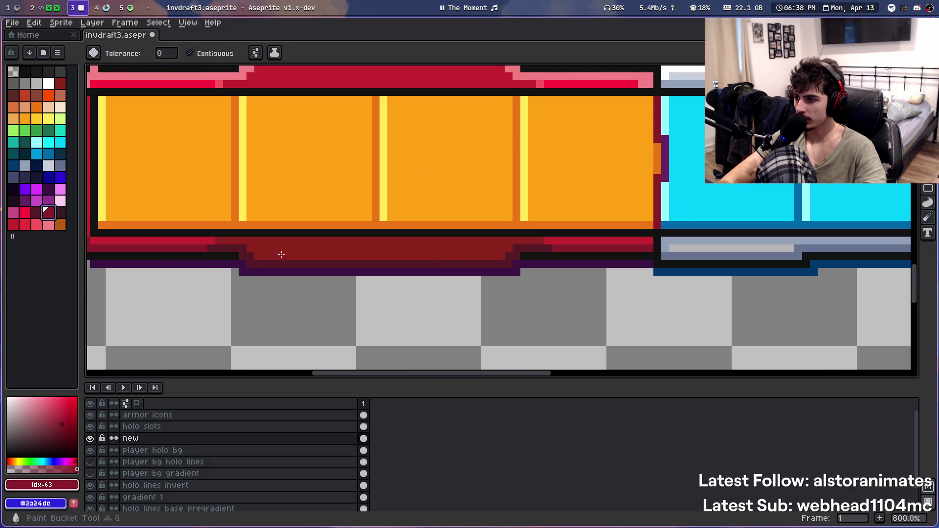
{"action": "scroll", "coordinate": [294, 254], "scroll_direction": "down", "scroll_amount": 4}
{"action": "scroll", "coordinate": [319, 191], "scroll_direction": "up", "scroll_amount": 2}
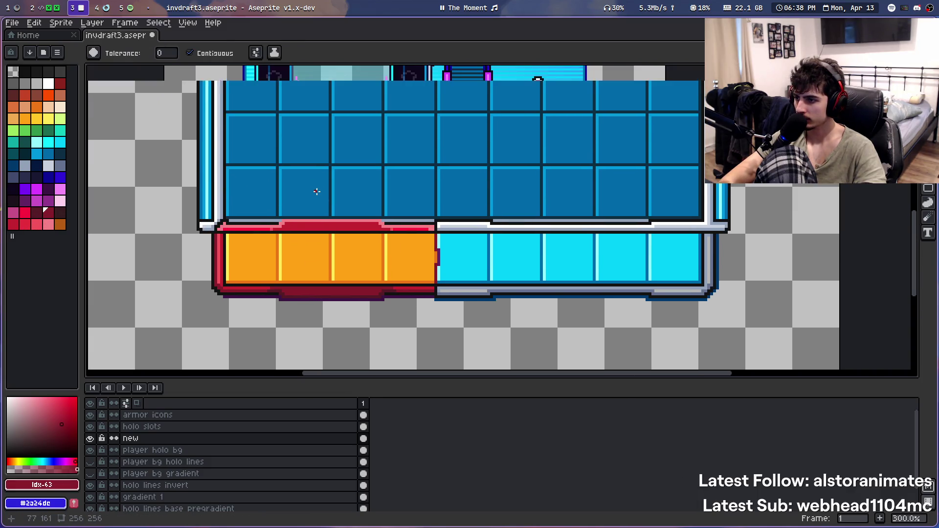
{"action": "scroll", "coordinate": [309, 213], "scroll_direction": "up", "scroll_amount": 1}
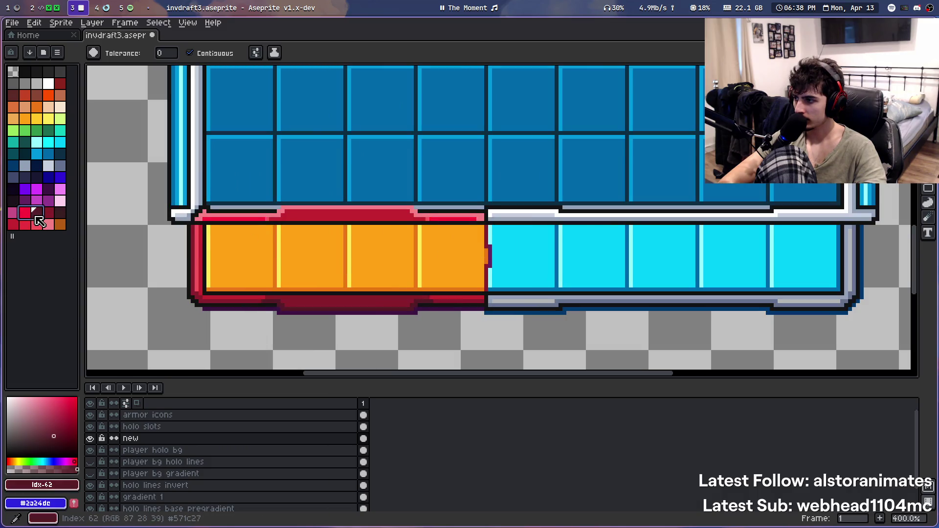
{"action": "left_click", "coordinate": [25, 212]}
{"action": "left_click", "coordinate": [13, 224]}
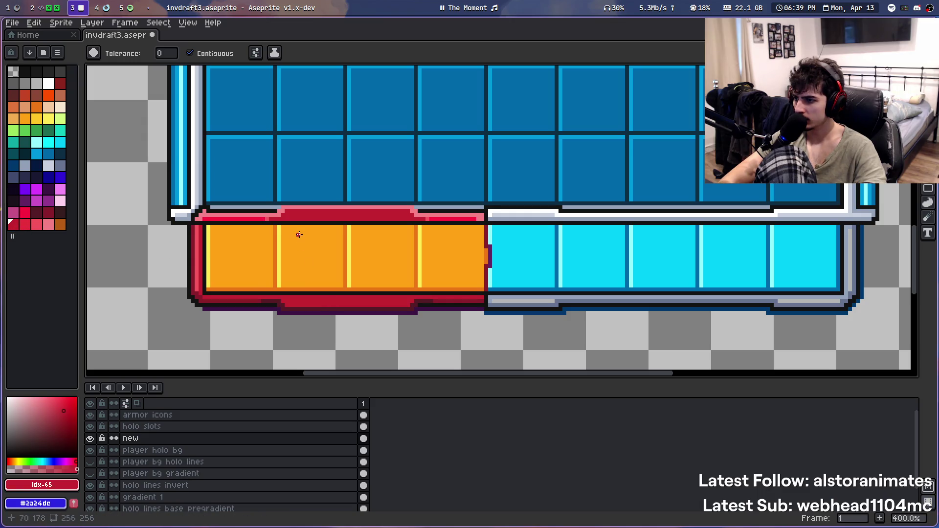
{"action": "scroll", "coordinate": [299, 235], "scroll_direction": "up", "scroll_amount": 1}
{"action": "scroll", "coordinate": [298, 254], "scroll_direction": "up", "scroll_amount": 2}
{"action": "scroll", "coordinate": [292, 266], "scroll_direction": "down", "scroll_amount": 2}
{"action": "scroll", "coordinate": [292, 268], "scroll_direction": "down", "scroll_amount": 1}
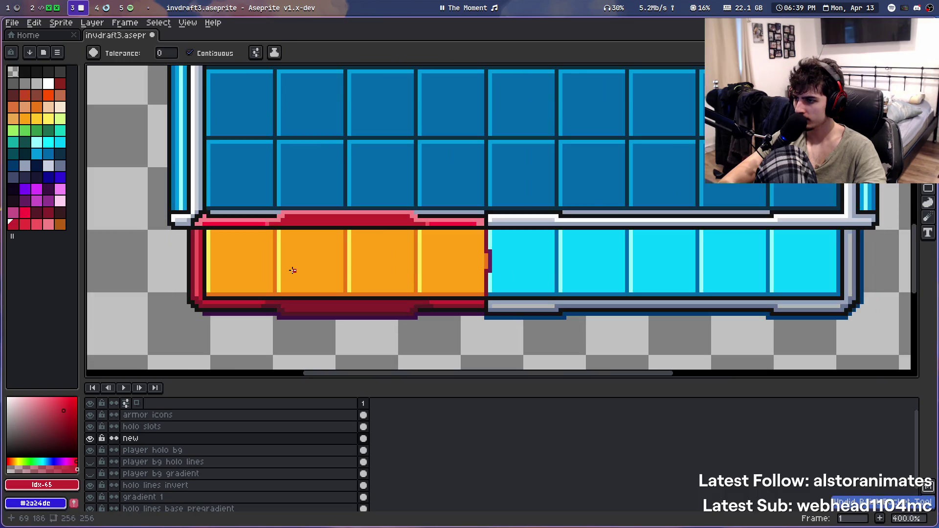
{"action": "scroll", "coordinate": [325, 276], "scroll_direction": "up", "scroll_amount": 1}
{"action": "left_click", "coordinate": [37, 225]}
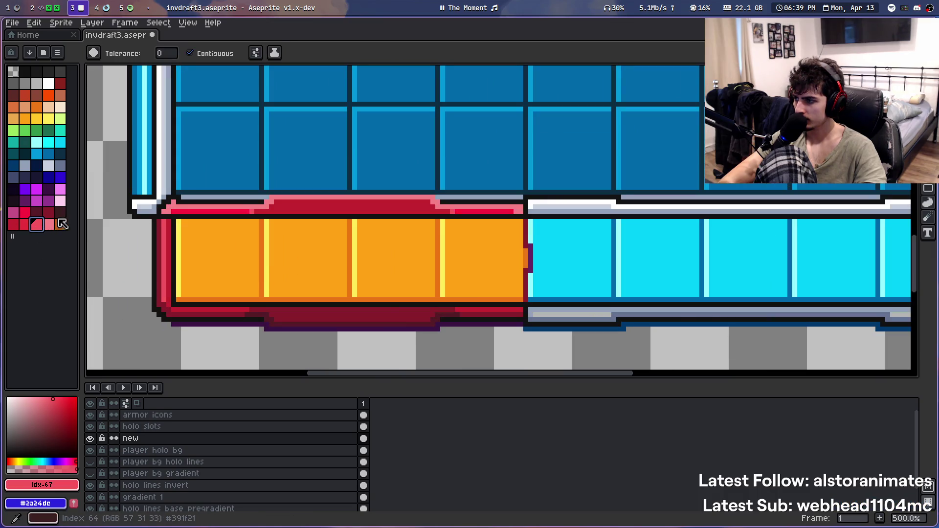
{"action": "left_click", "coordinate": [321, 316], "text": "alt"}
Pick a different red swatch for further Paint Bucket fills on the border
{"action": "key", "text": "v"}
{"action": "left_click", "coordinate": [34, 215]}
{"action": "key", "text": "g"}
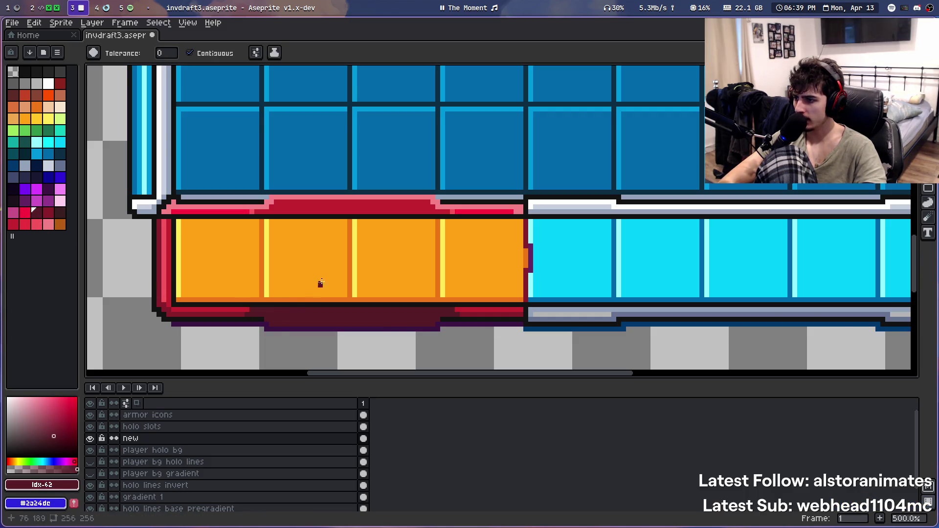
{"action": "scroll", "coordinate": [319, 280], "scroll_direction": "down", "scroll_amount": 1}
{"action": "scroll", "coordinate": [325, 269], "scroll_direction": "down", "scroll_amount": 1}
{"action": "scroll", "coordinate": [328, 264], "scroll_direction": "down", "scroll_amount": 1}
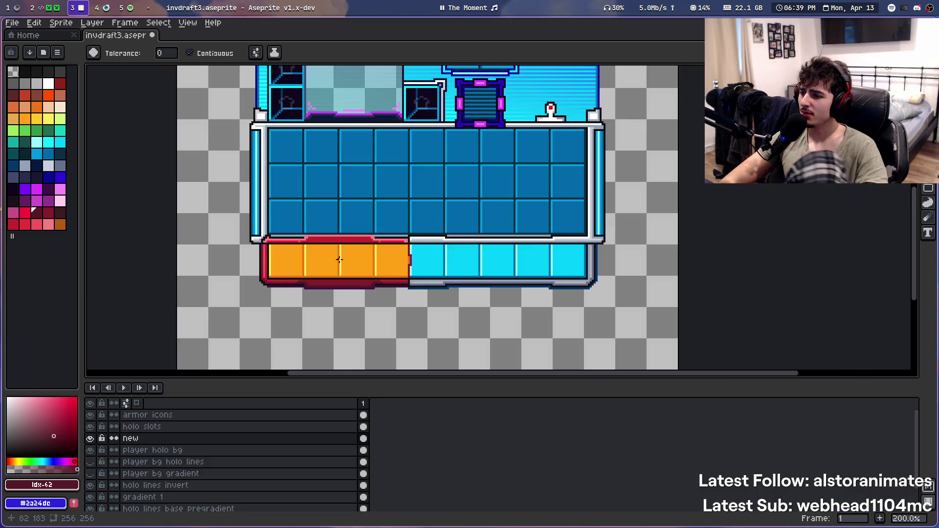
Sample the dark maroon and place a maroon pixel on the border's lower edge
{"action": "scroll", "coordinate": [313, 273], "scroll_direction": "up", "scroll_amount": 4}
{"action": "scroll", "coordinate": [275, 316], "scroll_direction": "up", "scroll_amount": 1}
{"action": "scroll", "coordinate": [258, 260], "scroll_direction": "up", "scroll_amount": 2}
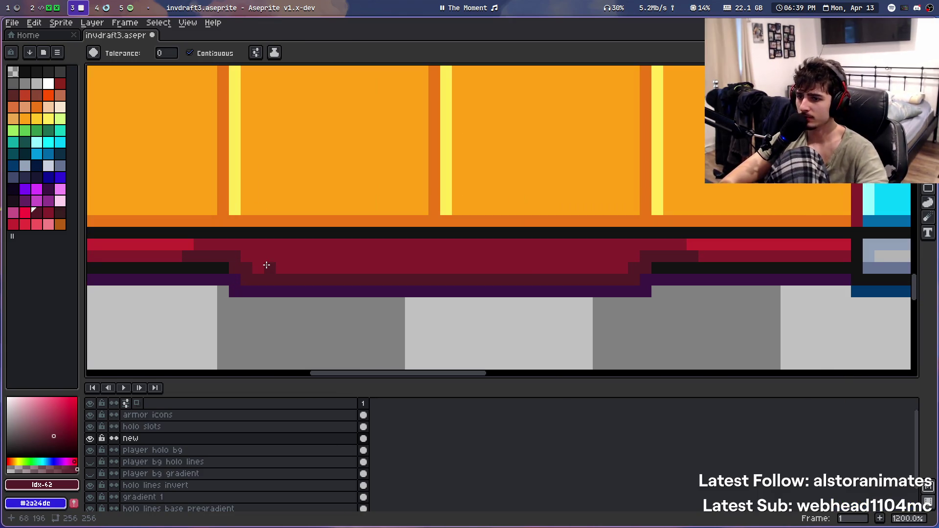
{"action": "key", "text": "b"}
{"action": "left_click", "coordinate": [206, 252], "text": "alt"}
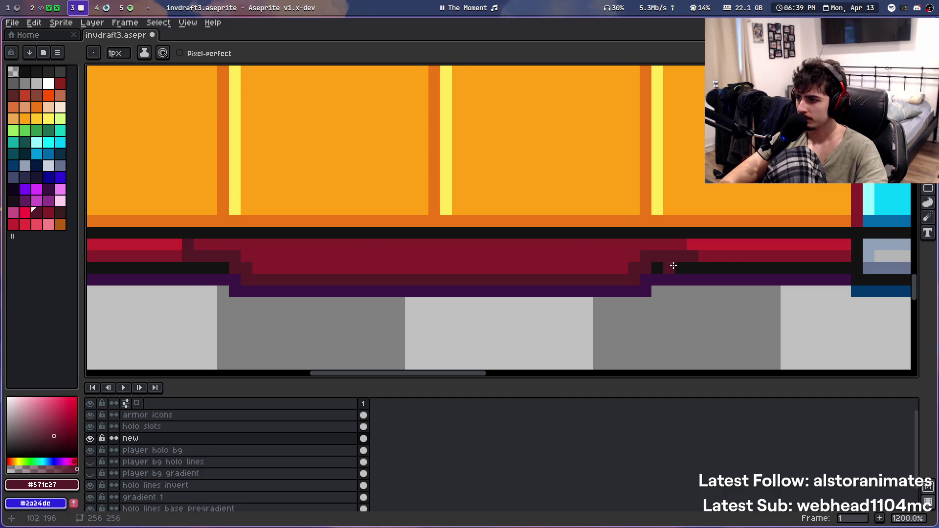
{"action": "scroll", "coordinate": [489, 156], "scroll_direction": "down", "scroll_amount": 3}
{"action": "scroll", "coordinate": [424, 125], "scroll_direction": "up", "scroll_amount": 1}
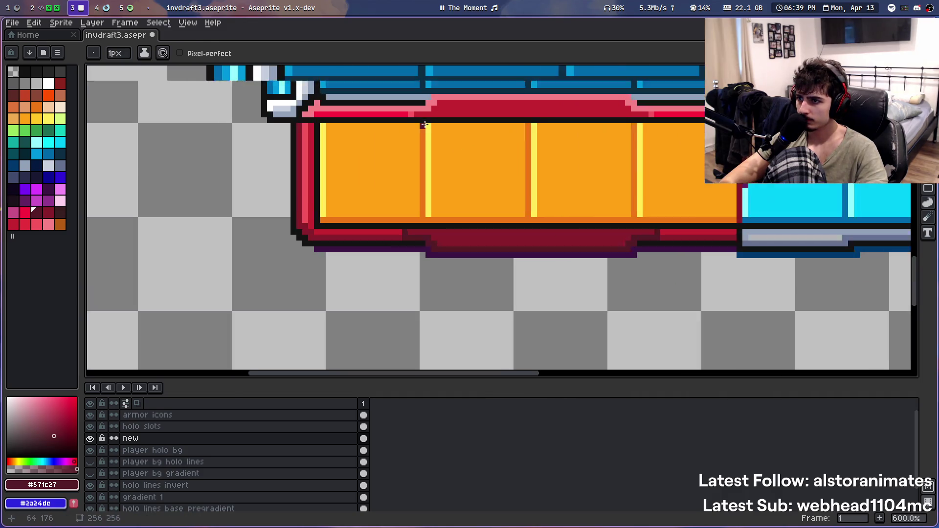
{"action": "scroll", "coordinate": [406, 225], "scroll_direction": "up", "scroll_amount": 1}
{"action": "scroll", "coordinate": [538, 254], "scroll_direction": "right", "scroll_amount": 1}
{"action": "left_click", "coordinate": [586, 243]}
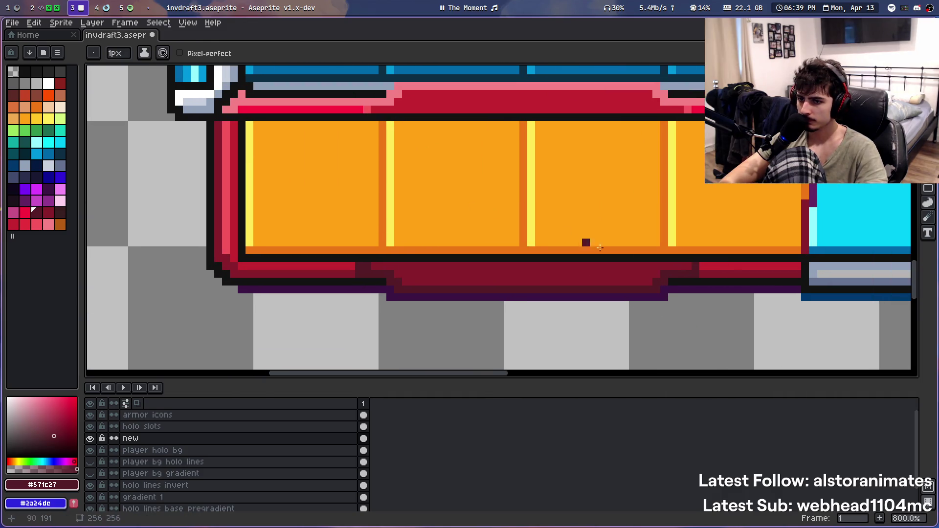
Eyedrop the deeper, bright and deep reds from the hotbar border
{"action": "left_click", "coordinate": [695, 273], "text": "alt"}
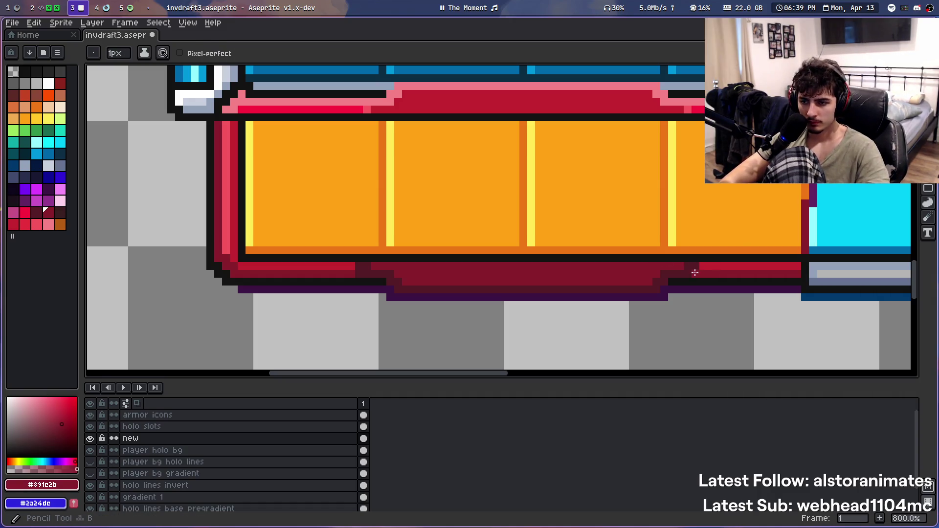
{"action": "scroll", "coordinate": [540, 189], "scroll_direction": "right", "scroll_amount": 1}
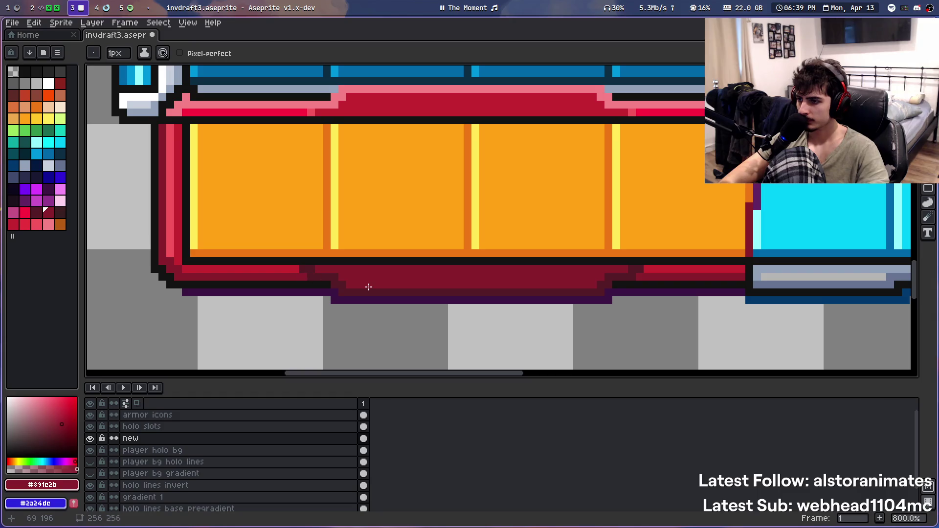
{"action": "left_click", "coordinate": [293, 268], "text": "alt"}
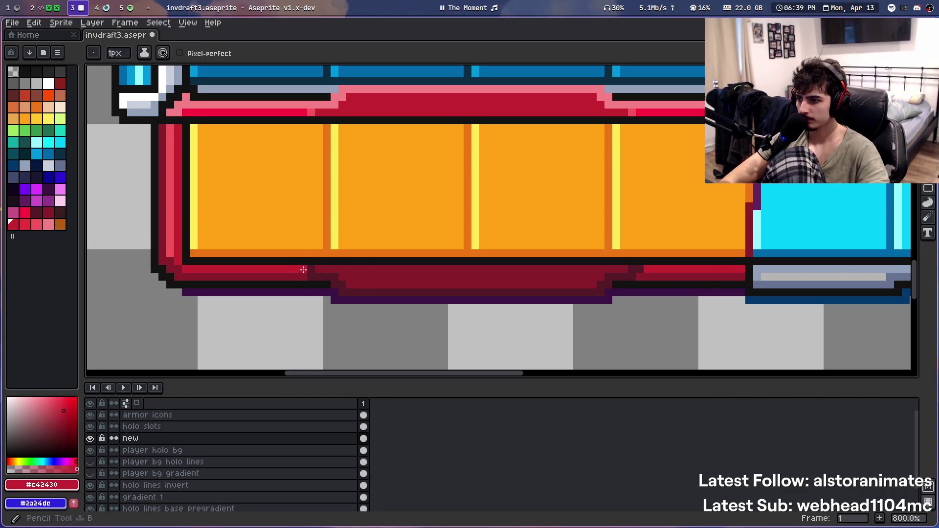
{"action": "left_click_drag", "start_coordinate": [468, 168], "coordinate": [429, 199]}
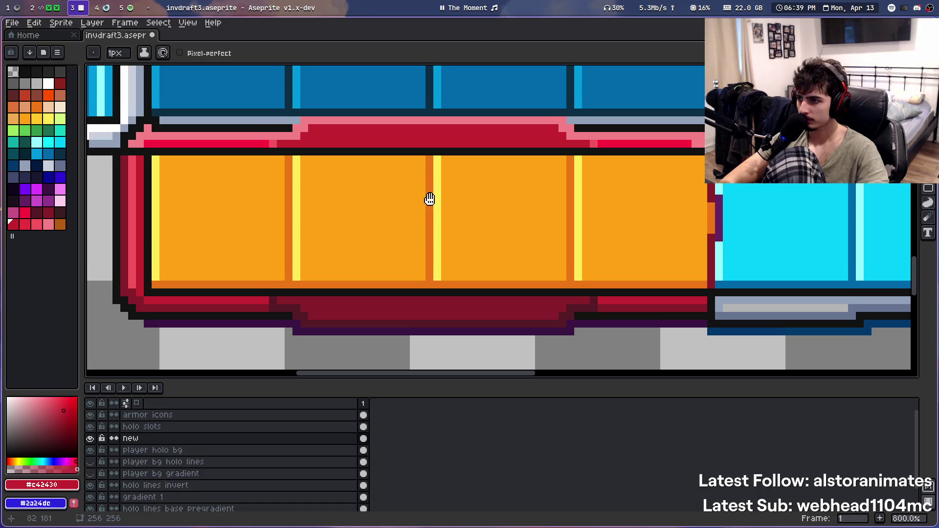
{"action": "scroll", "coordinate": [311, 214], "scroll_direction": "down", "scroll_amount": 3}
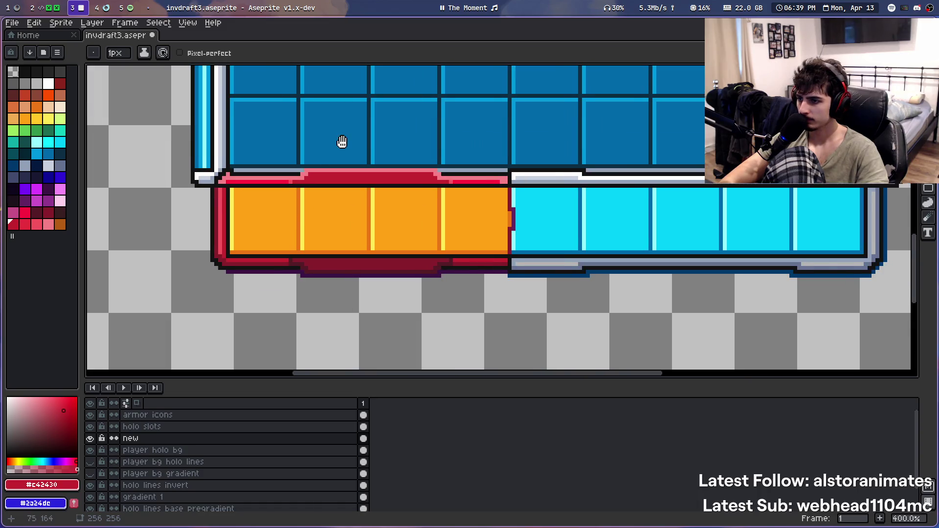
{"action": "scroll", "coordinate": [268, 285], "scroll_direction": "up", "scroll_amount": 3}
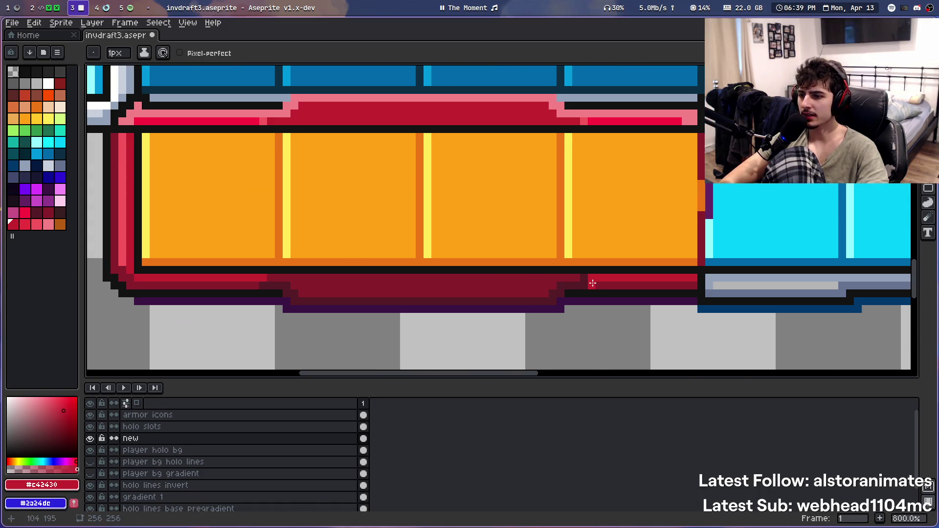
{"action": "scroll", "coordinate": [430, 160], "scroll_direction": "down", "scroll_amount": 1}
{"action": "scroll", "coordinate": [431, 160], "scroll_direction": "down", "scroll_amount": 1}
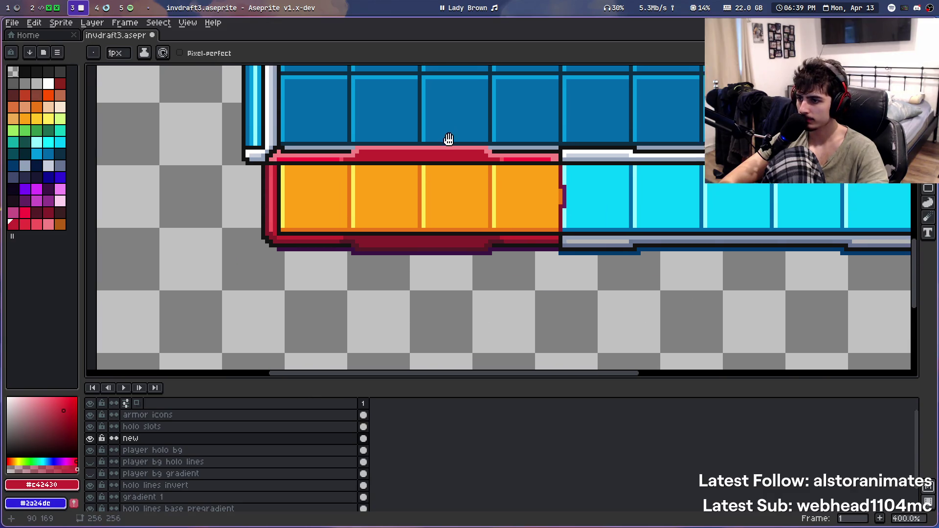
{"action": "left_click_drag", "start_coordinate": [447, 140], "coordinate": [442, 154]}
{"action": "scroll", "coordinate": [442, 154], "scroll_direction": "down", "scroll_amount": 2}
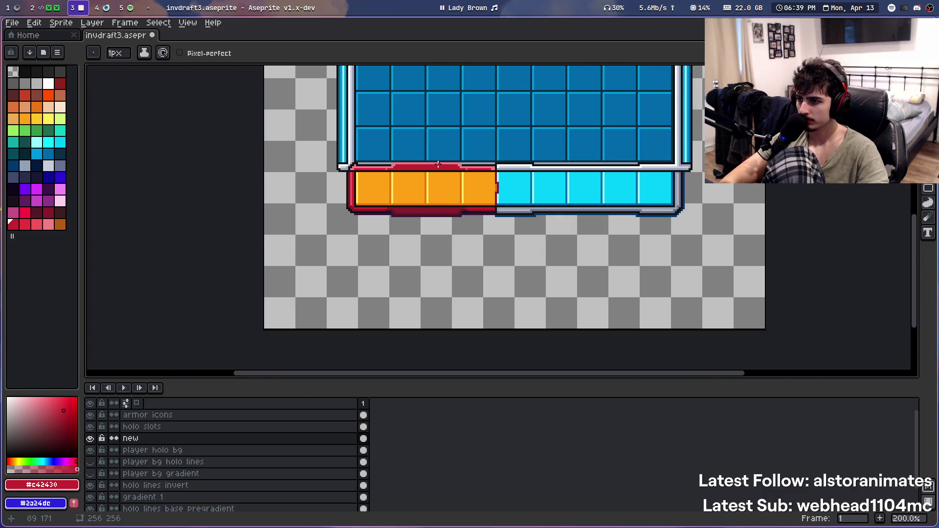
{"action": "scroll", "coordinate": [438, 164], "scroll_direction": "up", "scroll_amount": 5}
{"action": "left_click", "coordinate": [196, 236], "text": "alt"}
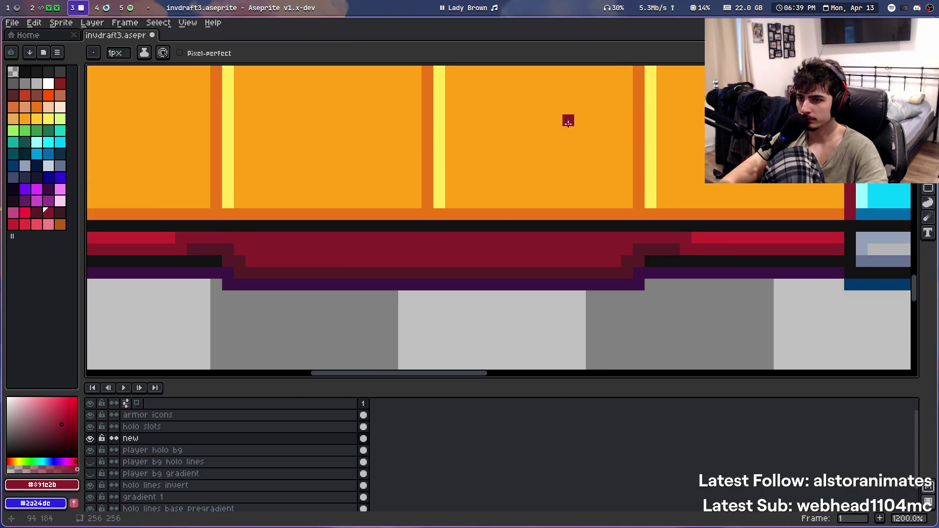
Zoom out and centre the view on the whole blue, orange and cyan slot grid
{"action": "scroll", "coordinate": [522, 93], "scroll_direction": "down", "scroll_amount": 3}
{"action": "left_click_drag", "start_coordinate": [522, 93], "coordinate": [480, 189]}
{"action": "scroll", "coordinate": [482, 111], "scroll_direction": "down", "scroll_amount": 1}
{"action": "scroll", "coordinate": [450, 162], "scroll_direction": "down", "scroll_amount": 2}
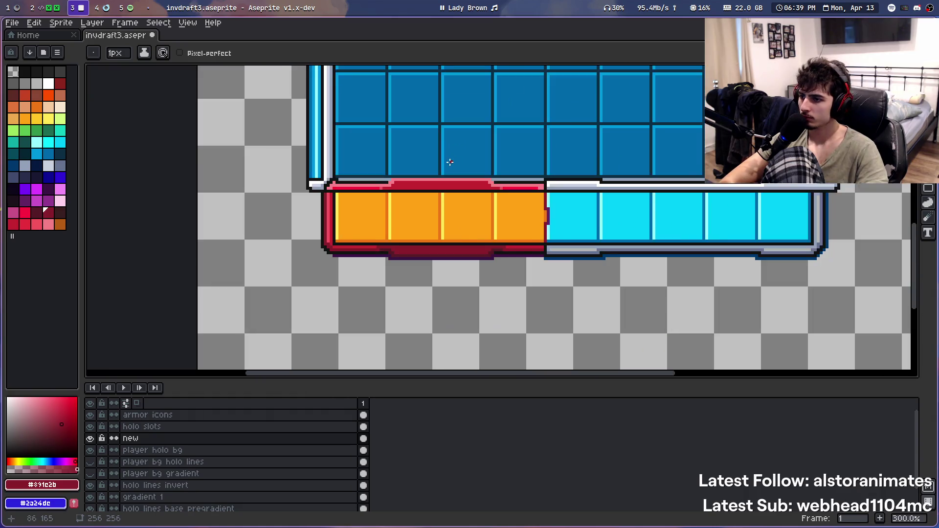
{"action": "scroll", "coordinate": [403, 182], "scroll_direction": "down", "scroll_amount": 1}
{"action": "left_click_drag", "start_coordinate": [402, 182], "coordinate": [362, 223]}
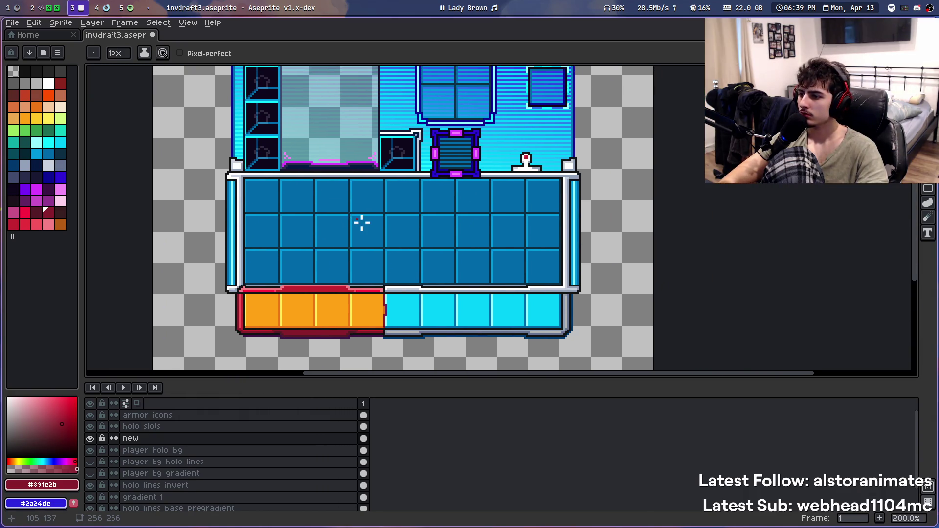
{"action": "scroll", "coordinate": [362, 223], "scroll_direction": "down", "scroll_amount": 1}
{"action": "scroll", "coordinate": [395, 184], "scroll_direction": "up", "scroll_amount": 1}
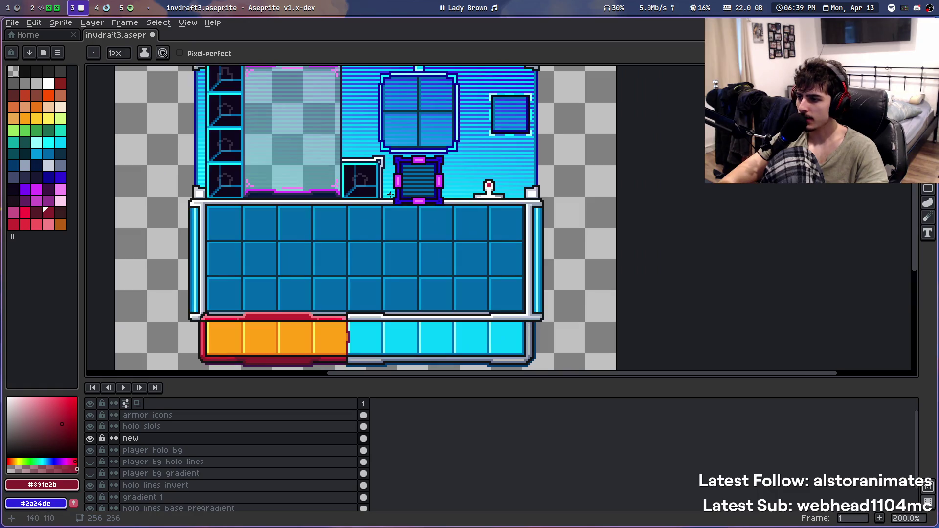
{"action": "left_click_drag", "start_coordinate": [371, 233], "coordinate": [399, 190]}
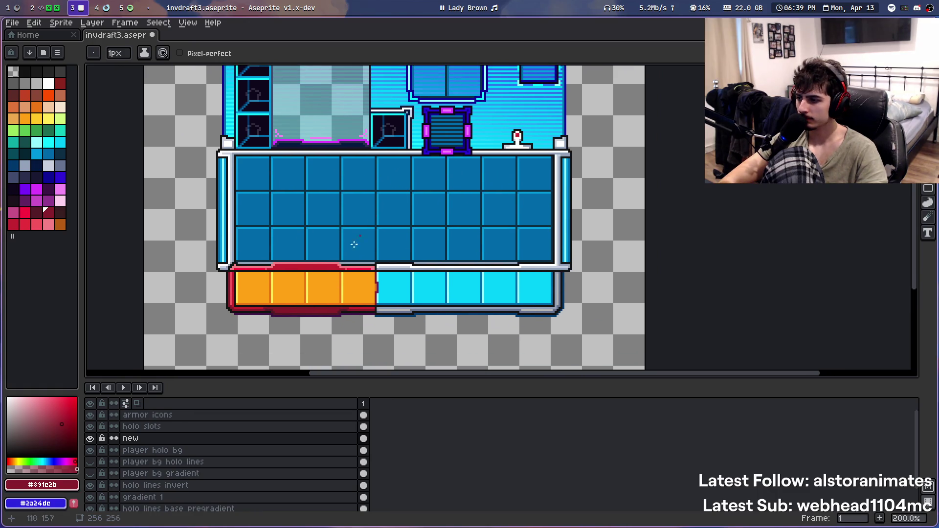
{"action": "scroll", "coordinate": [241, 327], "scroll_direction": "up", "scroll_amount": 2}
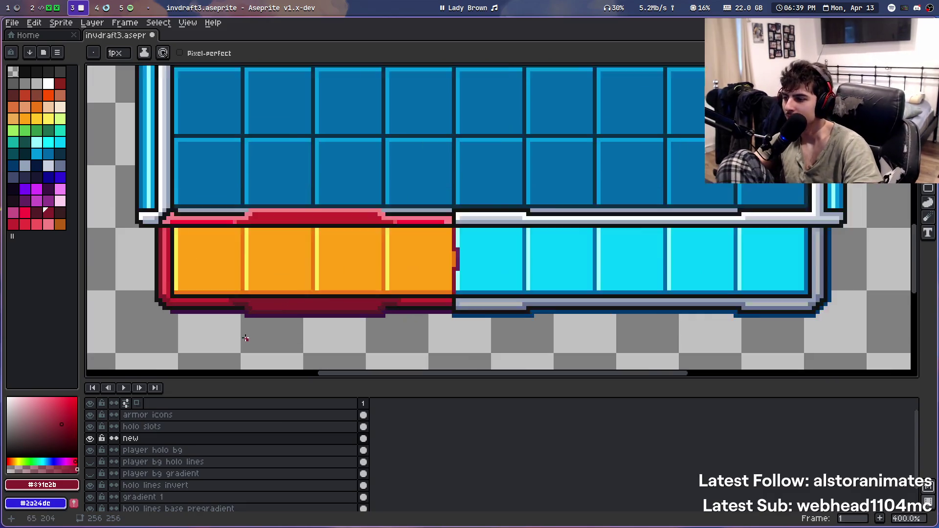
{"action": "scroll", "coordinate": [241, 324], "scroll_direction": "up", "scroll_amount": 3}
{"action": "scroll", "coordinate": [238, 319], "scroll_direction": "up", "scroll_amount": 3}
{"action": "scroll", "coordinate": [241, 326], "scroll_direction": "down", "scroll_amount": 4}
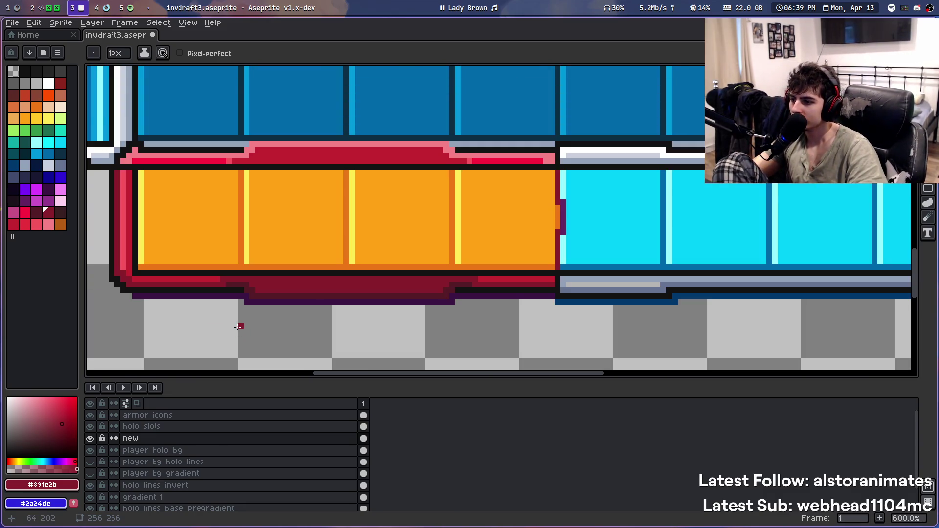
{"action": "scroll", "coordinate": [239, 325], "scroll_direction": "down", "scroll_amount": 2}
{"action": "scroll", "coordinate": [244, 321], "scroll_direction": "down", "scroll_amount": 1}
{"action": "key", "text": "v"}
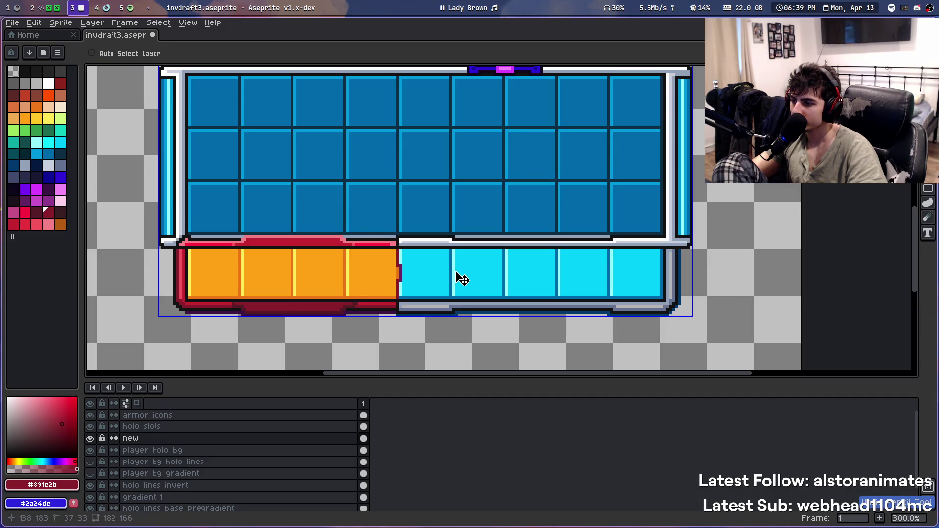
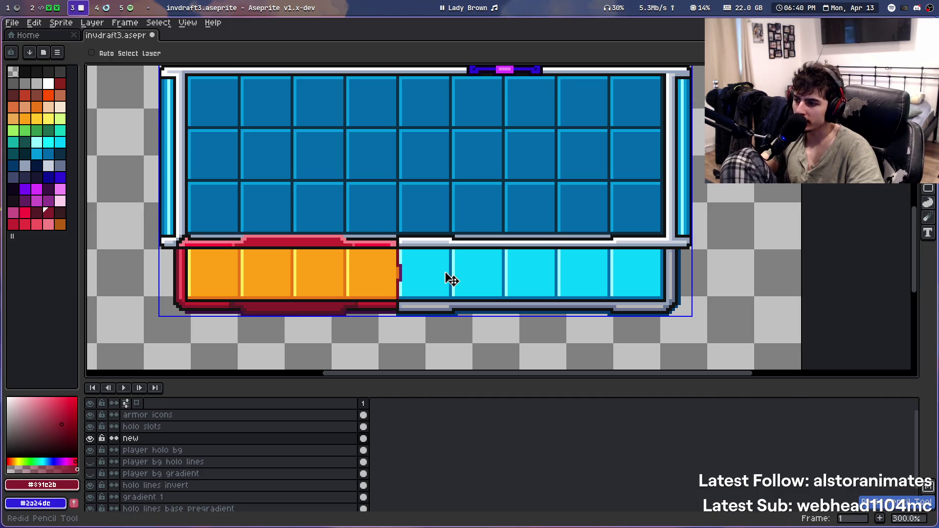
Restore the lower-border pencil edit, then test an orange fill on the bottom strip and undo it
{"action": "key", "text": "ctrl+y"}
{"action": "key", "text": "g"}
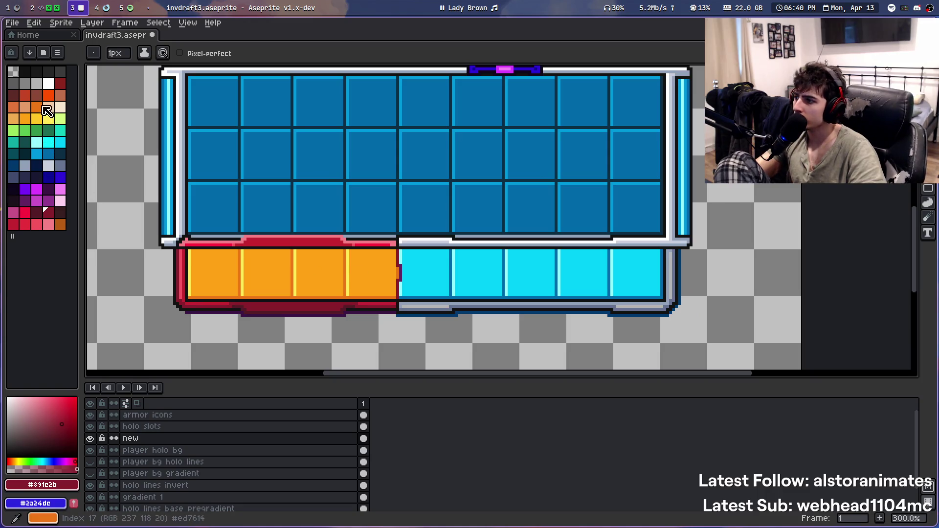
{"action": "left_click", "coordinate": [48, 95]}
{"action": "left_click", "coordinate": [277, 305]}
{"action": "key", "text": "ctrl+z"}
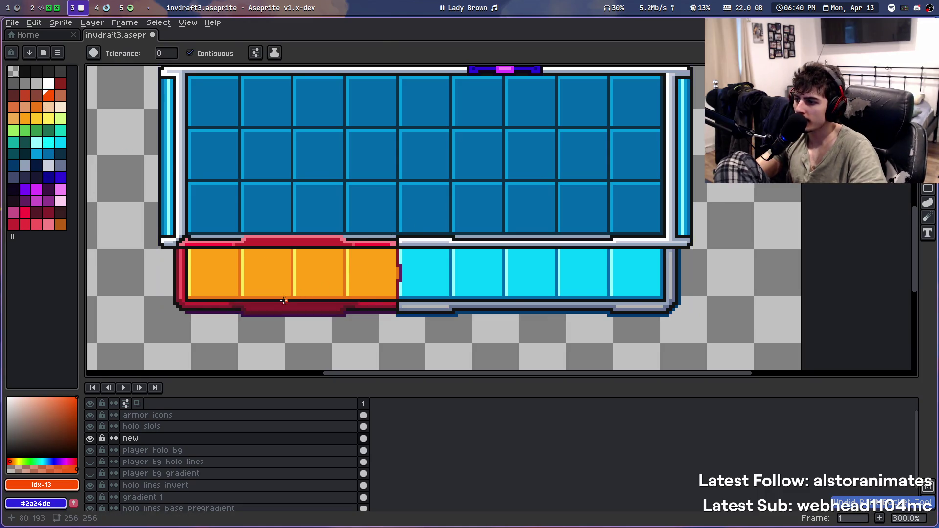
{"action": "scroll", "coordinate": [294, 295], "scroll_direction": "up", "scroll_amount": 6}
{"action": "scroll", "coordinate": [301, 285], "scroll_direction": "down", "scroll_amount": 3}
{"action": "key", "text": "v"}
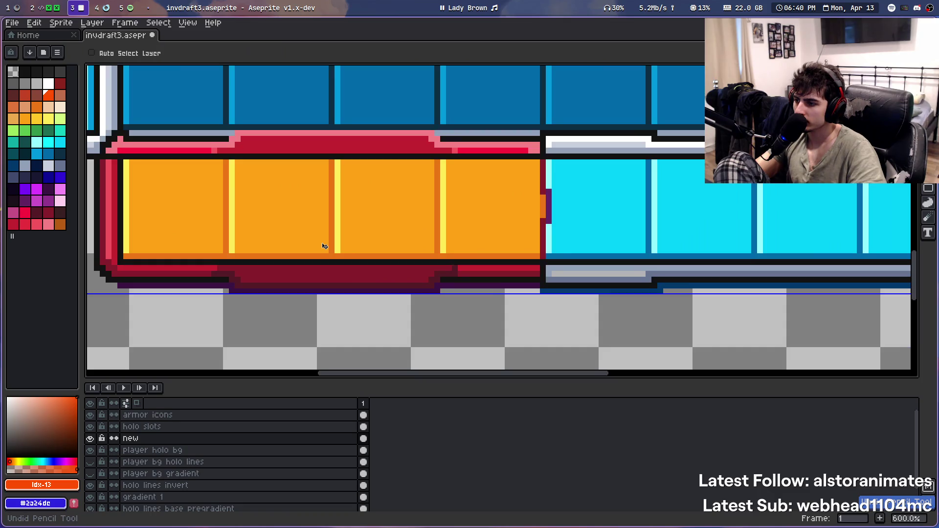
{"action": "key", "text": "ctrl+y"}
{"action": "key", "text": "ctrl+y"}
{"action": "key", "text": "ctrl+y"}
{"action": "key", "text": "ctrl+y"}
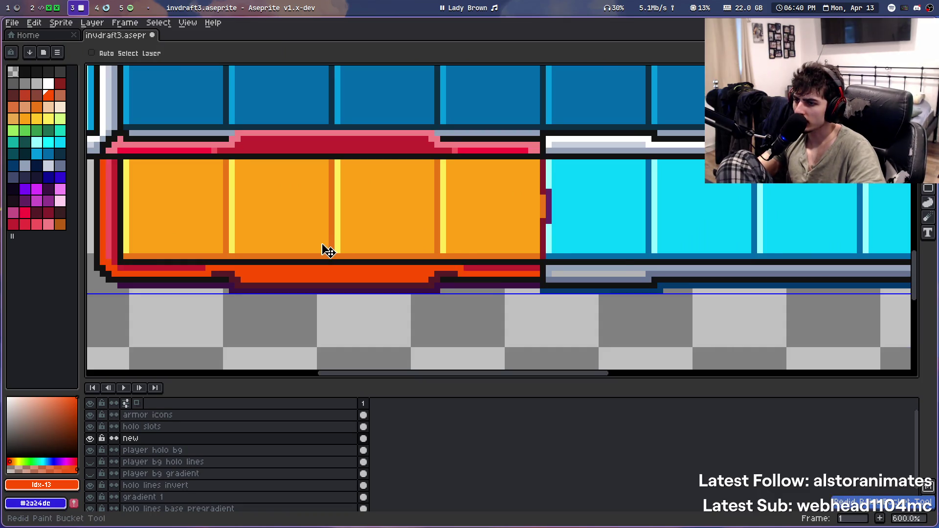
{"action": "key", "text": "ctrl+z"}
{"action": "scroll", "coordinate": [300, 276], "scroll_direction": "up", "scroll_amount": 3}
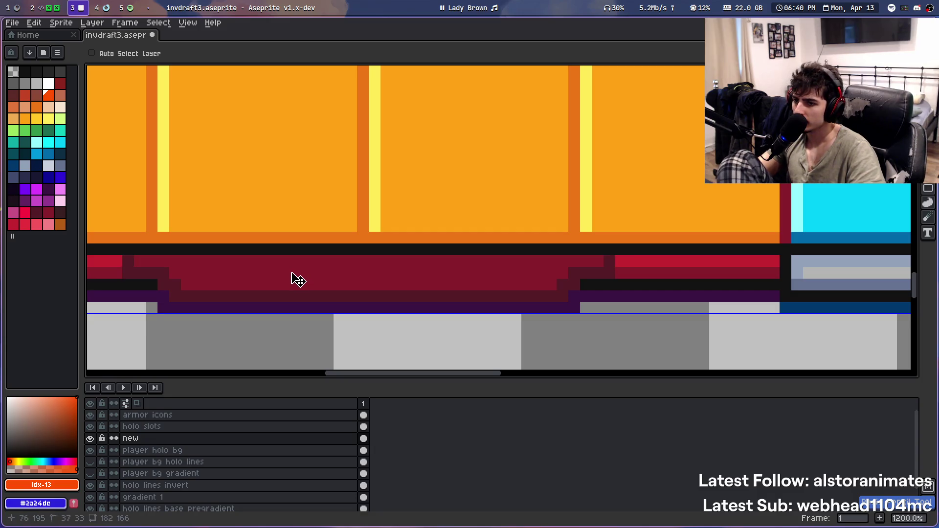
Try orange-red and brown bucket fills on the bottom band, undoing the brown
{"action": "key", "text": "g"}
{"action": "left_click", "coordinate": [293, 279]}
{"action": "scroll", "coordinate": [293, 279], "scroll_direction": "down", "scroll_amount": 6}
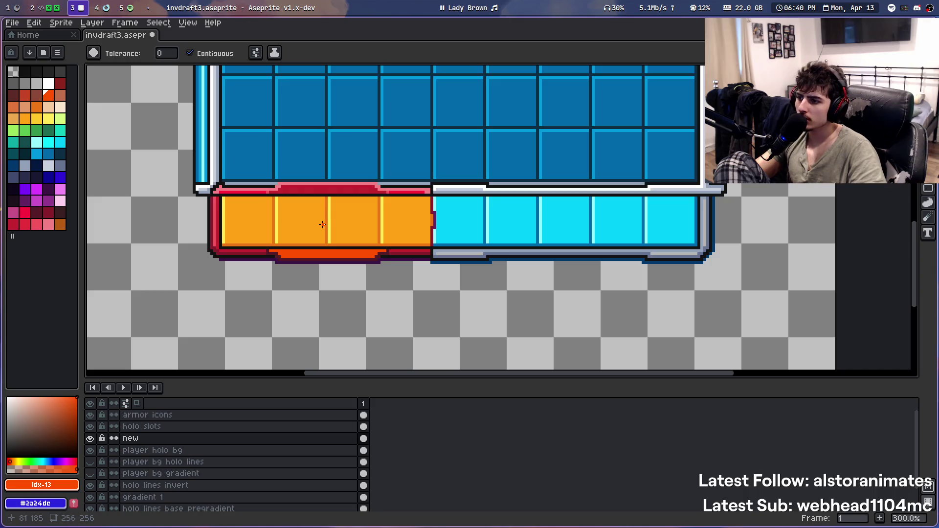
{"action": "left_click", "coordinate": [37, 94]}
{"action": "left_click", "coordinate": [290, 258]}
{"action": "key", "text": "bracketleft"}
{"action": "key", "text": "ctrl+z"}
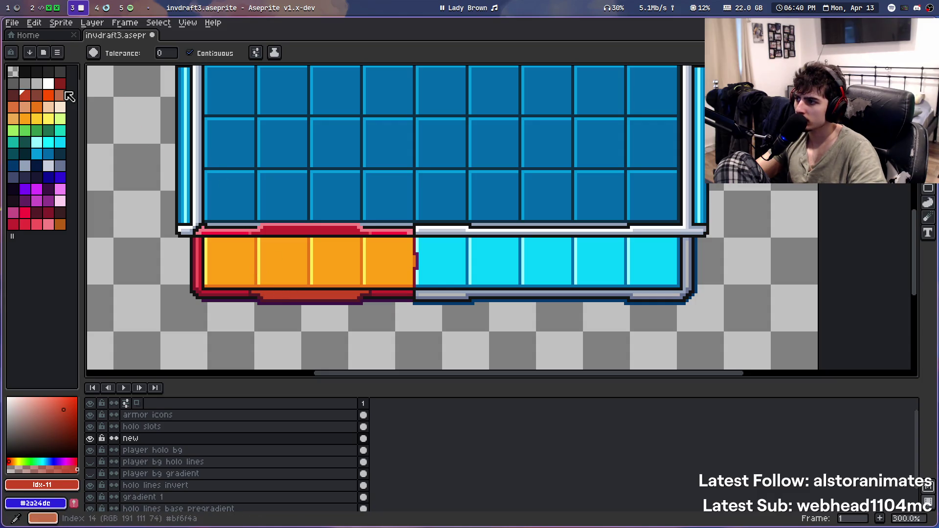
Fill the bottom band with dark red, then the strip under the orange band with red
{"action": "left_click", "coordinate": [60, 84]}
{"action": "left_click", "coordinate": [302, 289]}
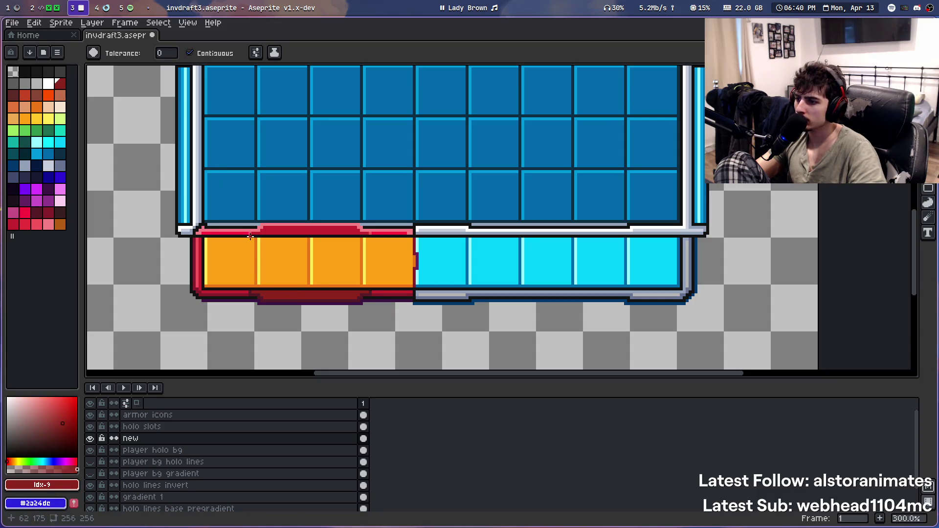
{"action": "scroll", "coordinate": [237, 236], "scroll_direction": "up", "scroll_amount": 1}
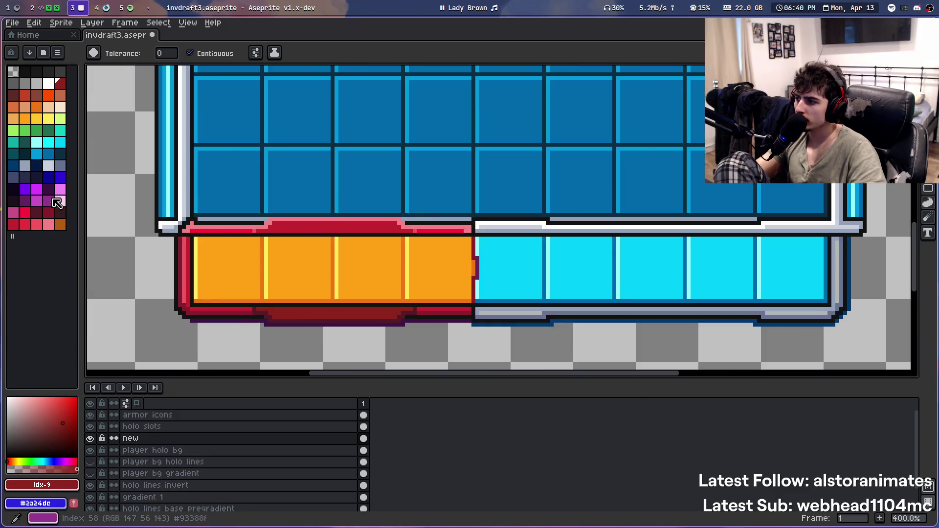
{"action": "left_click", "coordinate": [13, 225]}
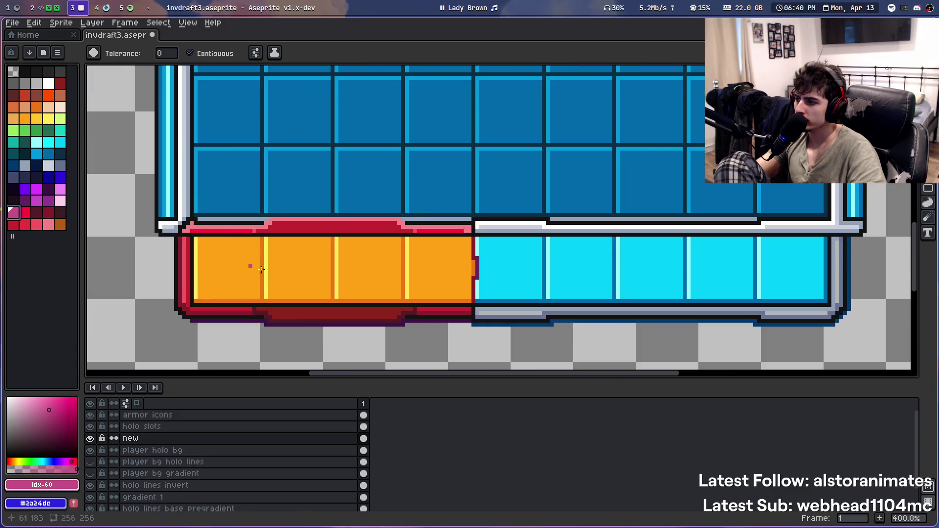
{"action": "left_click", "coordinate": [294, 313]}
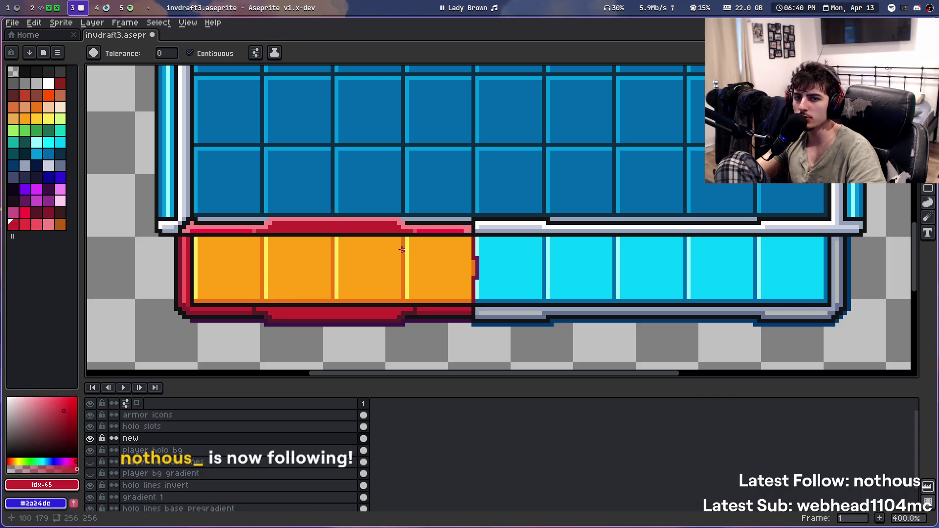
Test pink on the strip under the orange band, undo it, and settle on a brighter red
{"action": "left_click", "coordinate": [48, 225]}
{"action": "left_click", "coordinate": [301, 316]}
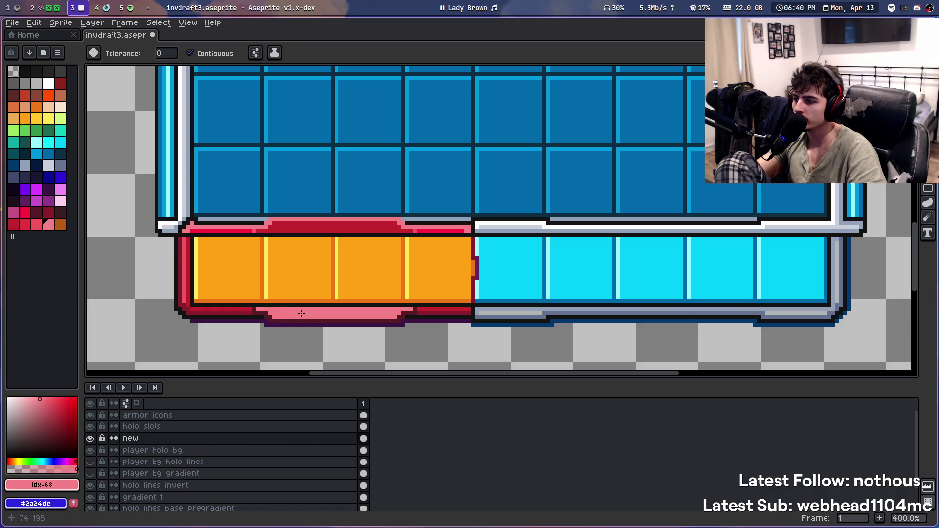
{"action": "key", "text": "ctrl+z"}
{"action": "left_click", "coordinate": [37, 224]}
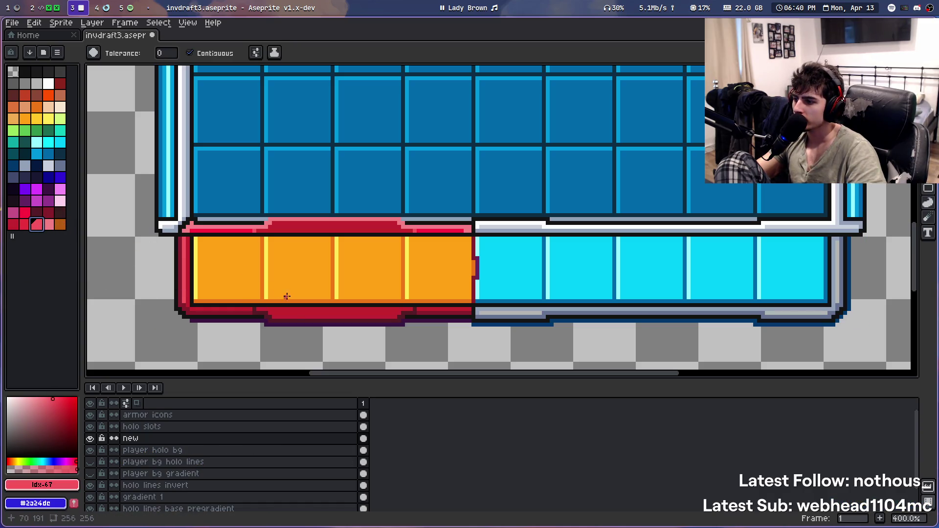
{"action": "left_click", "coordinate": [293, 315]}
{"action": "scroll", "coordinate": [314, 250], "scroll_direction": "down", "scroll_amount": 2}
{"action": "scroll", "coordinate": [314, 250], "scroll_direction": "down", "scroll_amount": 1}
{"action": "scroll", "coordinate": [315, 250], "scroll_direction": "up", "scroll_amount": 1}
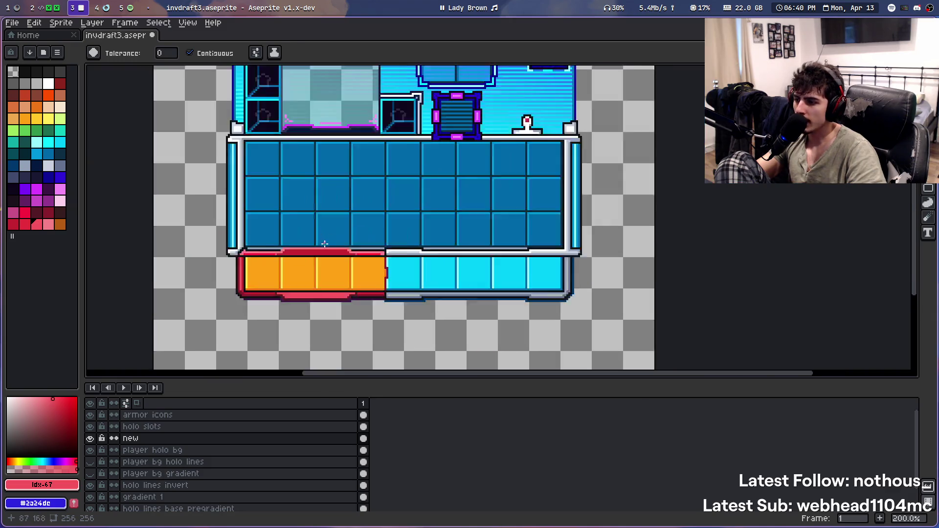
Undo a pink fill on the top strip, then fill the lower strip with the top trim's dark red #c42430
{"action": "scroll", "coordinate": [304, 273], "scroll_direction": "up", "scroll_amount": 2}
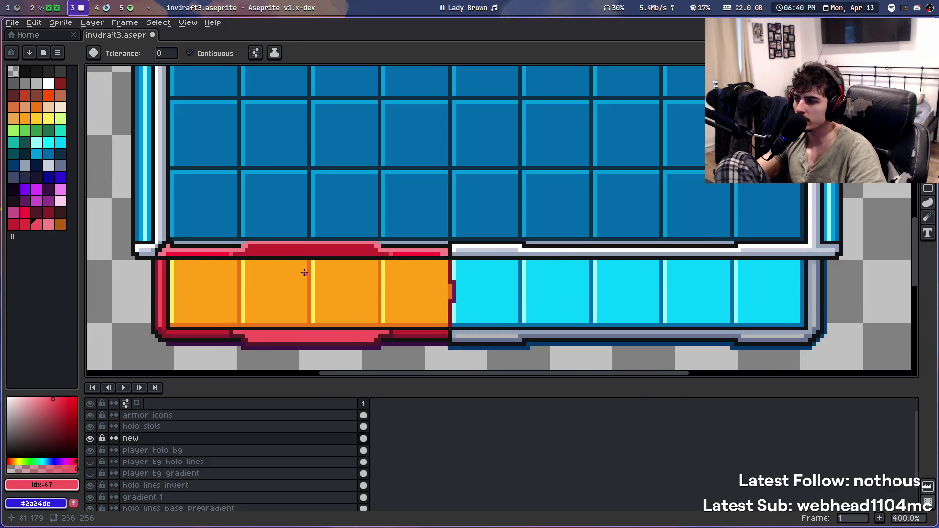
{"action": "left_click", "coordinate": [279, 257]}
{"action": "scroll", "coordinate": [284, 264], "scroll_direction": "up", "scroll_amount": 1}
{"action": "key", "text": "ctrl+z"}
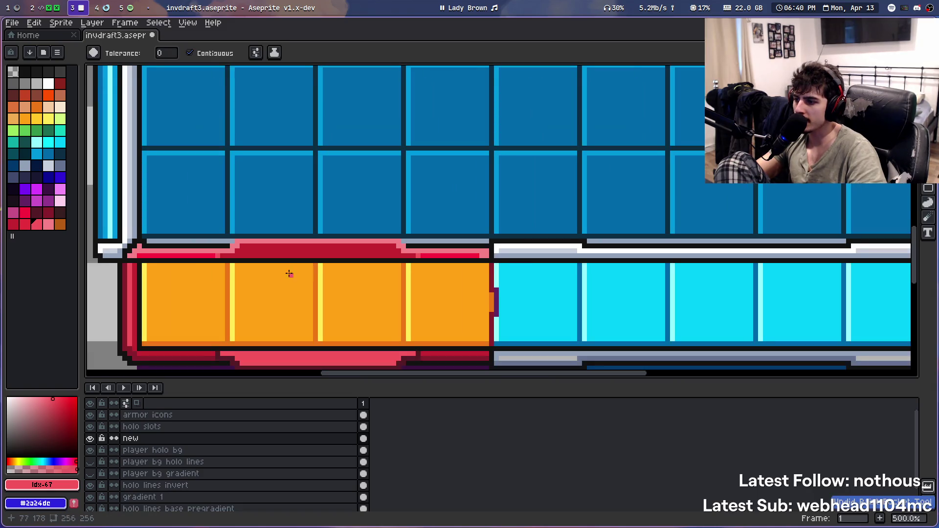
{"action": "left_click_drag", "start_coordinate": [289, 274], "coordinate": [298, 233]}
{"action": "left_click", "coordinate": [298, 210], "text": "alt"}
{"action": "left_click", "coordinate": [274, 315]}
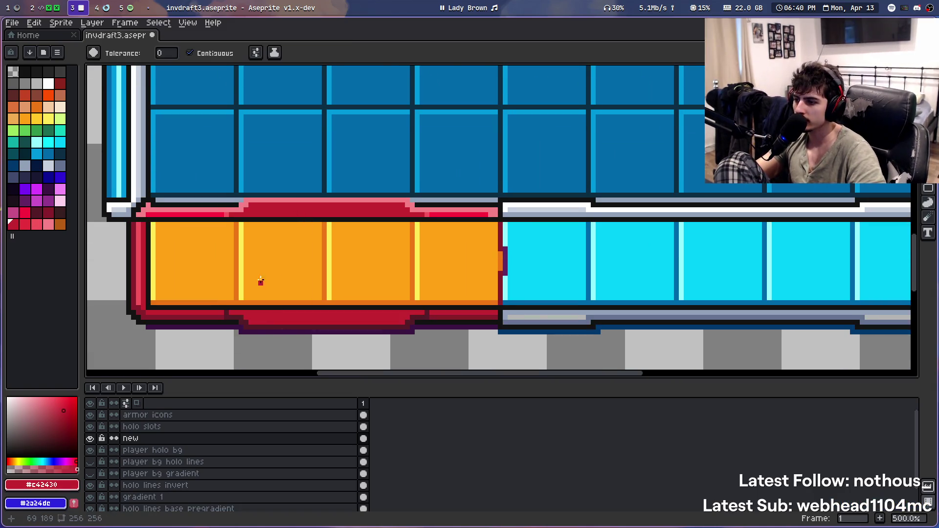
Draw a row of pink pencil pixels along the lower strip edge, then undo it
{"action": "scroll", "coordinate": [261, 280], "scroll_direction": "down", "scroll_amount": 2}
{"action": "scroll", "coordinate": [245, 272], "scroll_direction": "up", "scroll_amount": 3}
{"action": "scroll", "coordinate": [229, 264], "scroll_direction": "up", "scroll_amount": 3}
{"action": "scroll", "coordinate": [226, 263], "scroll_direction": "up", "scroll_amount": 1}
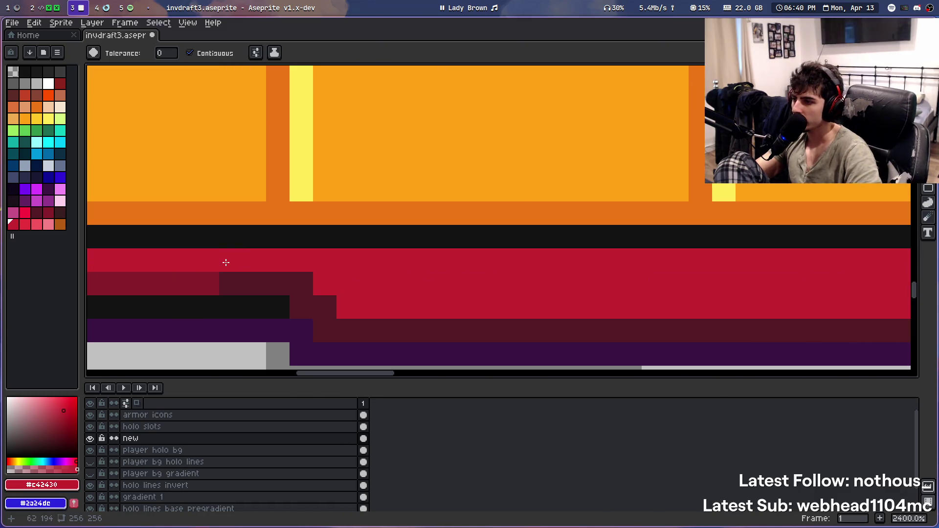
{"action": "scroll", "coordinate": [443, 205], "scroll_direction": "down", "scroll_amount": 7}
{"action": "scroll", "coordinate": [363, 254], "scroll_direction": "up", "scroll_amount": 2}
{"action": "scroll", "coordinate": [318, 257], "scroll_direction": "down", "scroll_amount": 3}
{"action": "scroll", "coordinate": [311, 255], "scroll_direction": "down", "scroll_amount": 1}
{"action": "scroll", "coordinate": [307, 257], "scroll_direction": "down", "scroll_amount": 2}
{"action": "scroll", "coordinate": [309, 257], "scroll_direction": "up", "scroll_amount": 1}
{"action": "scroll", "coordinate": [307, 259], "scroll_direction": "up", "scroll_amount": 1}
{"action": "scroll", "coordinate": [307, 259], "scroll_direction": "up", "scroll_amount": 2}
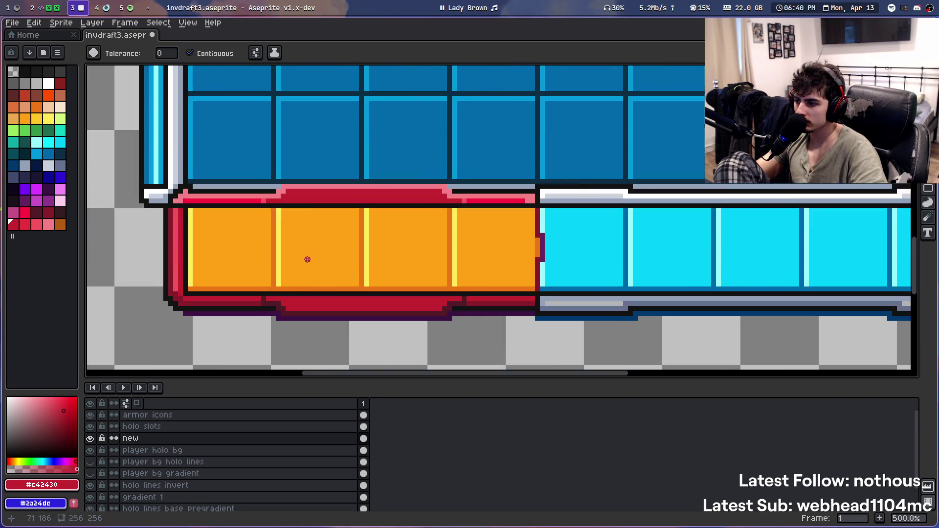
{"action": "scroll", "coordinate": [274, 345], "scroll_direction": "up", "scroll_amount": 2}
{"action": "key", "text": "u"}
{"action": "key", "text": "b"}
{"action": "left_click_drag", "start_coordinate": [226, 170], "coordinate": [240, 170]}
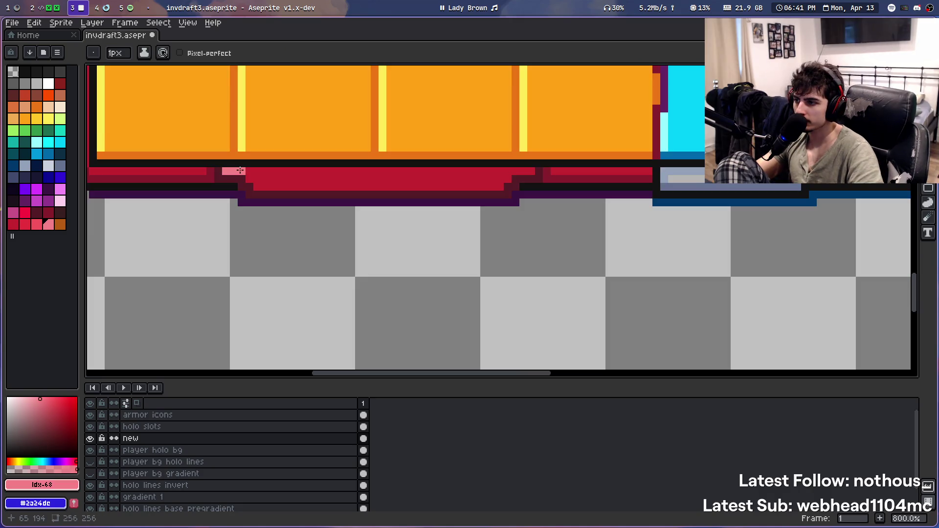
{"action": "scroll", "coordinate": [286, 136], "scroll_direction": "down", "scroll_amount": 1}
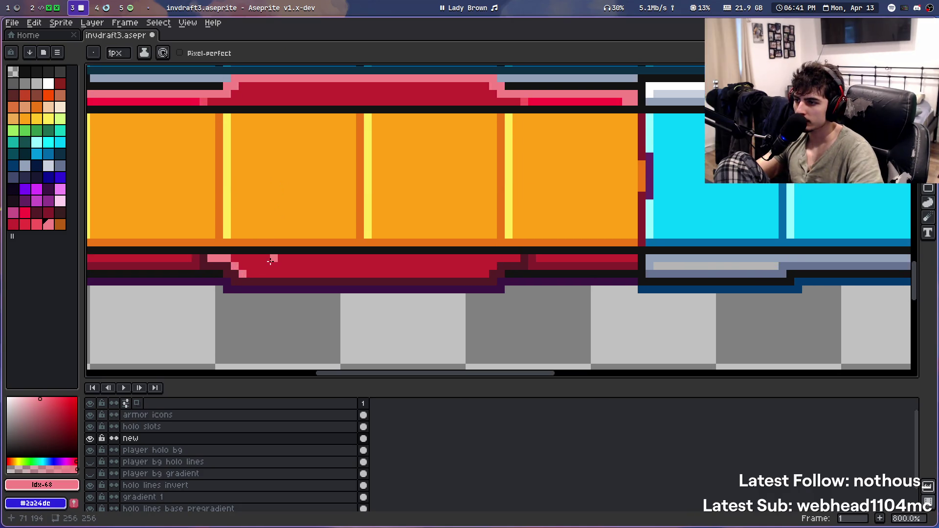
{"action": "scroll", "coordinate": [283, 152], "scroll_direction": "down", "scroll_amount": 3}
{"action": "scroll", "coordinate": [280, 172], "scroll_direction": "down", "scroll_amount": 2}
{"action": "scroll", "coordinate": [280, 172], "scroll_direction": "up", "scroll_amount": 2}
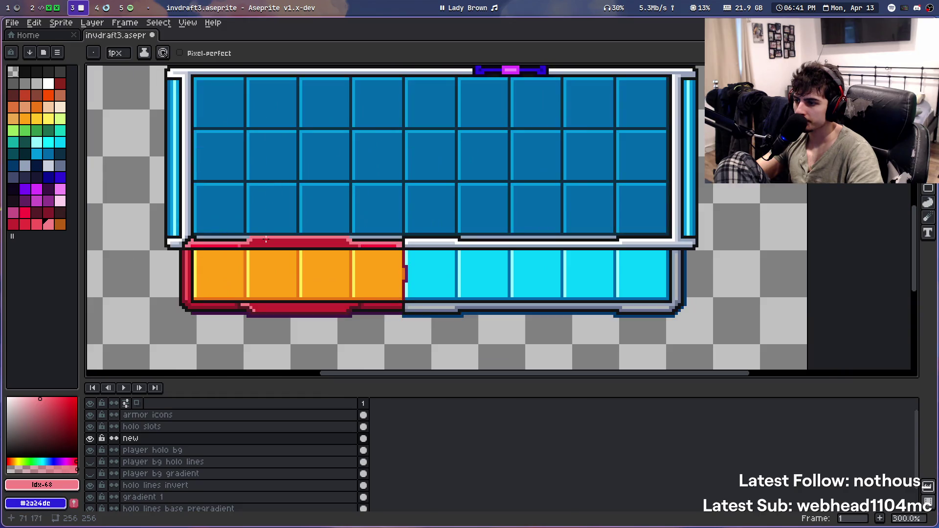
{"action": "scroll", "coordinate": [299, 234], "scroll_direction": "down", "scroll_amount": 1}
{"action": "key", "text": "ctrl+z"}
Sample the black outline colour with the eyedropper and place a test pixel on the strip
{"action": "key", "text": "v"}
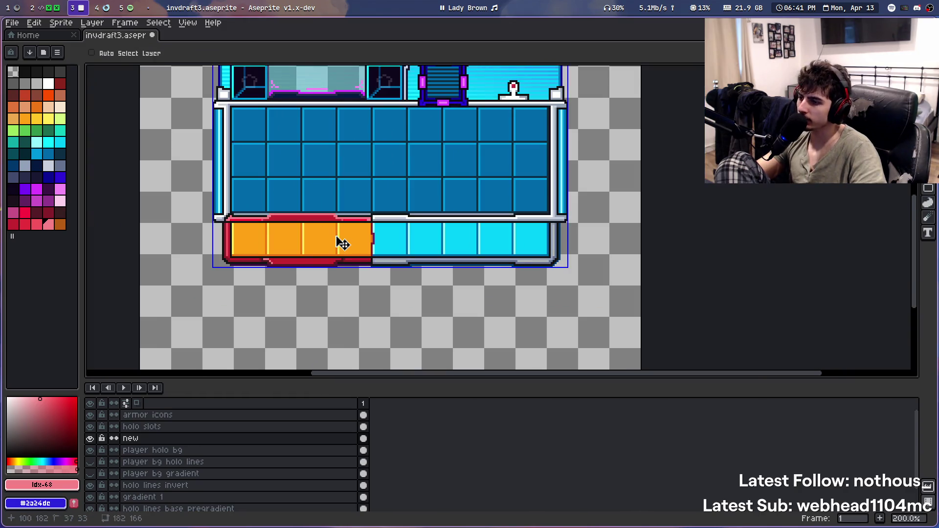
{"action": "key", "text": "b"}
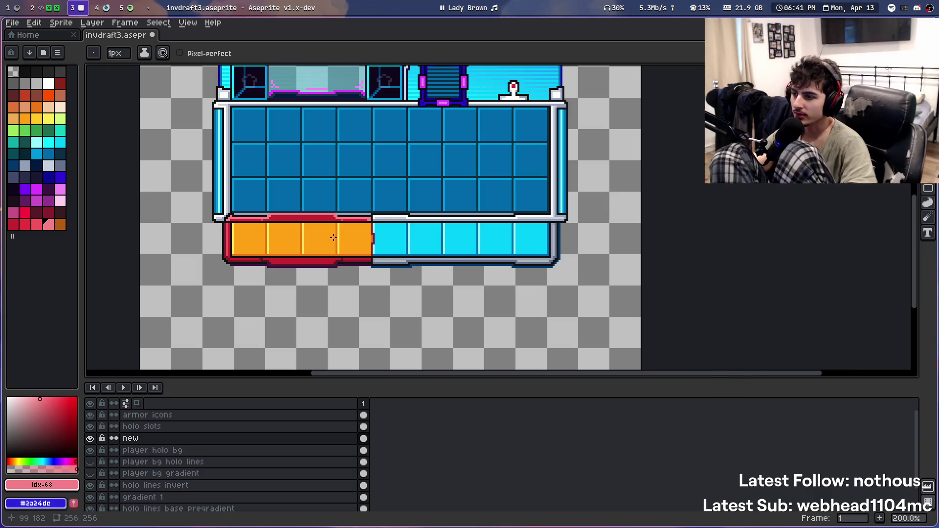
{"action": "scroll", "coordinate": [340, 239], "scroll_direction": "up", "scroll_amount": 4}
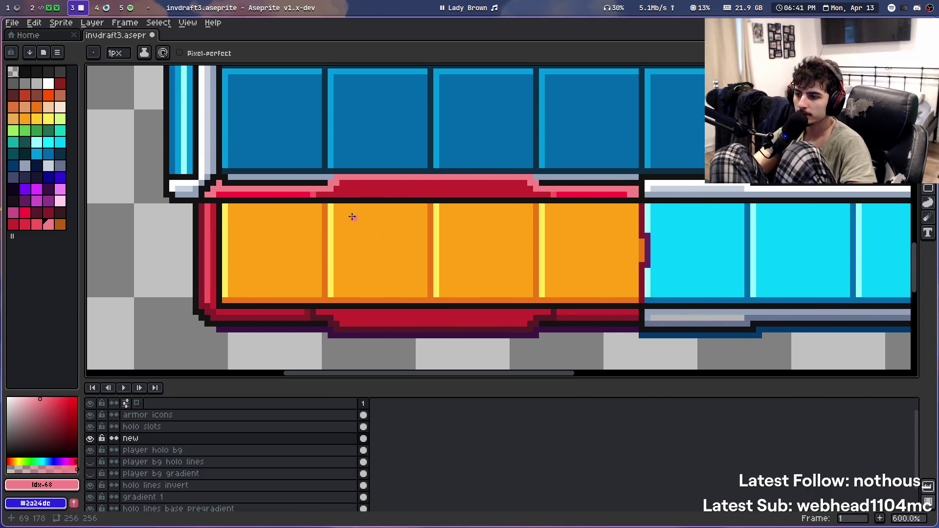
{"action": "scroll", "coordinate": [395, 223], "scroll_direction": "up", "scroll_amount": 1}
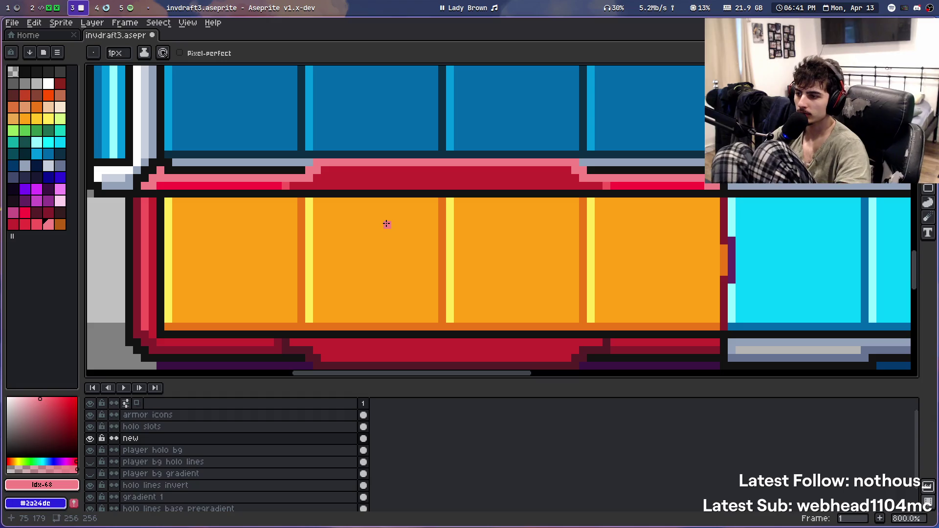
{"action": "key", "text": "i"}
{"action": "scroll", "coordinate": [391, 218], "scroll_direction": "right", "scroll_amount": 2}
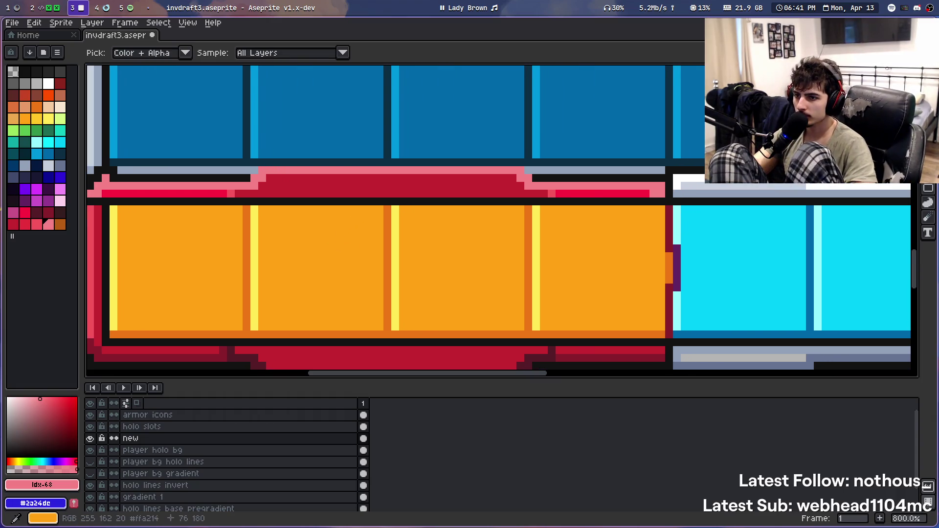
{"action": "left_click", "coordinate": [294, 186]}
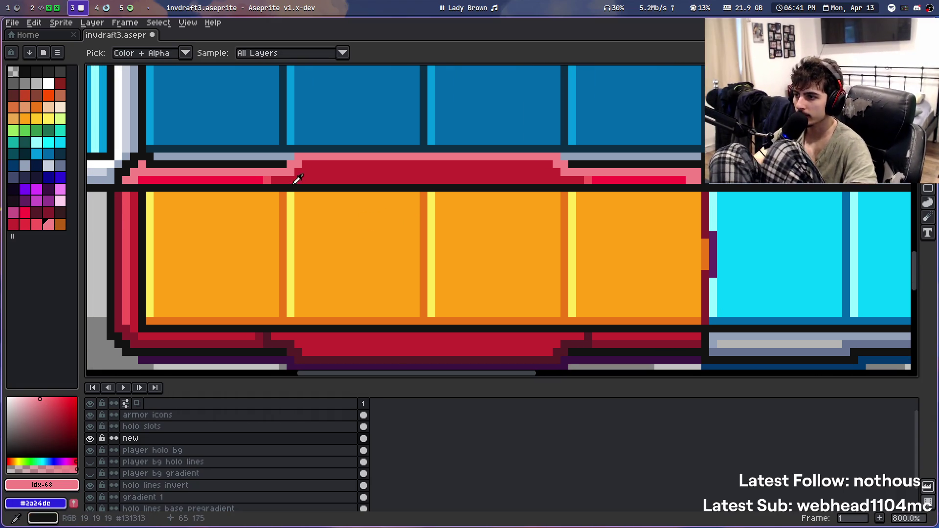
{"action": "key", "text": "b"}
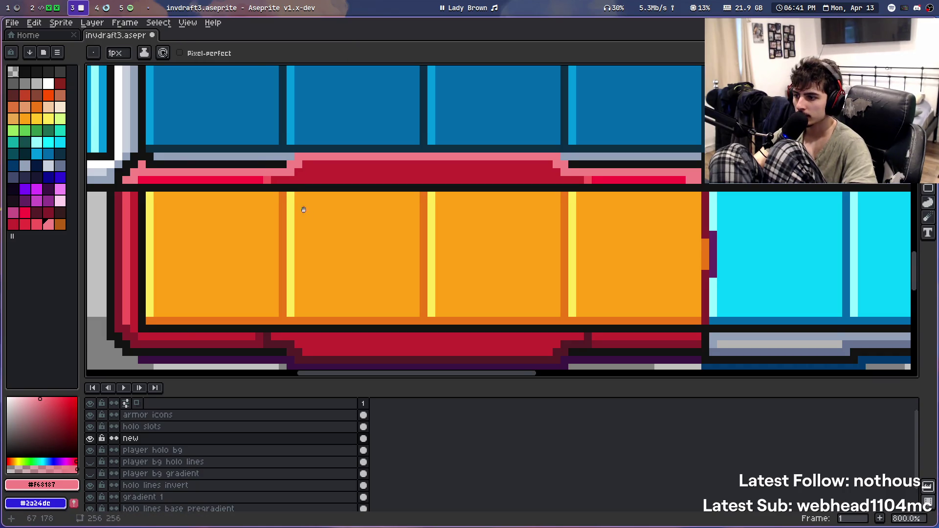
{"action": "scroll", "coordinate": [303, 209], "scroll_direction": "right", "scroll_amount": 1}
{"action": "left_click", "coordinate": [417, 185]}
Remove the stray pink pixel, then try a darker red fill on the red band and undo it
{"action": "key", "text": "i"}
{"action": "key", "text": "ctrl+z"}
{"action": "left_click", "coordinate": [48, 212]}
{"action": "key", "text": "g"}
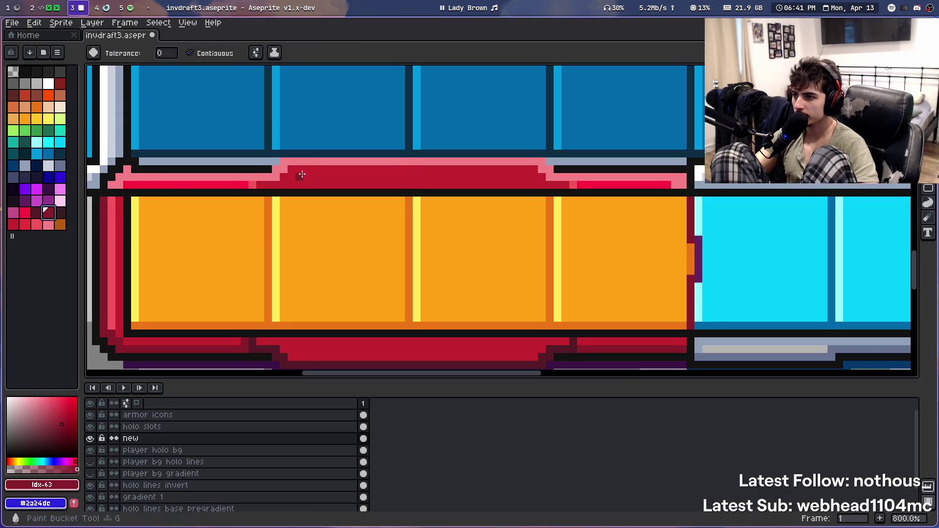
{"action": "left_click", "coordinate": [303, 175]}
{"action": "key", "text": "ctrl+z"}
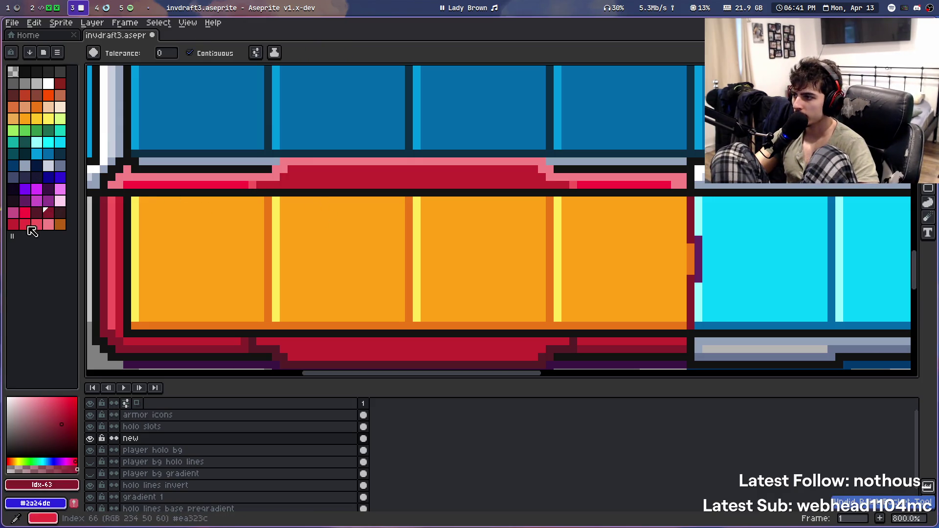
Try a pink fill on the band's raised middle, undo it, and refill it with another red
{"action": "left_click", "coordinate": [13, 224]}
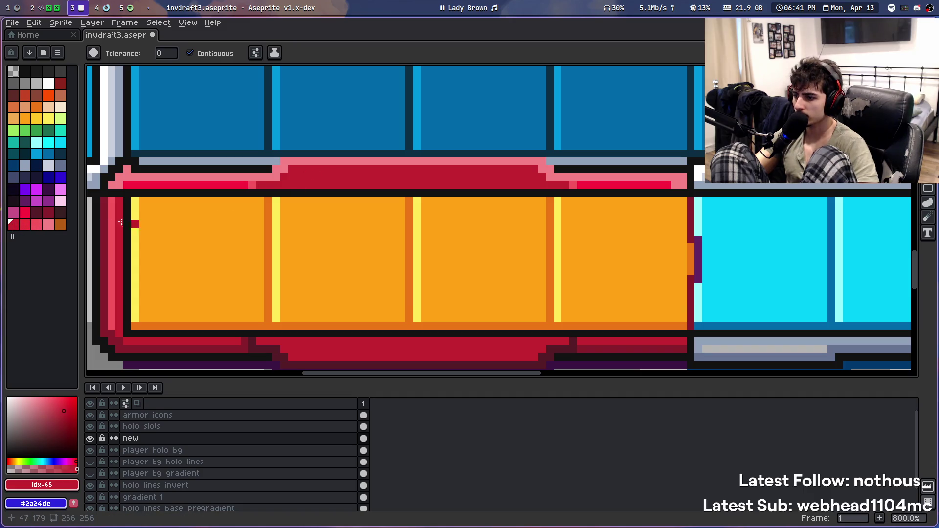
{"action": "left_click", "coordinate": [37, 214]}
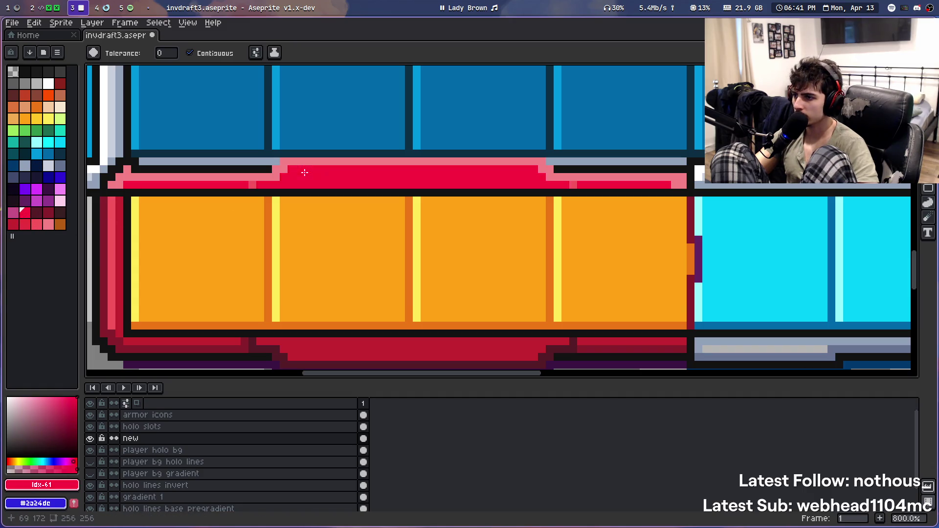
{"action": "key", "text": "v"}
{"action": "left_click", "coordinate": [36, 224]}
{"action": "key", "text": "g"}
{"action": "left_click", "coordinate": [331, 176]}
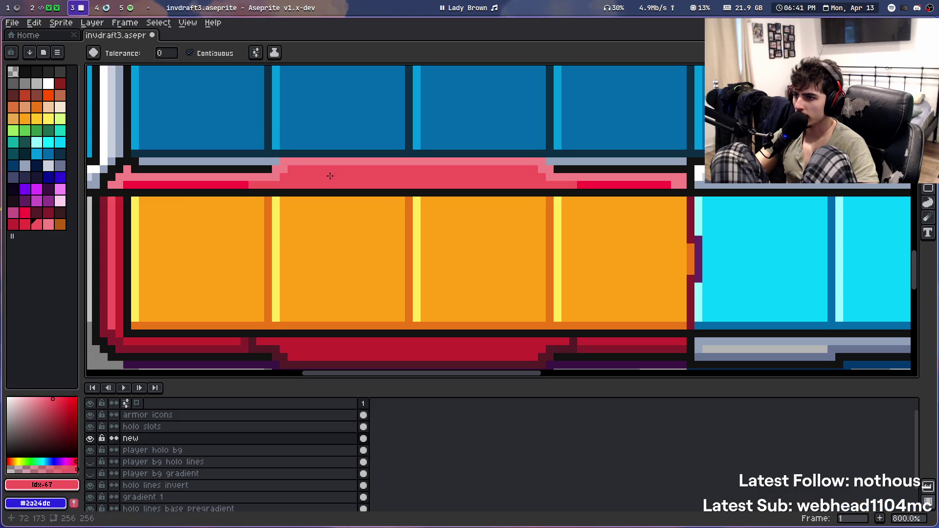
{"action": "scroll", "coordinate": [288, 231], "scroll_direction": "down", "scroll_amount": 2}
{"action": "scroll", "coordinate": [291, 230], "scroll_direction": "down", "scroll_amount": 1}
{"action": "scroll", "coordinate": [293, 232], "scroll_direction": "down", "scroll_amount": 1}
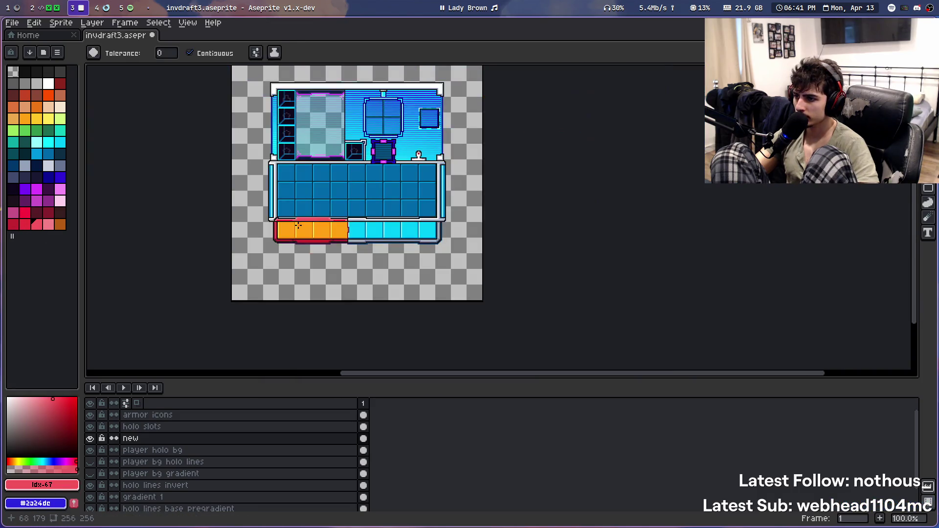
{"action": "scroll", "coordinate": [296, 235], "scroll_direction": "up", "scroll_amount": 3}
{"action": "key", "text": "v"}
{"action": "key", "text": "ctrl+z"}
{"action": "key", "text": "g"}
{"action": "scroll", "coordinate": [296, 235], "scroll_direction": "up", "scroll_amount": 1}
{"action": "left_click", "coordinate": [25, 224]}
{"action": "left_click", "coordinate": [302, 196]}
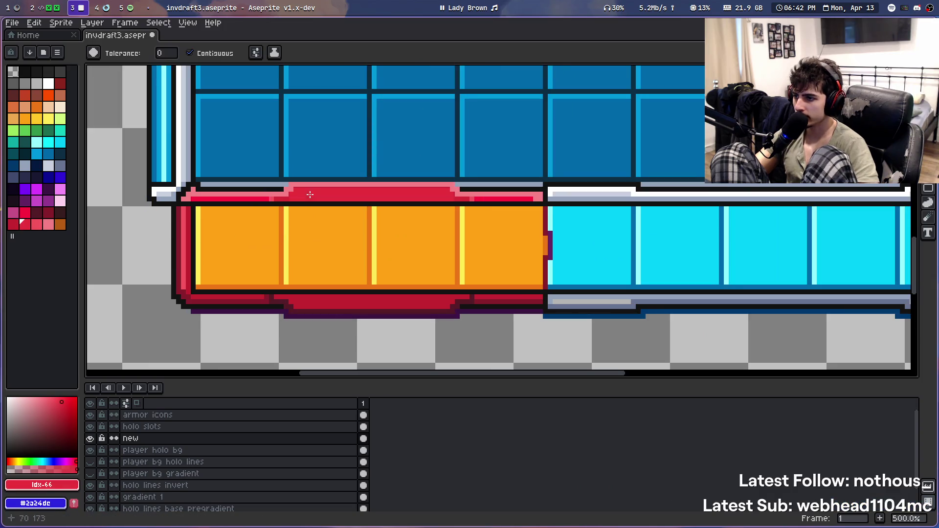
Pencil the pink highlight row above the orange hotbar in dark red
{"action": "key", "text": "i"}
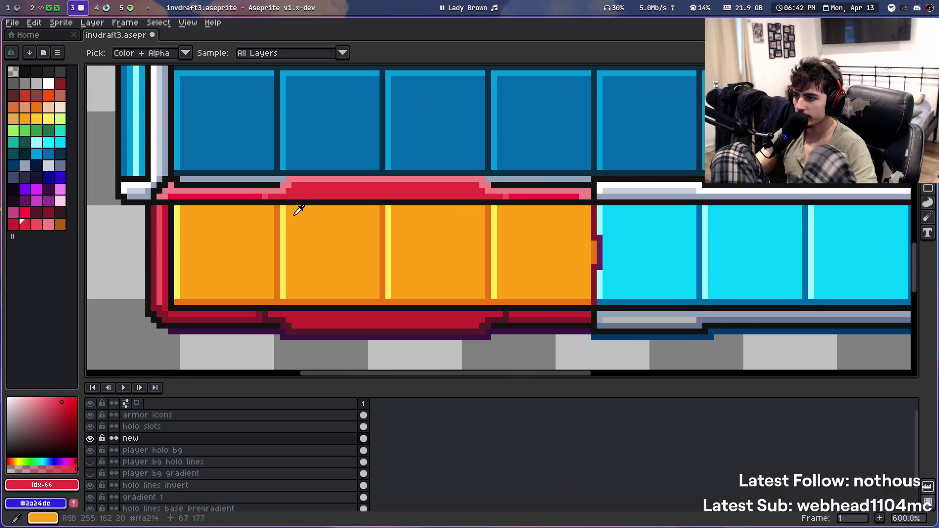
{"action": "scroll", "coordinate": [293, 210], "scroll_direction": "up", "scroll_amount": 4}
{"action": "scroll", "coordinate": [283, 211], "scroll_direction": "down", "scroll_amount": 4}
{"action": "scroll", "coordinate": [230, 226], "scroll_direction": "up", "scroll_amount": 2}
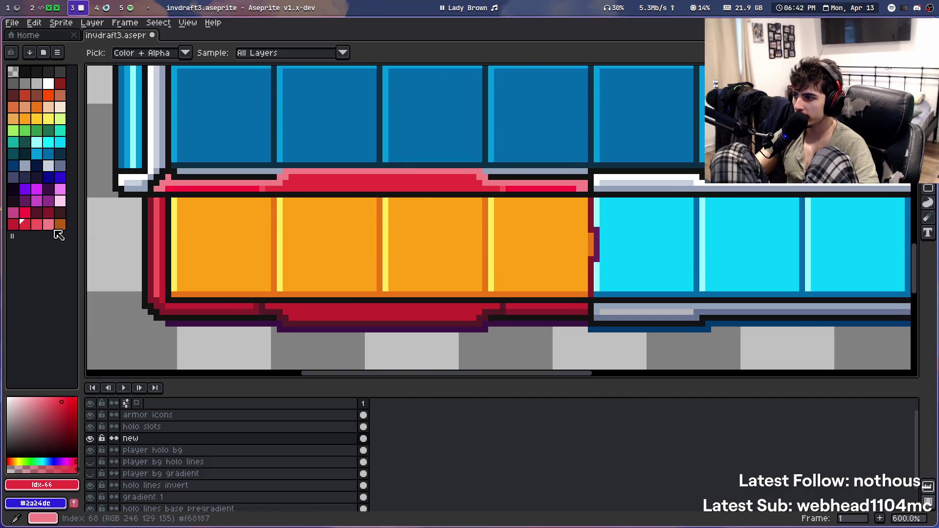
{"action": "left_click", "coordinate": [49, 212]}
{"action": "scroll", "coordinate": [269, 199], "scroll_direction": "up", "scroll_amount": 2}
{"action": "scroll", "coordinate": [276, 216], "scroll_direction": "down", "scroll_amount": 3}
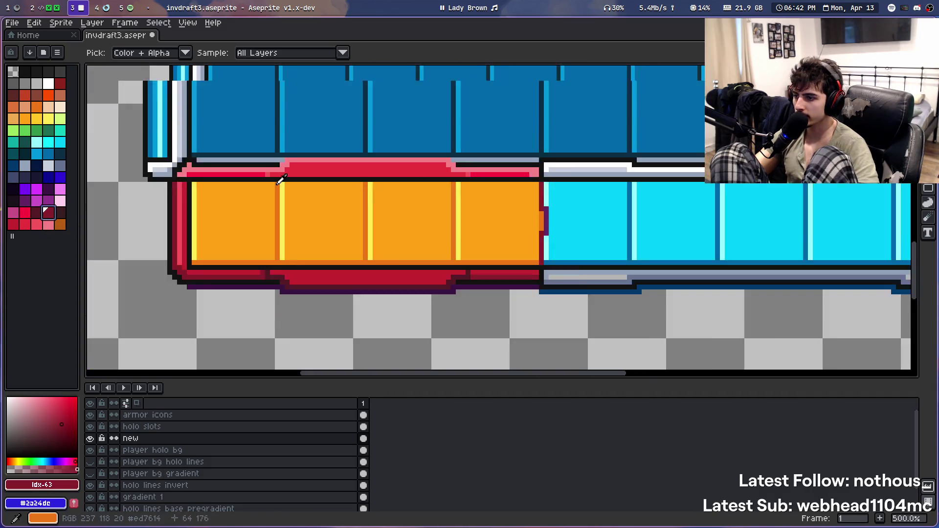
{"action": "scroll", "coordinate": [282, 236], "scroll_direction": "up", "scroll_amount": 1}
{"action": "key", "text": "b"}
{"action": "scroll", "coordinate": [265, 169], "scroll_direction": "up", "scroll_amount": 1}
{"action": "scroll", "coordinate": [273, 209], "scroll_direction": "up", "scroll_amount": 3}
{"action": "mouse_move", "coordinate": [273, 230]}
{"action": "left_mouse_down"}
{"action": "mouse_move", "coordinate": [346, 220]}
{"action": "mouse_move", "coordinate": [285, 275]}
{"action": "left_mouse_up"}
{"action": "scroll", "coordinate": [347, 225], "scroll_direction": "up", "scroll_amount": 3}
{"action": "left_click", "coordinate": [16, 226]}
{"action": "scroll", "coordinate": [241, 218], "scroll_direction": "down", "scroll_amount": 1}
{"action": "scroll", "coordinate": [264, 219], "scroll_direction": "down", "scroll_amount": 1}
{"action": "scroll", "coordinate": [287, 220], "scroll_direction": "down", "scroll_amount": 1}
{"action": "scroll", "coordinate": [286, 250], "scroll_direction": "up", "scroll_amount": 1}
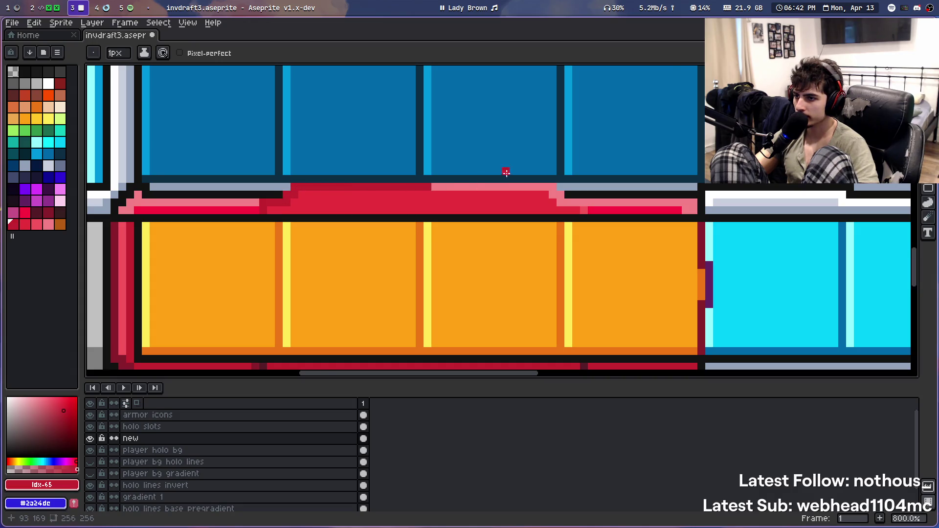
{"action": "scroll", "coordinate": [507, 172], "scroll_direction": "up", "scroll_amount": 5}
{"action": "left_click_drag", "start_coordinate": [283, 183], "coordinate": [652, 195]}
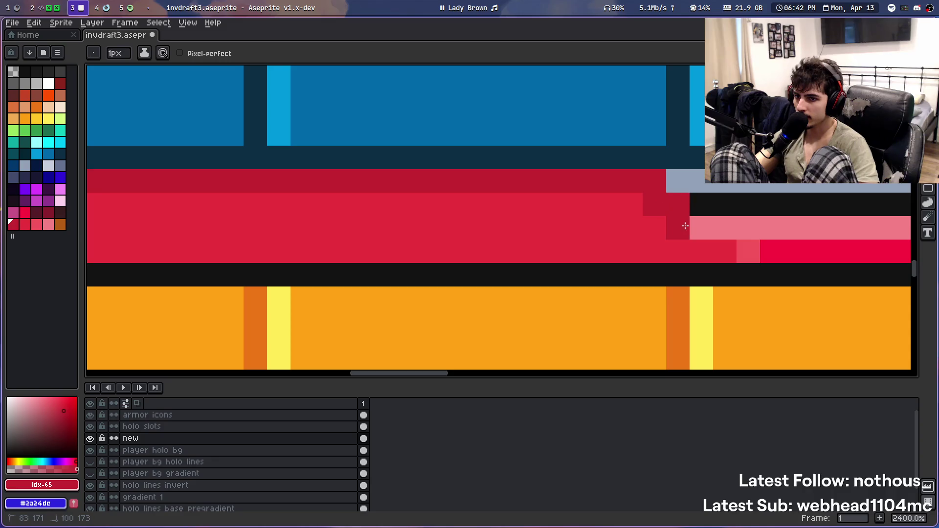
{"action": "scroll", "coordinate": [374, 217], "scroll_direction": "down", "scroll_amount": 5}
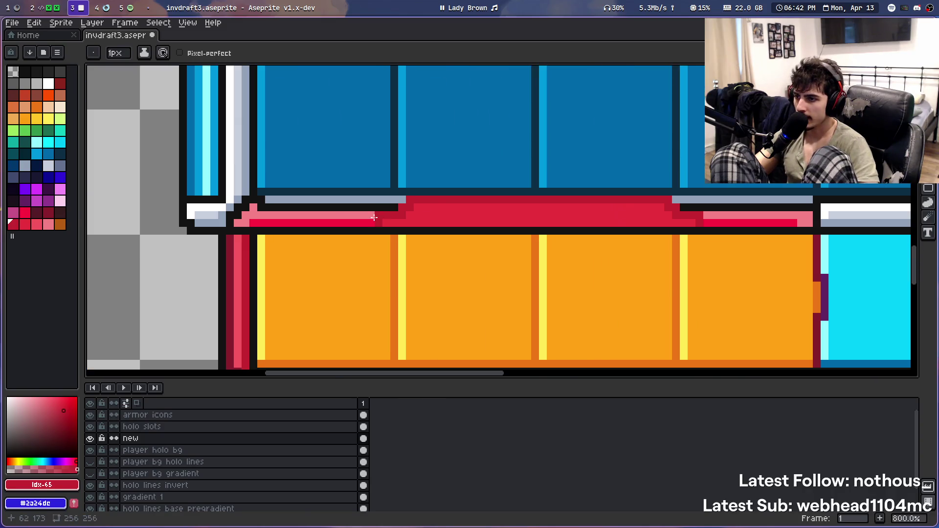
Sample the band's light pink, then test a red fill on the left strip above the slots and undo it
{"action": "key", "text": "i"}
{"action": "left_click", "coordinate": [374, 214], "text": "alt"}
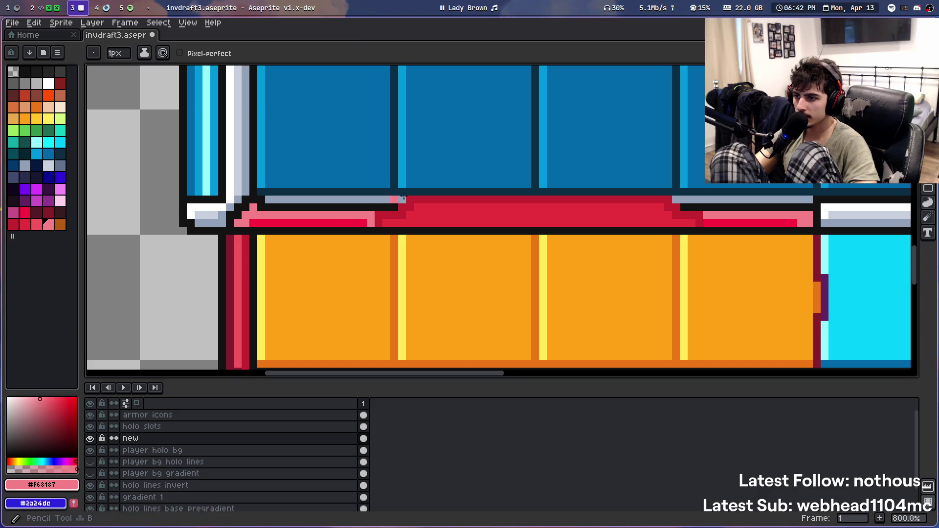
{"action": "left_click_drag", "start_coordinate": [474, 186], "coordinate": [259, 147]}
{"action": "scroll", "coordinate": [495, 182], "scroll_direction": "down", "scroll_amount": 2}
{"action": "scroll", "coordinate": [299, 117], "scroll_direction": "down", "scroll_amount": 2}
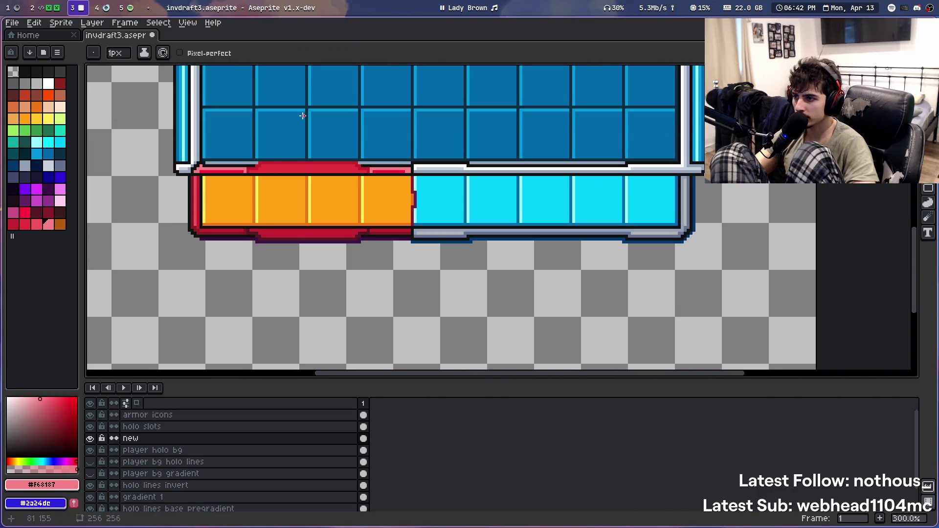
{"action": "scroll", "coordinate": [346, 136], "scroll_direction": "down", "scroll_amount": 1}
{"action": "left_click_drag", "start_coordinate": [346, 135], "coordinate": [304, 230]}
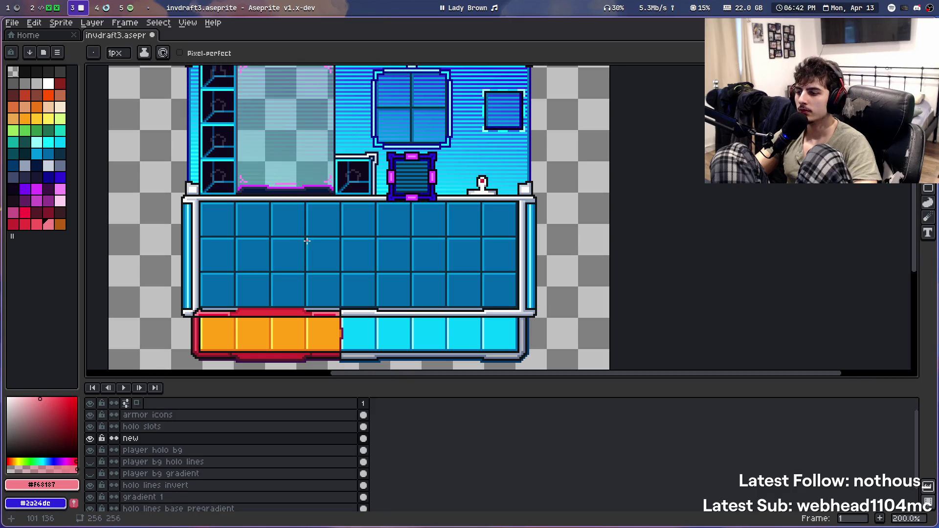
{"action": "scroll", "coordinate": [307, 229], "scroll_direction": "down", "scroll_amount": 1}
{"action": "scroll", "coordinate": [293, 230], "scroll_direction": "up", "scroll_amount": 1}
{"action": "scroll", "coordinate": [300, 230], "scroll_direction": "up", "scroll_amount": 1}
{"action": "scroll", "coordinate": [299, 229], "scroll_direction": "up", "scroll_amount": 1}
{"action": "scroll", "coordinate": [237, 300], "scroll_direction": "up", "scroll_amount": 2}
{"action": "left_click_drag", "start_coordinate": [237, 300], "coordinate": [347, 98]}
{"action": "scroll", "coordinate": [347, 98], "scroll_direction": "down", "scroll_amount": 1}
{"action": "key", "text": "g"}
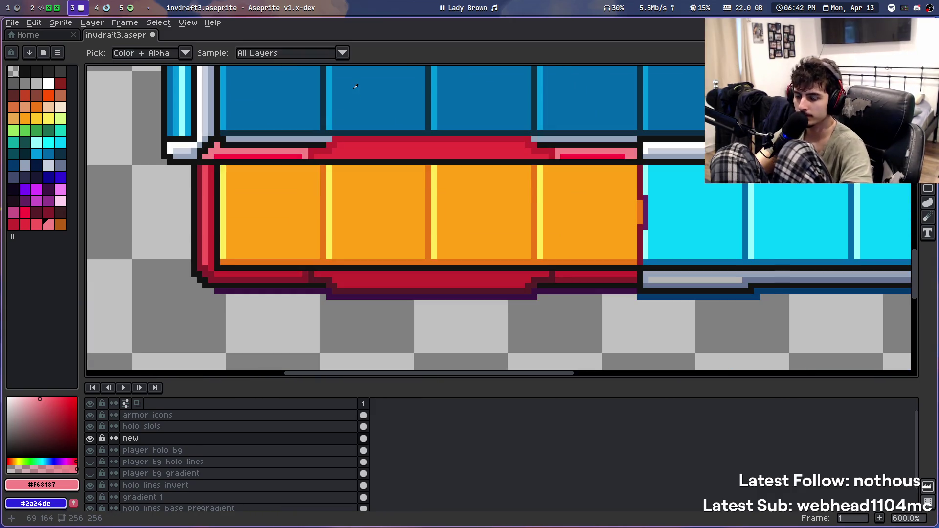
{"action": "left_click", "coordinate": [296, 156], "text": "alt"}
{"action": "key", "text": "ctrl+z"}
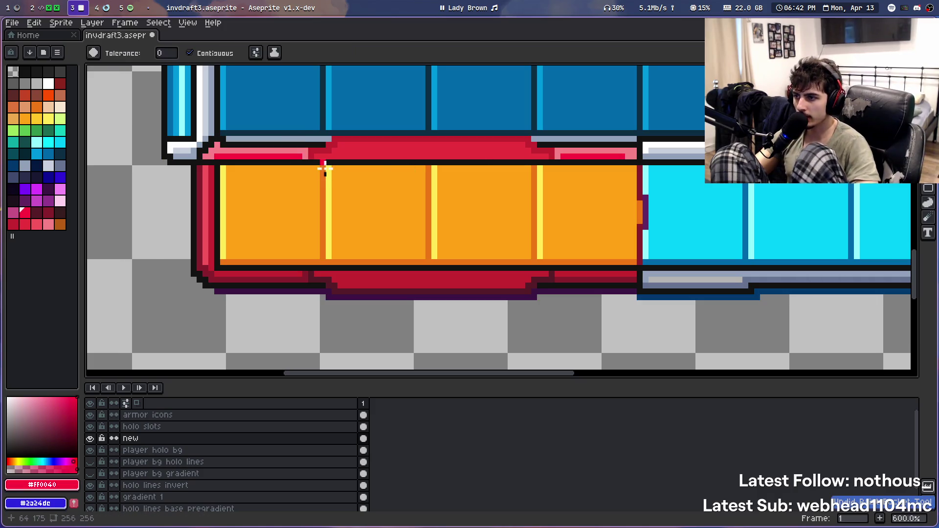
Touch up the band's ends with dark red step pixels, sampling the dark and bright reds from the band
{"action": "key", "text": "i"}
{"action": "key", "text": "b"}
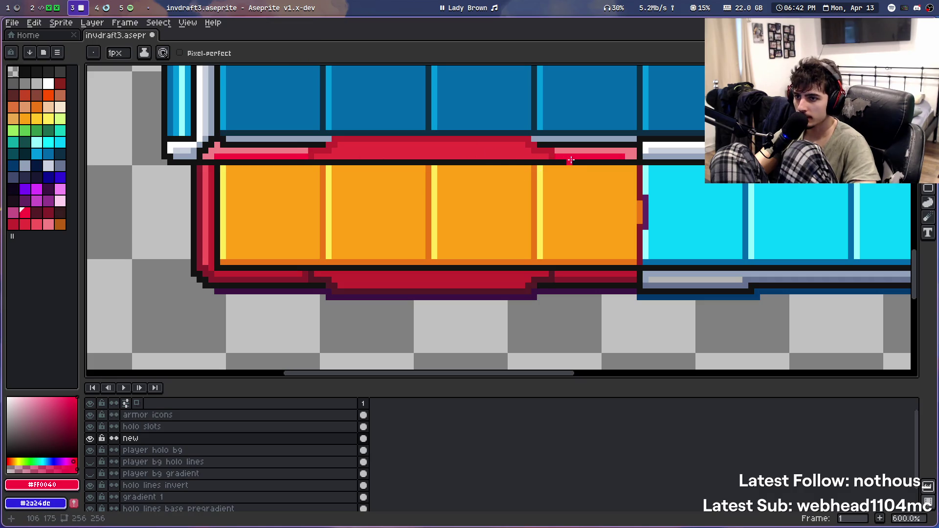
{"action": "scroll", "coordinate": [274, 238], "scroll_direction": "down", "scroll_amount": 3}
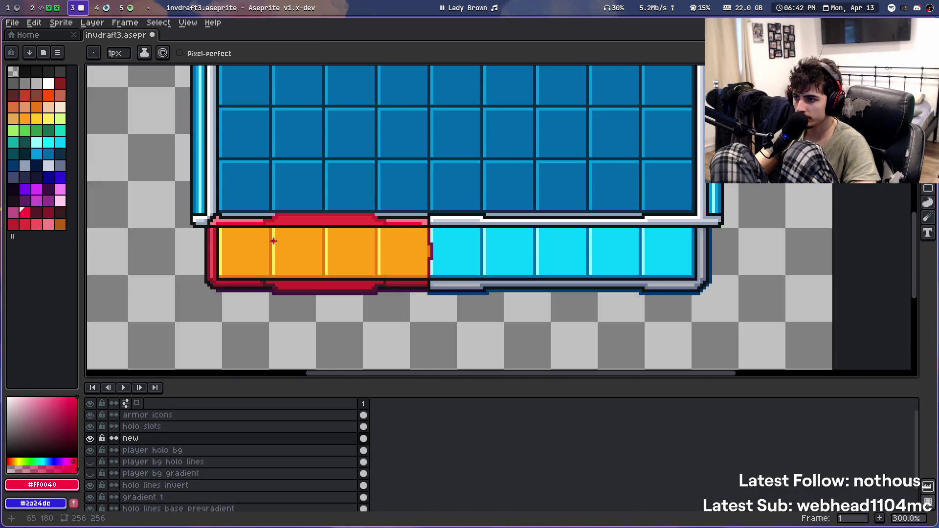
{"action": "scroll", "coordinate": [274, 240], "scroll_direction": "up", "scroll_amount": 2}
{"action": "left_click", "coordinate": [256, 223]}
{"action": "scroll", "coordinate": [254, 222], "scroll_direction": "up", "scroll_amount": 5}
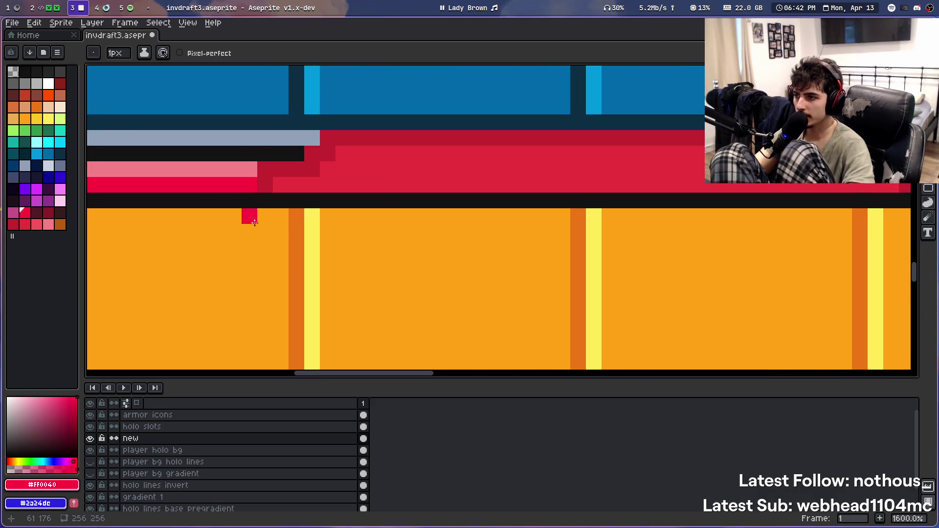
{"action": "key", "text": "ctrl+z"}
{"action": "key", "text": "i"}
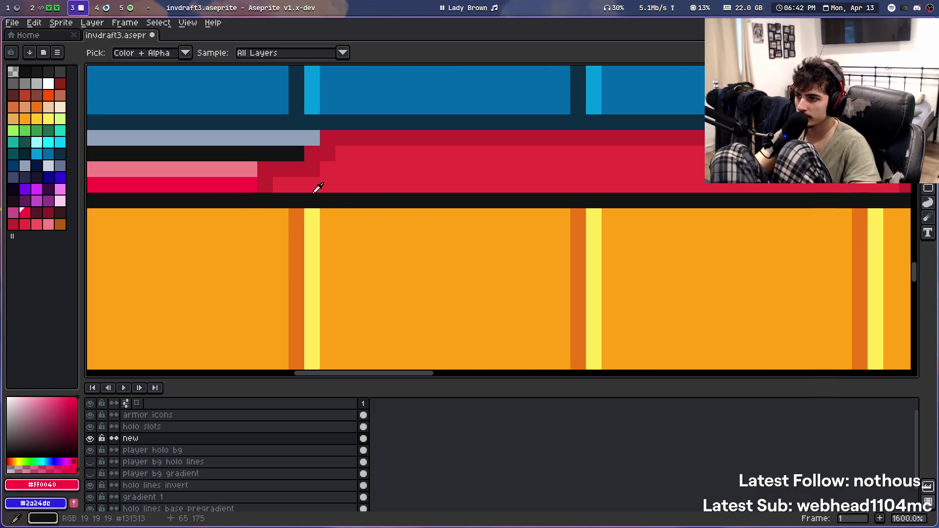
{"action": "key", "text": "b"}
{"action": "left_click", "coordinate": [252, 187]}
{"action": "key", "text": "i"}
{"action": "left_click", "coordinate": [288, 185]}
{"action": "key", "text": "b"}
{"action": "scroll", "coordinate": [263, 185], "scroll_direction": "right", "scroll_amount": 5}
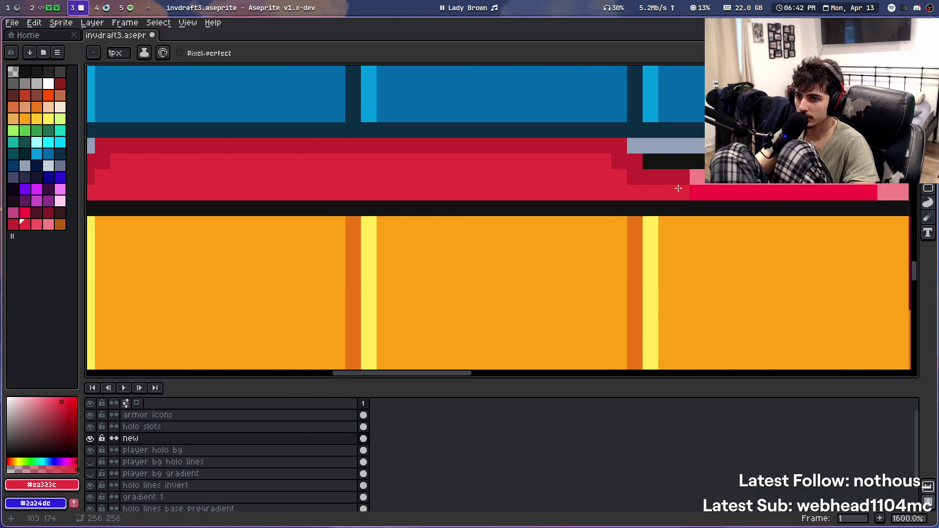
{"action": "key", "text": "i"}
{"action": "left_click", "coordinate": [677, 178]}
{"action": "key", "text": "b"}
{"action": "left_click", "coordinate": [697, 192]}
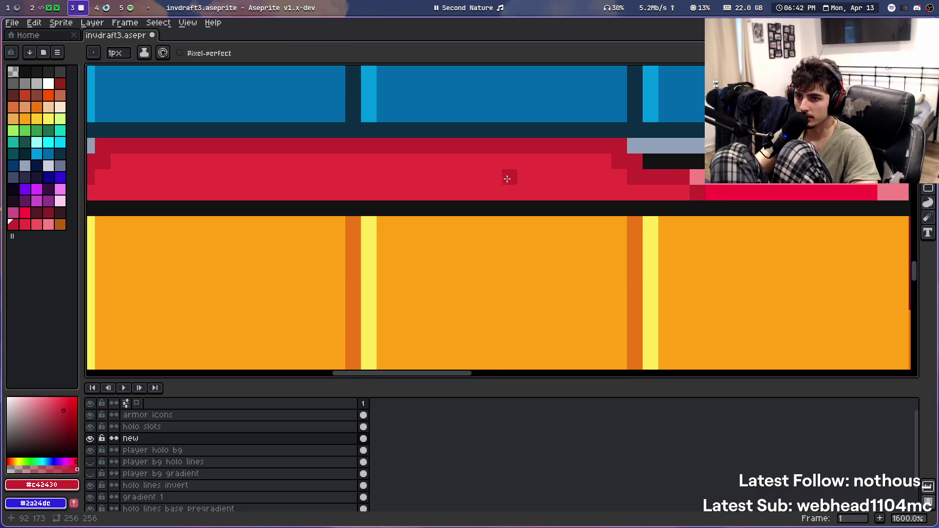
{"action": "scroll", "coordinate": [507, 178], "scroll_direction": "down", "scroll_amount": 5}
{"action": "left_click_drag", "start_coordinate": [466, 153], "coordinate": [402, 191]}
{"action": "scroll", "coordinate": [333, 193], "scroll_direction": "down", "scroll_amount": 1}
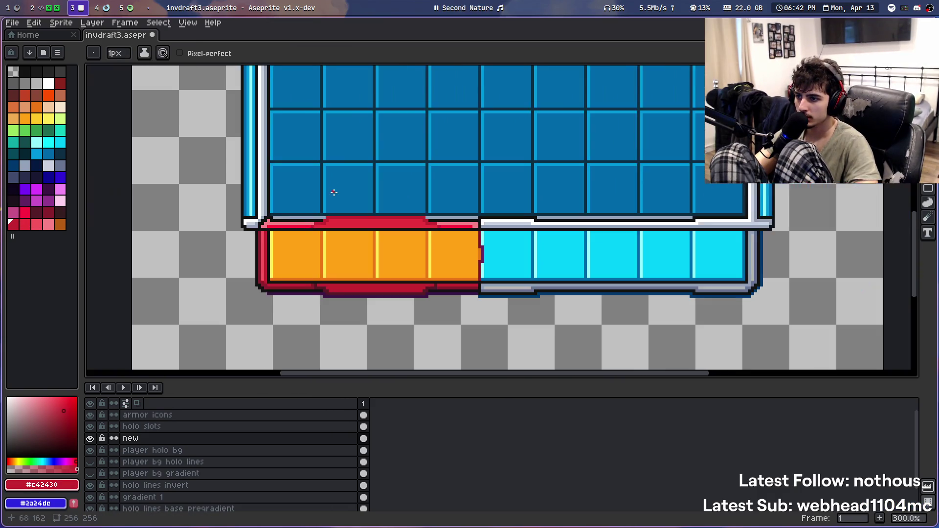
Sample the near-black #131313 and fill the gap in the slots' dark outline with a black pixel
{"action": "scroll", "coordinate": [334, 192], "scroll_direction": "down", "scroll_amount": 1}
{"action": "key", "text": "v"}
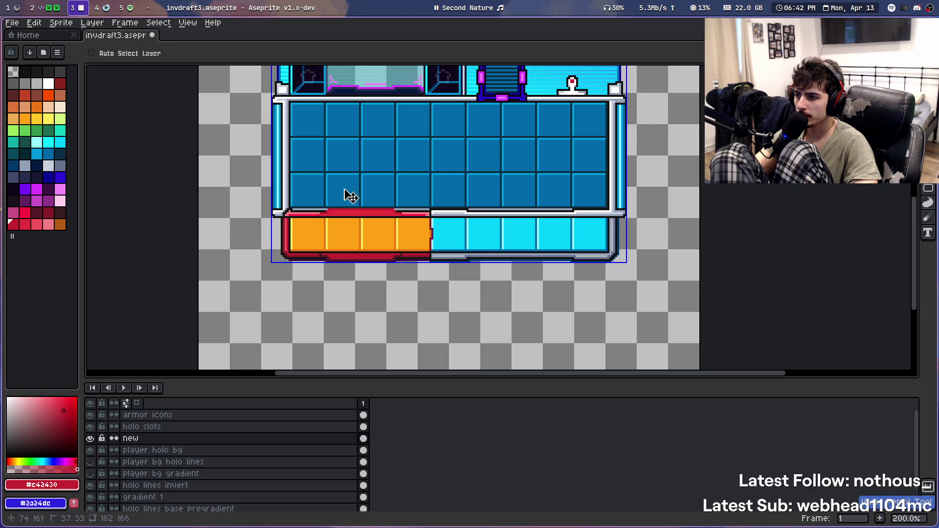
{"action": "key", "text": "b"}
{"action": "scroll", "coordinate": [346, 193], "scroll_direction": "up", "scroll_amount": 7}
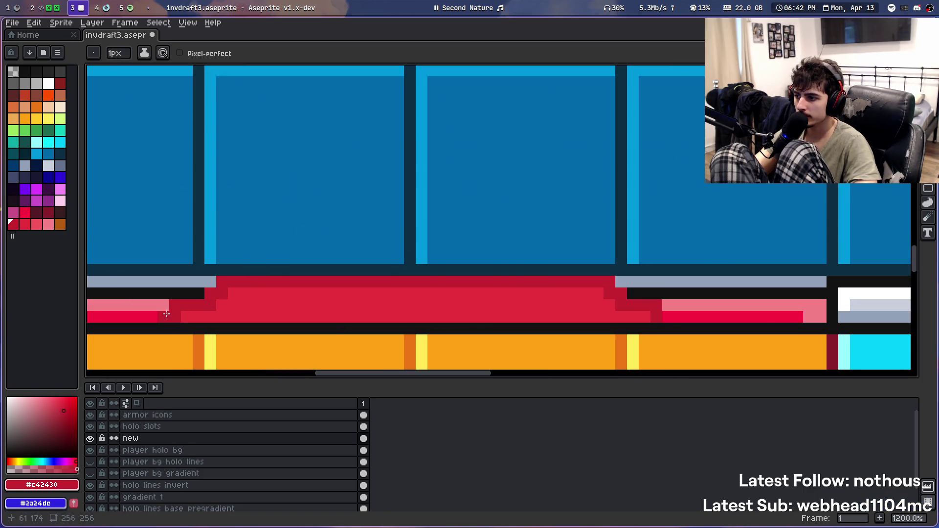
{"action": "scroll", "coordinate": [533, 196], "scroll_direction": "down", "scroll_amount": 6}
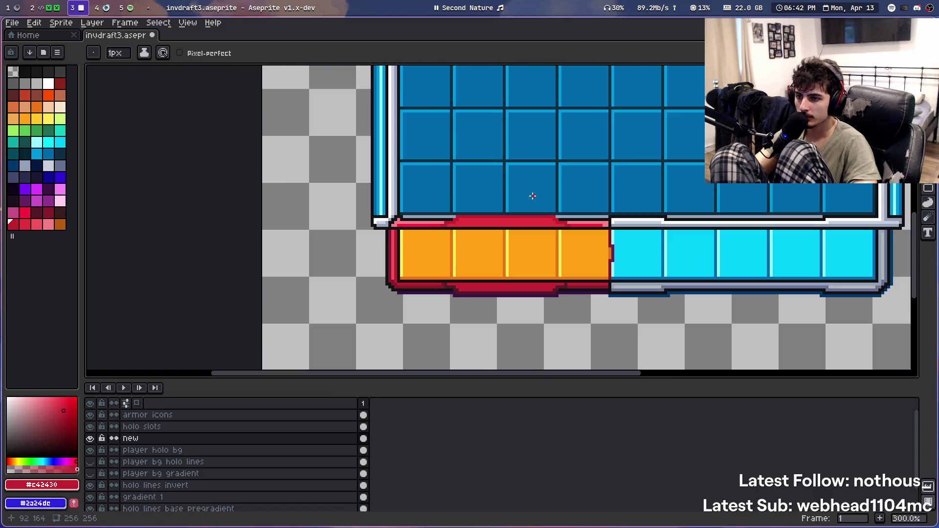
{"action": "left_click_drag", "start_coordinate": [552, 186], "coordinate": [378, 181]}
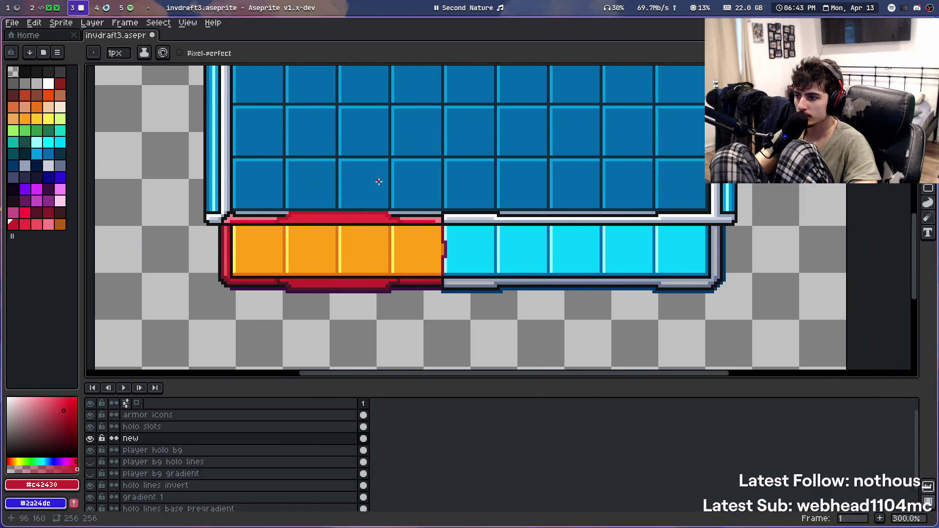
{"action": "scroll", "coordinate": [378, 181], "scroll_direction": "down", "scroll_amount": 1}
{"action": "scroll", "coordinate": [391, 157], "scroll_direction": "down", "scroll_amount": 1}
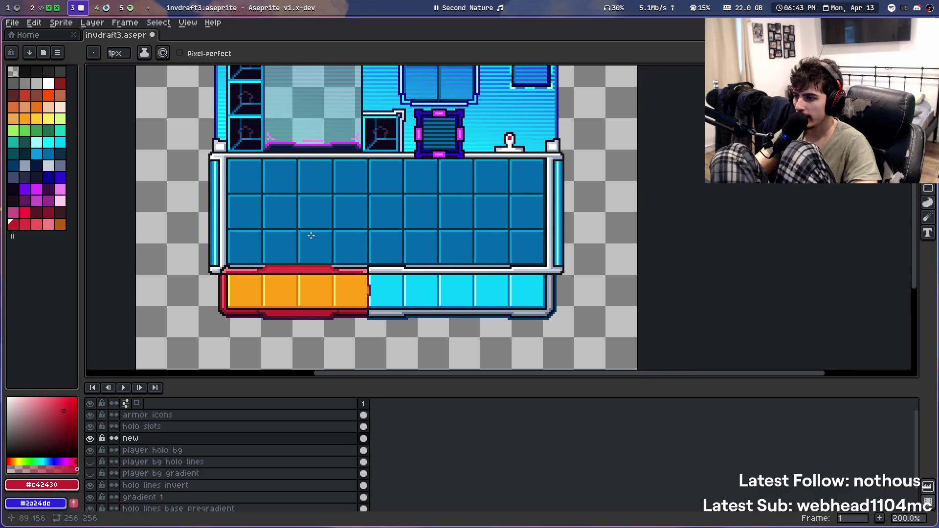
{"action": "scroll", "coordinate": [311, 235], "scroll_direction": "down", "scroll_amount": 1}
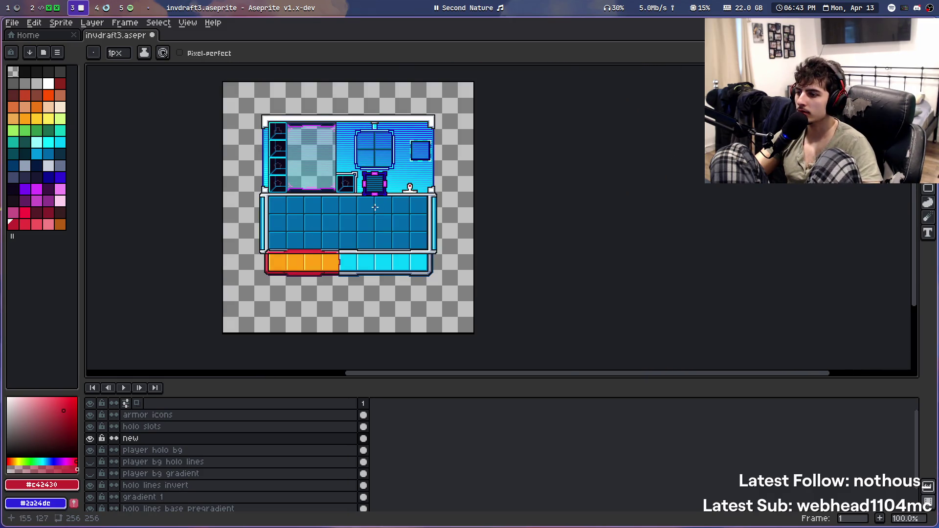
{"action": "scroll", "coordinate": [374, 207], "scroll_direction": "up", "scroll_amount": 2}
{"action": "scroll", "coordinate": [393, 226], "scroll_direction": "up", "scroll_amount": 2}
{"action": "key", "text": "b"}
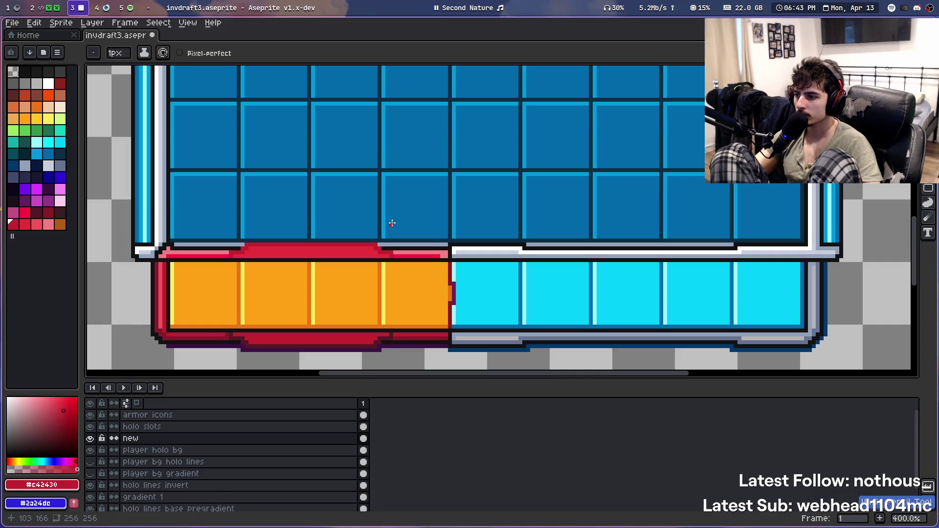
{"action": "scroll", "coordinate": [372, 231], "scroll_direction": "down", "scroll_amount": 2}
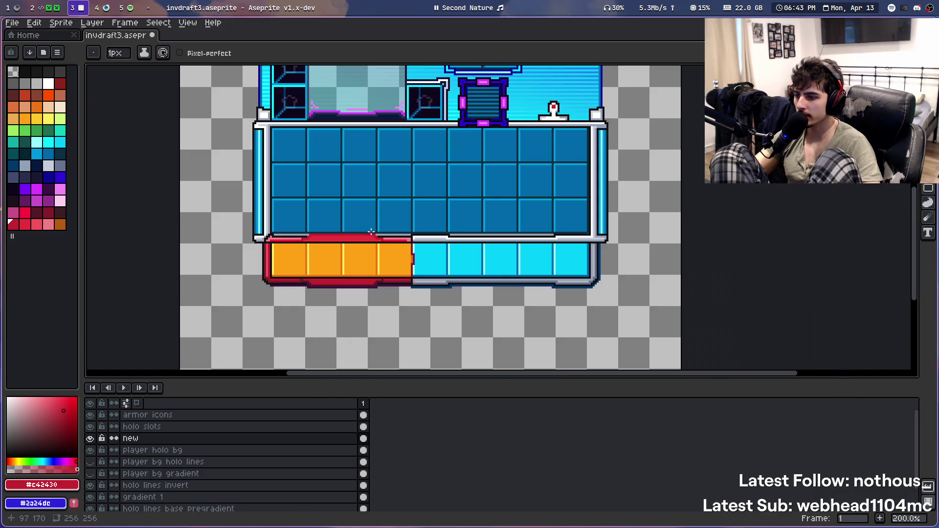
{"action": "scroll", "coordinate": [317, 297], "scroll_direction": "up", "scroll_amount": 4}
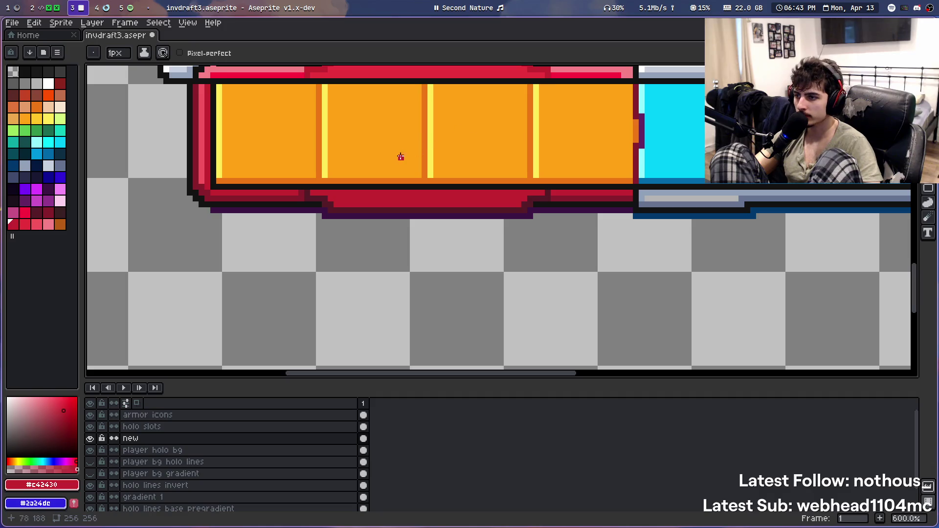
{"action": "left_click_drag", "start_coordinate": [507, 137], "coordinate": [478, 193]}
{"action": "key", "text": "i"}
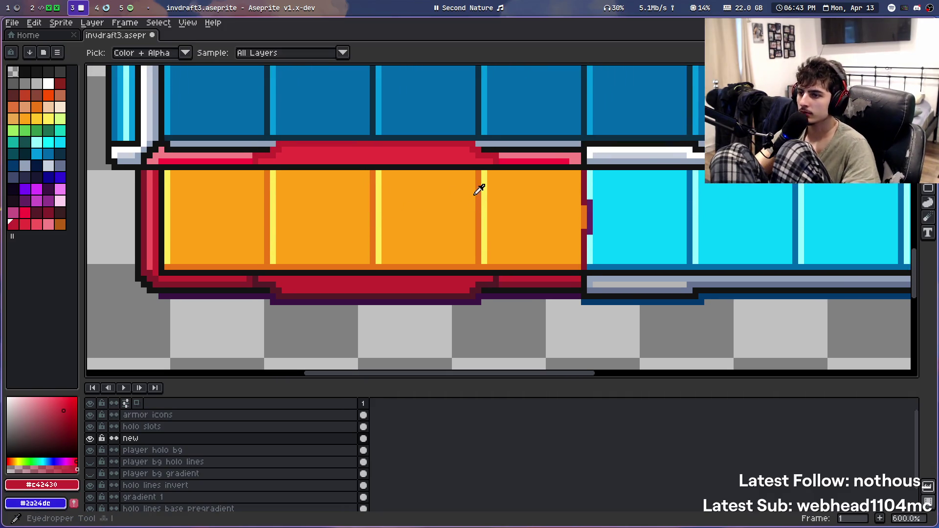
{"action": "key", "text": "g"}
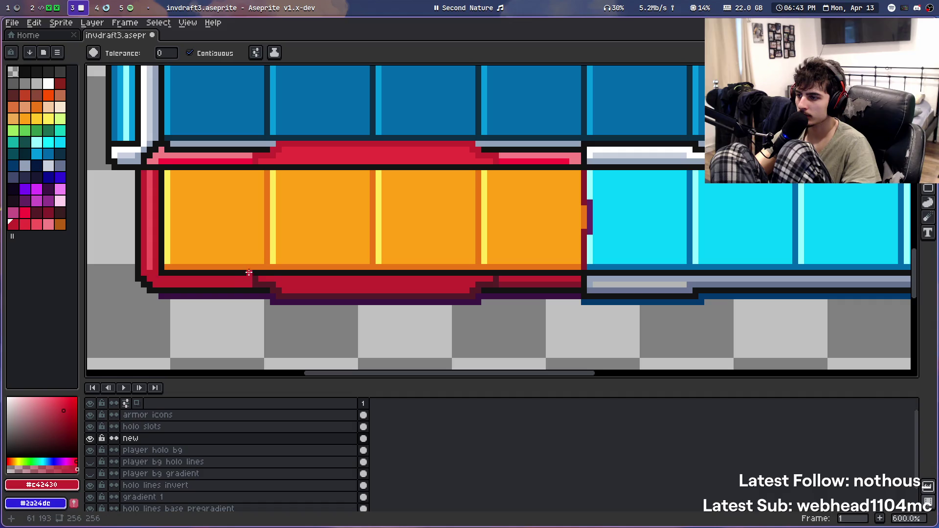
{"action": "key", "text": "i"}
{"action": "key", "text": "b"}
{"action": "scroll", "coordinate": [231, 273], "scroll_direction": "up", "scroll_amount": 2}
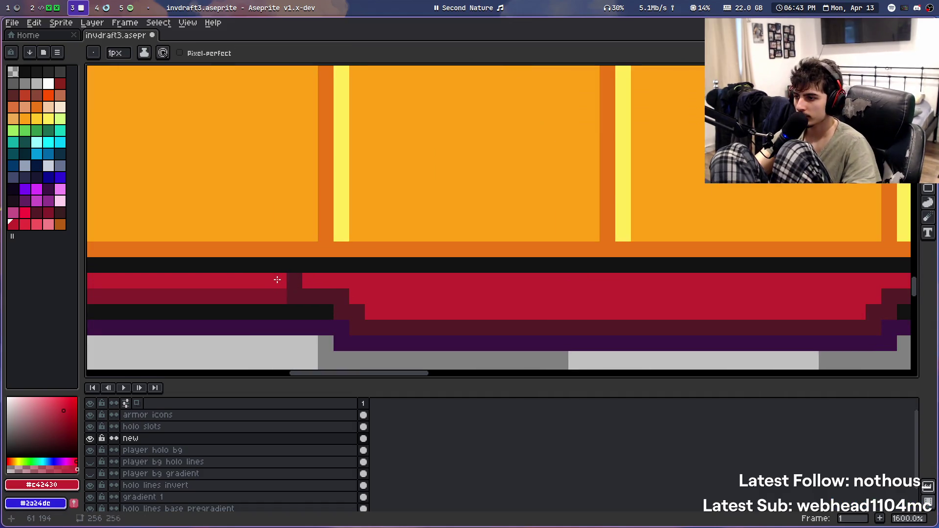
{"action": "scroll", "coordinate": [279, 279], "scroll_direction": "down", "scroll_amount": 5}
{"action": "scroll", "coordinate": [318, 299], "scroll_direction": "up", "scroll_amount": 1}
{"action": "left_click_drag", "start_coordinate": [318, 298], "coordinate": [319, 262]}
{"action": "scroll", "coordinate": [225, 236], "scroll_direction": "up", "scroll_amount": 2}
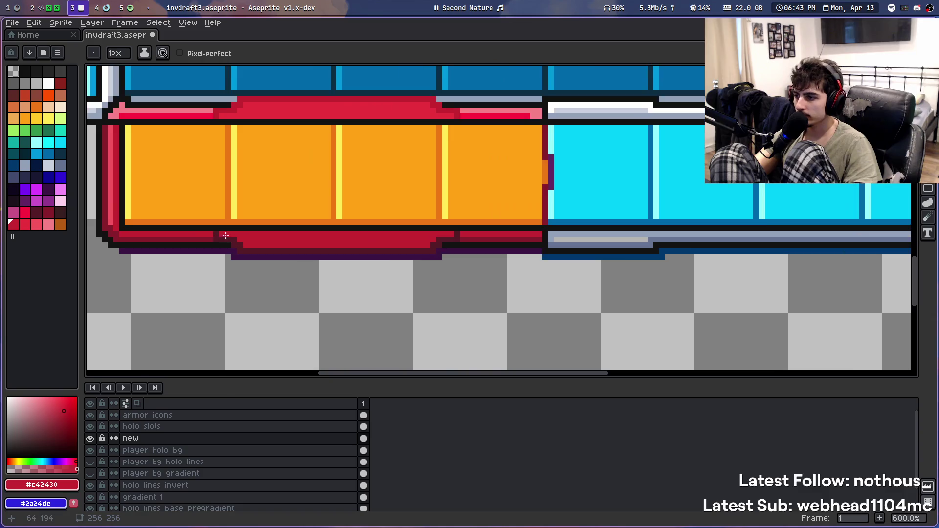
{"action": "scroll", "coordinate": [293, 153], "scroll_direction": "down", "scroll_amount": 2}
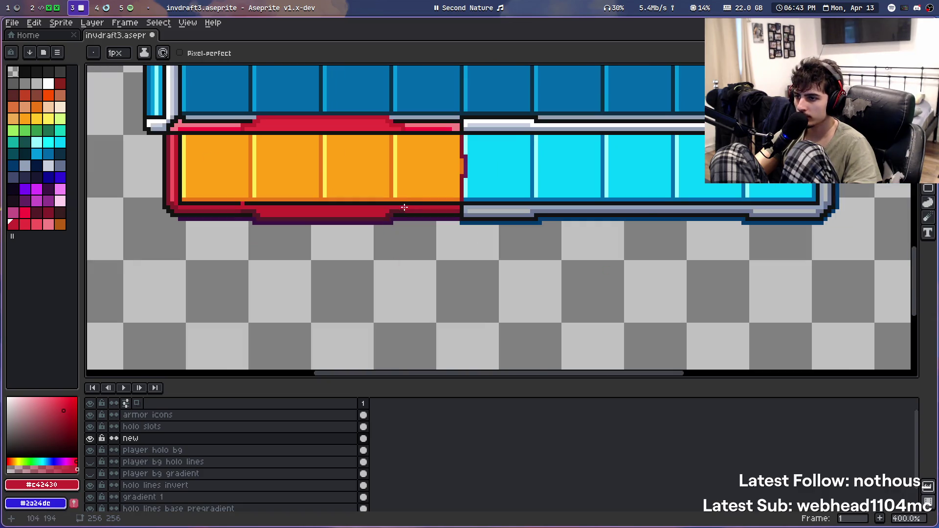
{"action": "scroll", "coordinate": [378, 220], "scroll_direction": "up", "scroll_amount": 1}
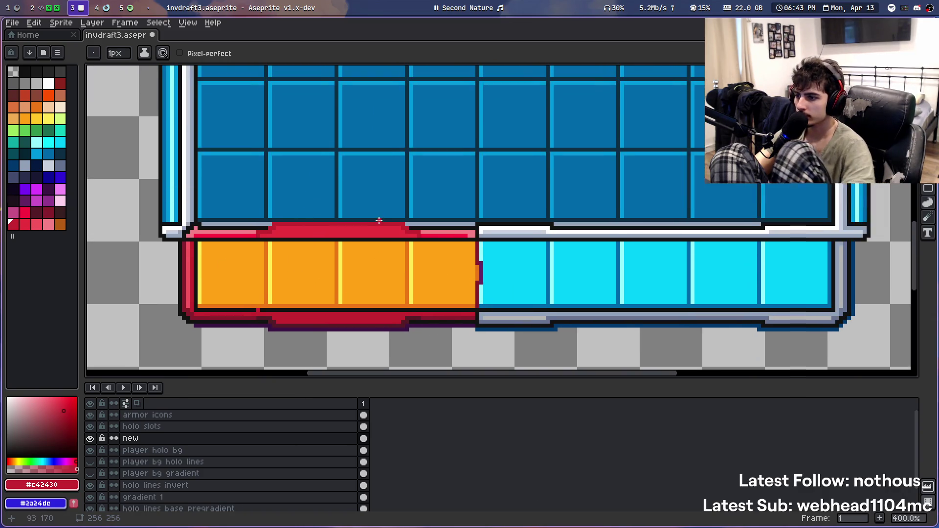
{"action": "key", "text": "i"}
{"action": "scroll", "coordinate": [258, 298], "scroll_direction": "up", "scroll_amount": 2}
{"action": "scroll", "coordinate": [293, 194], "scroll_direction": "up", "scroll_amount": 3}
{"action": "scroll", "coordinate": [330, 227], "scroll_direction": "up", "scroll_amount": 3}
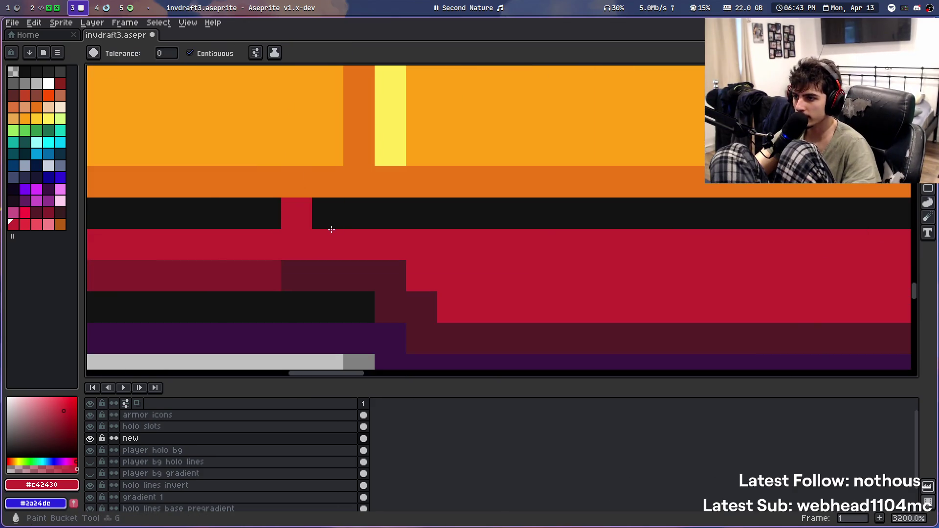
{"action": "left_click", "coordinate": [335, 199], "text": "alt"}
{"action": "left_click", "coordinate": [297, 181]}
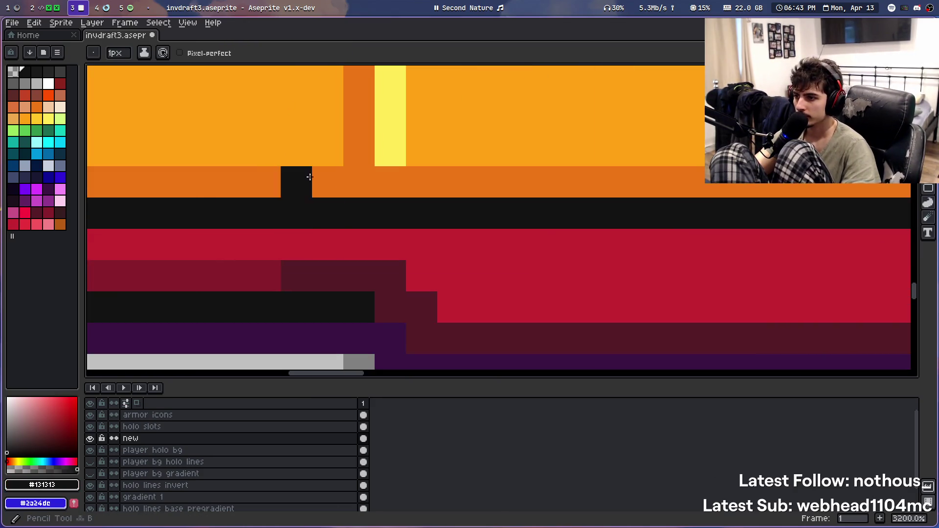
Pick the red border colour #ea323c and pencil a red pixel onto the lower stripe
{"action": "scroll", "coordinate": [329, 228], "scroll_direction": "down", "scroll_amount": 3}
{"action": "left_click_drag", "start_coordinate": [329, 228], "coordinate": [327, 247]}
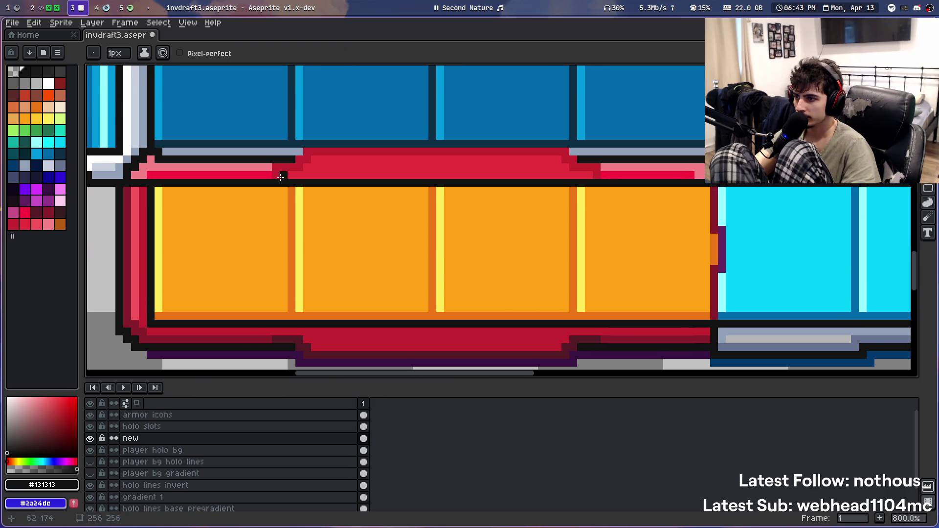
{"action": "left_click", "coordinate": [318, 173], "text": "alt"}
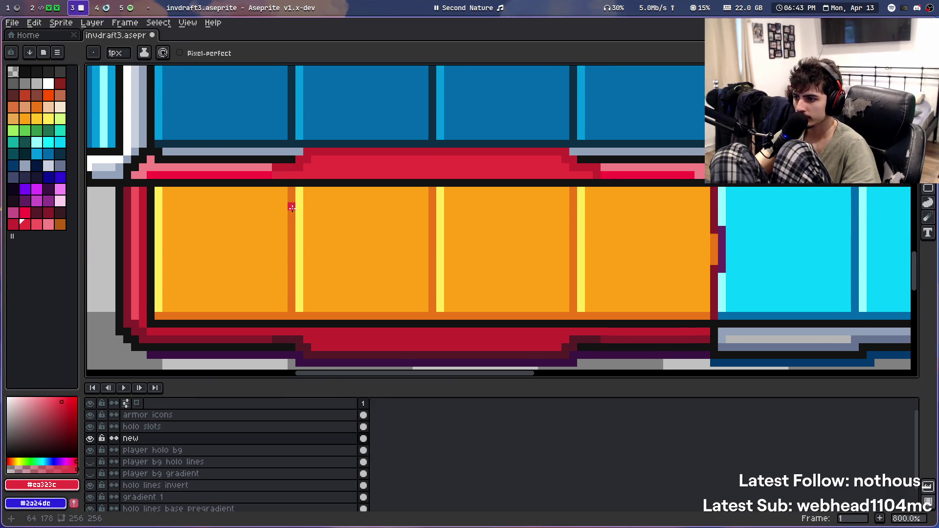
{"action": "scroll", "coordinate": [292, 208], "scroll_direction": "up", "scroll_amount": 3}
{"action": "mouse_move", "coordinate": [272, 321]}
{"action": "left_mouse_down"}
{"action": "mouse_move", "coordinate": [302, 204]}
{"action": "mouse_move", "coordinate": [142, 211]}
{"action": "mouse_move", "coordinate": [154, 247]}
{"action": "left_mouse_up"}
{"action": "left_click", "coordinate": [174, 250]}
{"action": "scroll", "coordinate": [205, 244], "scroll_direction": "down", "scroll_amount": 4}
{"action": "scroll", "coordinate": [226, 248], "scroll_direction": "down", "scroll_amount": 2}
{"action": "scroll", "coordinate": [224, 227], "scroll_direction": "up", "scroll_amount": 2}
{"action": "scroll", "coordinate": [201, 194], "scroll_direction": "up", "scroll_amount": 3}
{"action": "scroll", "coordinate": [217, 195], "scroll_direction": "down", "scroll_amount": 5}
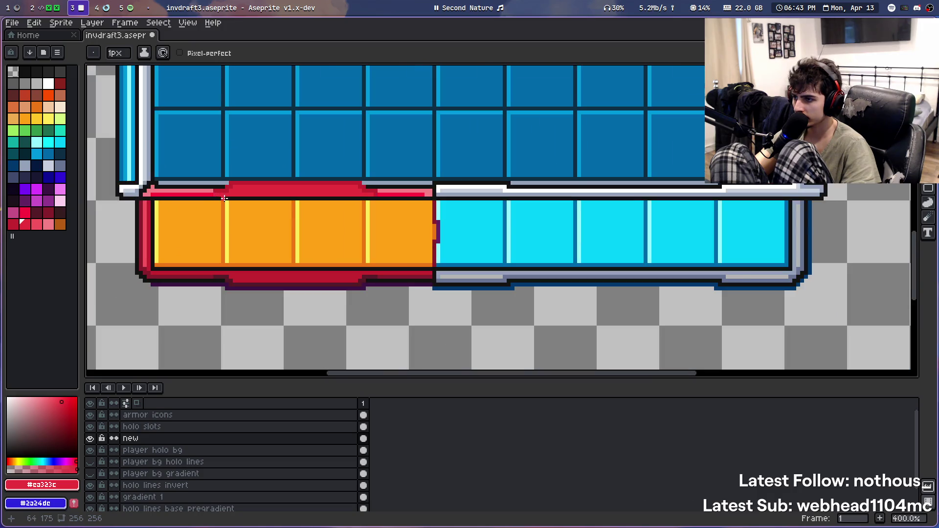
Sample red #FF0040 from the canvas, fill the hotbar's crimson band, and darken part of it
{"action": "scroll", "coordinate": [224, 198], "scroll_direction": "up", "scroll_amount": 5}
{"action": "key", "text": "alt"}
{"action": "left_click", "coordinate": [186, 188], "text": "alt"}
{"action": "left_click", "coordinate": [201, 186]}
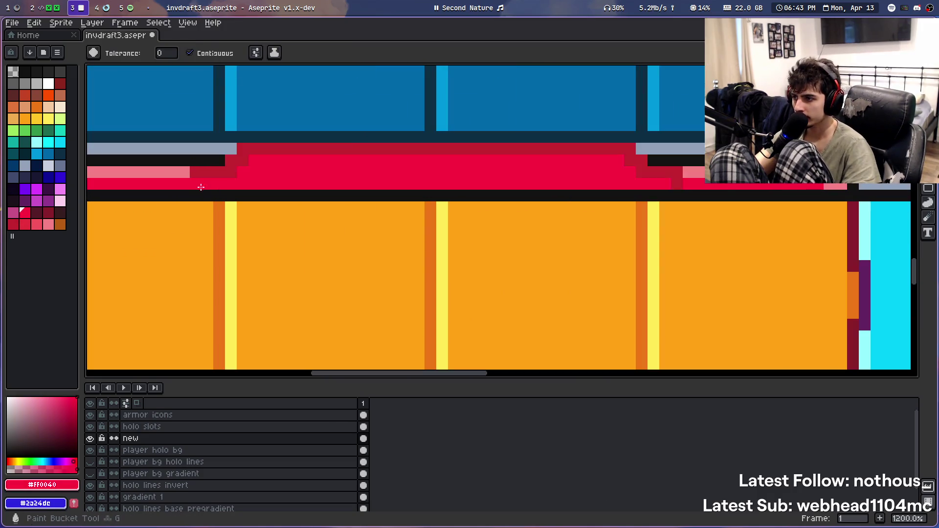
{"action": "scroll", "coordinate": [384, 195], "scroll_direction": "right", "scroll_amount": 2}
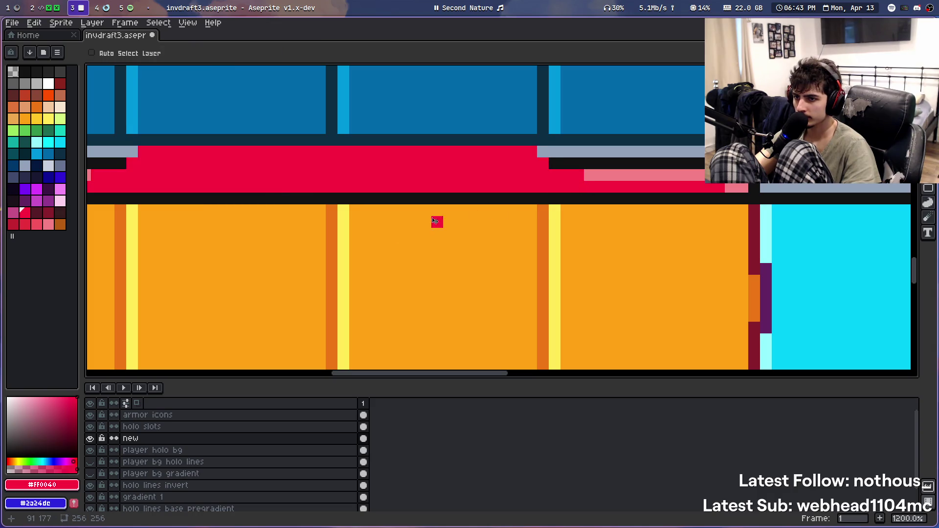
{"action": "left_click", "coordinate": [580, 189]}
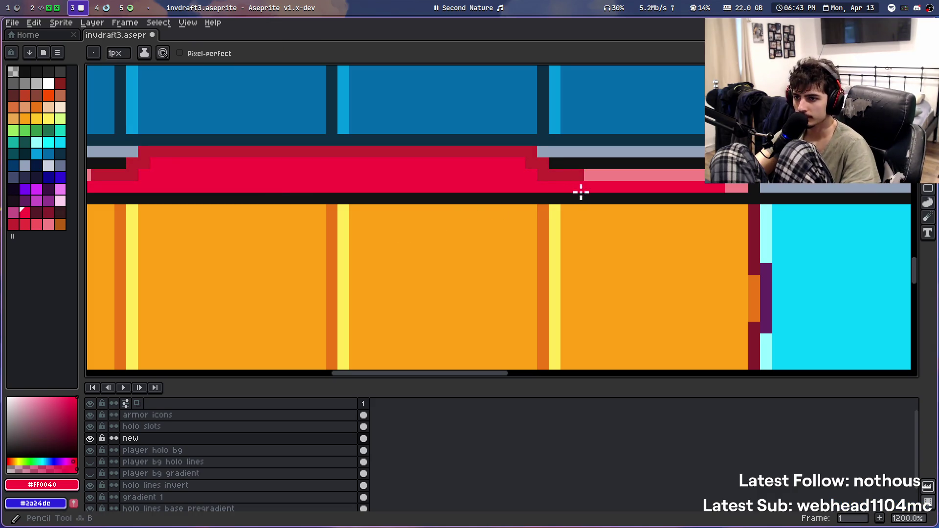
With the Paint Bucket, refill the hotbar's red band with the next red palette shade
{"action": "scroll", "coordinate": [579, 196], "scroll_direction": "down", "scroll_amount": 6}
{"action": "scroll", "coordinate": [434, 250], "scroll_direction": "down", "scroll_amount": 1}
{"action": "mouse_move", "coordinate": [408, 127]}
{"action": "left_mouse_down"}
{"action": "mouse_move", "coordinate": [315, 222]}
{"action": "mouse_move", "coordinate": [311, 162]}
{"action": "left_mouse_up"}
{"action": "scroll", "coordinate": [315, 222], "scroll_direction": "up", "scroll_amount": 3}
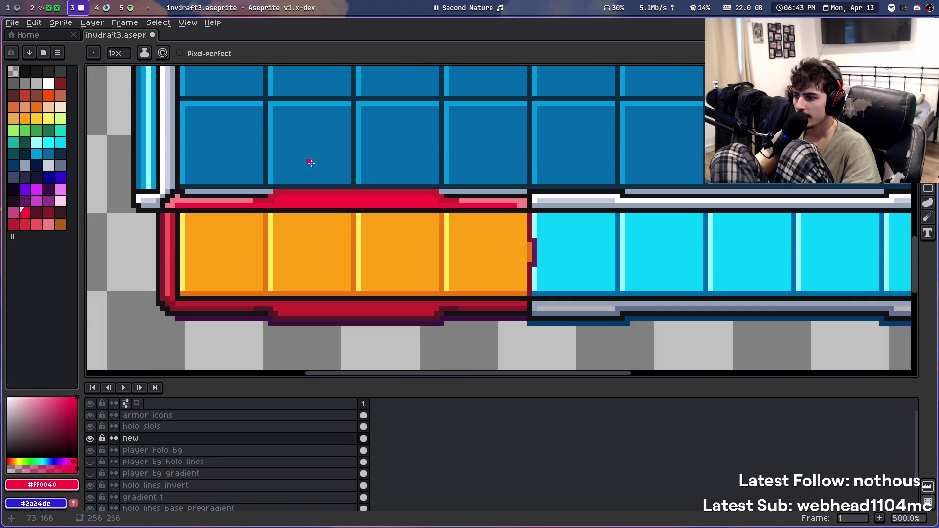
{"action": "scroll", "coordinate": [302, 142], "scroll_direction": "down", "scroll_amount": 1}
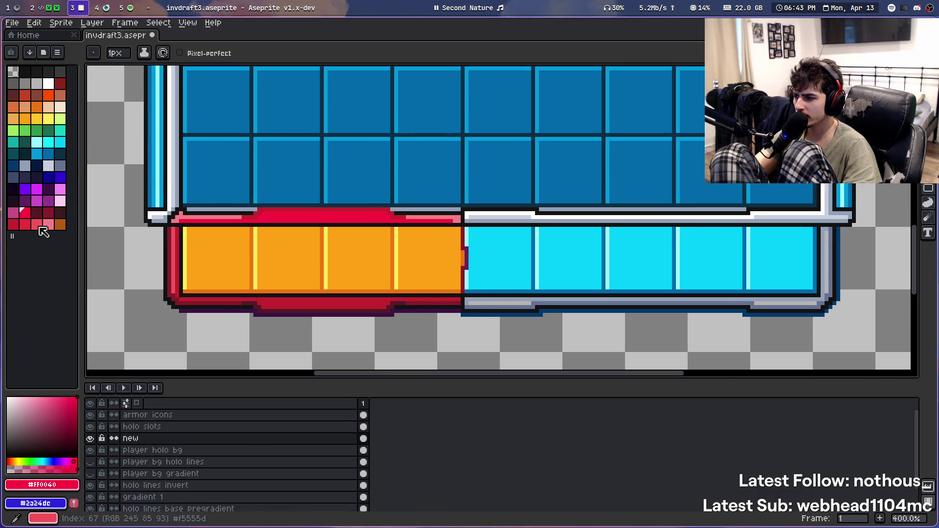
{"action": "left_click", "coordinate": [49, 99]}
{"action": "key", "text": "g"}
{"action": "scroll", "coordinate": [296, 190], "scroll_direction": "down", "scroll_amount": 1}
{"action": "scroll", "coordinate": [296, 189], "scroll_direction": "down", "scroll_amount": 1}
{"action": "scroll", "coordinate": [296, 191], "scroll_direction": "up", "scroll_amount": 2}
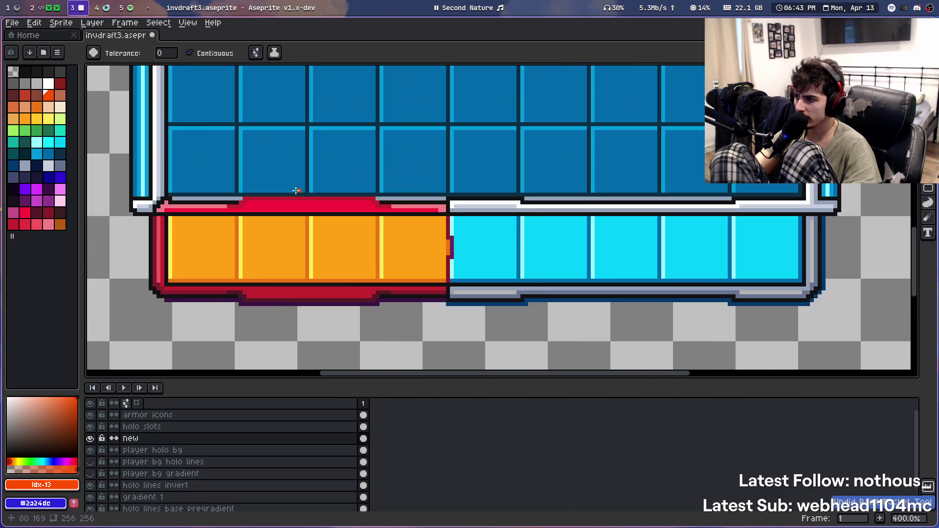
{"action": "scroll", "coordinate": [297, 191], "scroll_direction": "up", "scroll_amount": 1}
{"action": "left_click", "coordinate": [27, 215]}
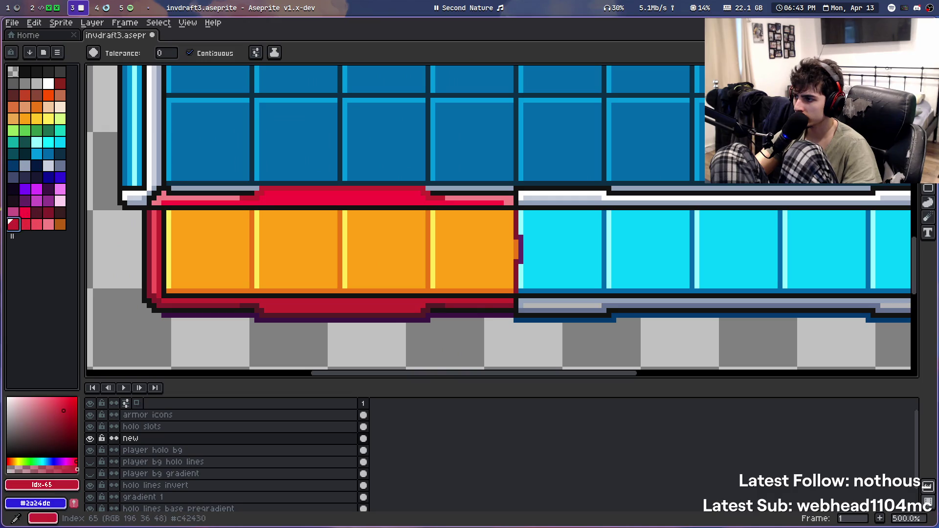
{"action": "key", "text": "bracketright"}
{"action": "left_click", "coordinate": [295, 195]}
Refill the red band with a lighter red, then return to the previous red shade
{"action": "scroll", "coordinate": [285, 233], "scroll_direction": "down", "scroll_amount": 1}
{"action": "scroll", "coordinate": [339, 160], "scroll_direction": "down", "scroll_amount": 2}
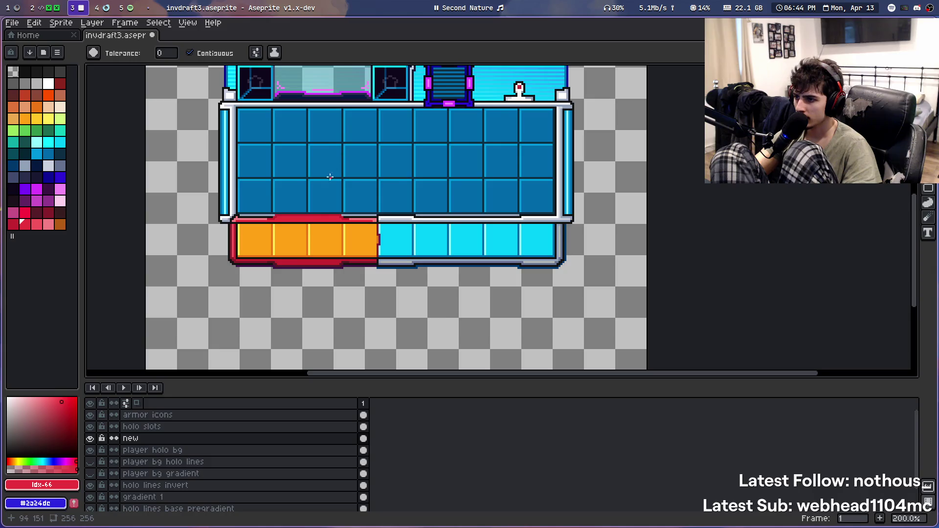
{"action": "scroll", "coordinate": [330, 177], "scroll_direction": "up", "scroll_amount": 3}
{"action": "key", "text": "bracketright"}
{"action": "left_click", "coordinate": [248, 257]}
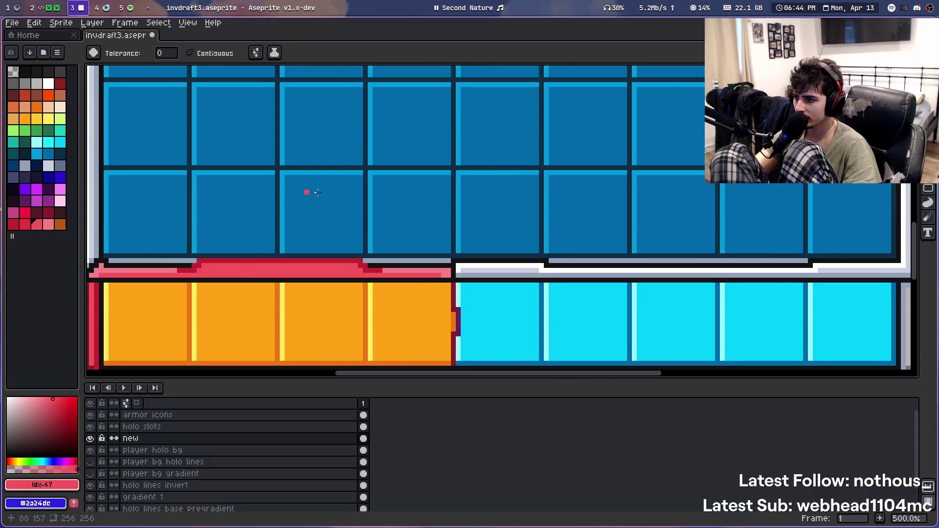
{"action": "scroll", "coordinate": [288, 167], "scroll_direction": "down", "scroll_amount": 2}
{"action": "scroll", "coordinate": [289, 167], "scroll_direction": "down", "scroll_amount": 1}
{"action": "left_click_drag", "start_coordinate": [289, 168], "coordinate": [282, 255]}
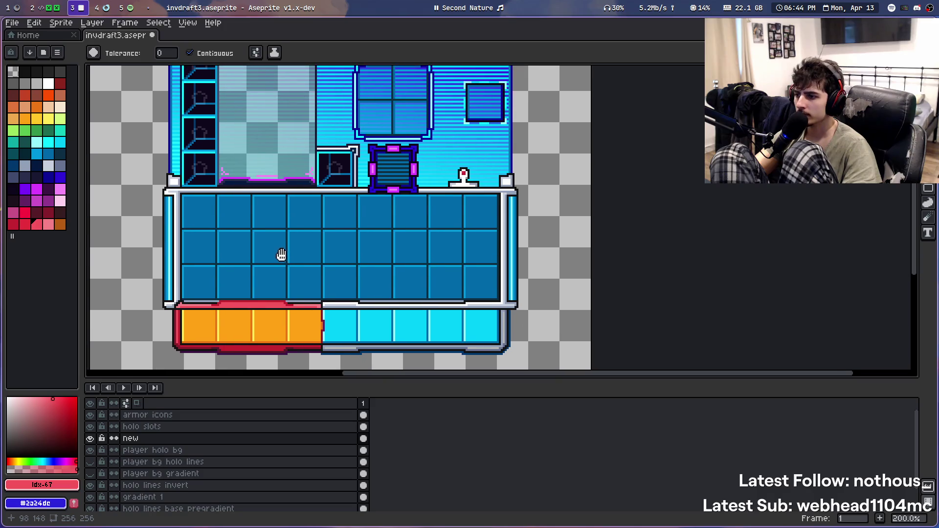
{"action": "scroll", "coordinate": [147, 260], "scroll_direction": "up", "scroll_amount": 1}
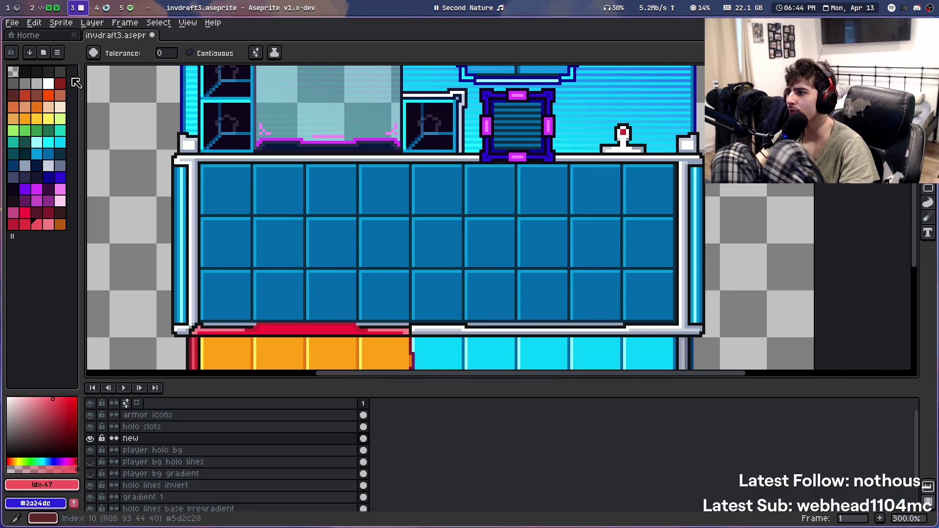
{"action": "key", "text": "bracketleft"}
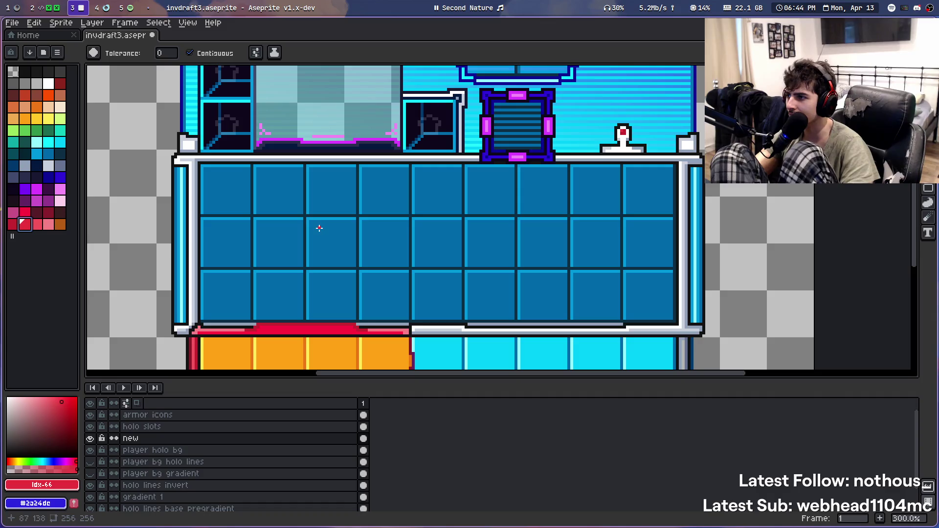
Zoom and pan across the inventory panel to check the red-framed hotbar against the slot grid
{"action": "scroll", "coordinate": [323, 244], "scroll_direction": "down", "scroll_amount": 3}
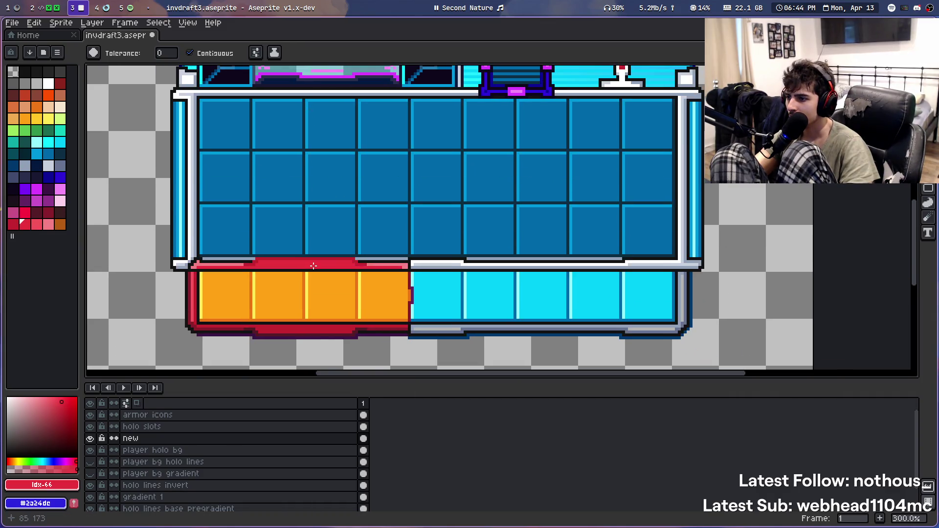
{"action": "scroll", "coordinate": [318, 230], "scroll_direction": "down", "scroll_amount": 1}
{"action": "scroll", "coordinate": [325, 189], "scroll_direction": "down", "scroll_amount": 1}
{"action": "scroll", "coordinate": [354, 198], "scroll_direction": "up", "scroll_amount": 2}
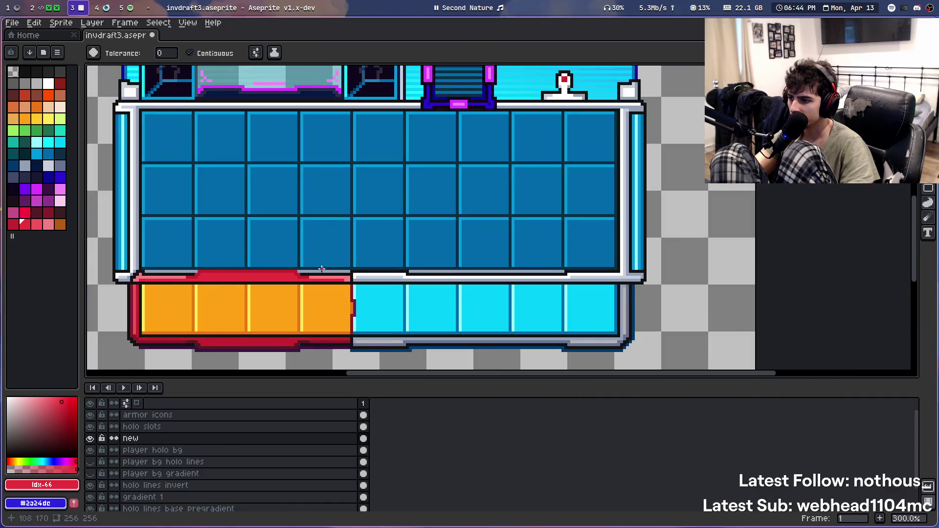
{"action": "scroll", "coordinate": [321, 269], "scroll_direction": "up", "scroll_amount": 1}
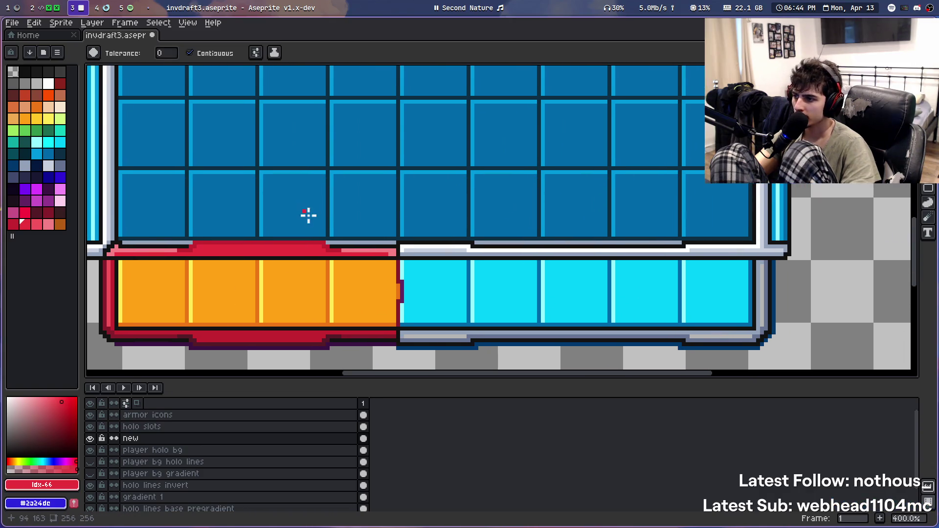
{"action": "scroll", "coordinate": [329, 157], "scroll_direction": "down", "scroll_amount": 2}
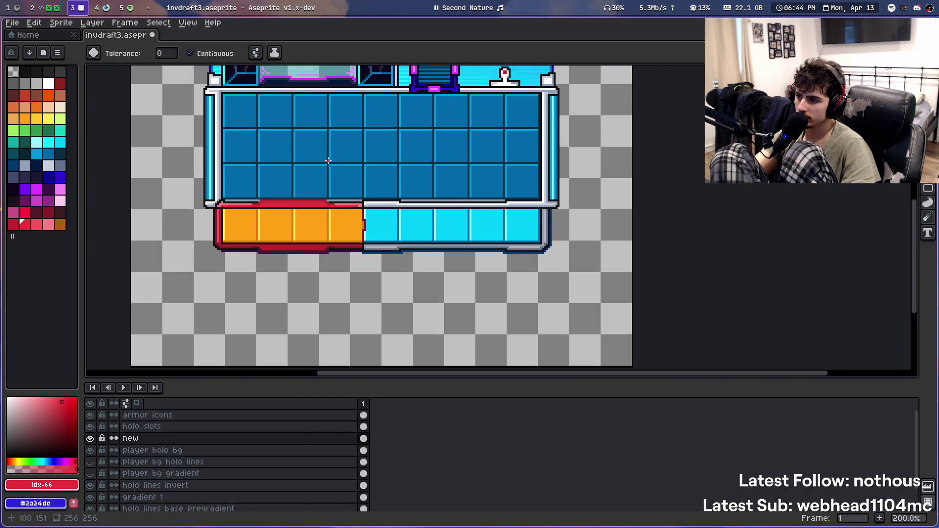
{"action": "scroll", "coordinate": [315, 273], "scroll_direction": "up", "scroll_amount": 2}
{"action": "scroll", "coordinate": [269, 199], "scroll_direction": "up", "scroll_amount": 2}
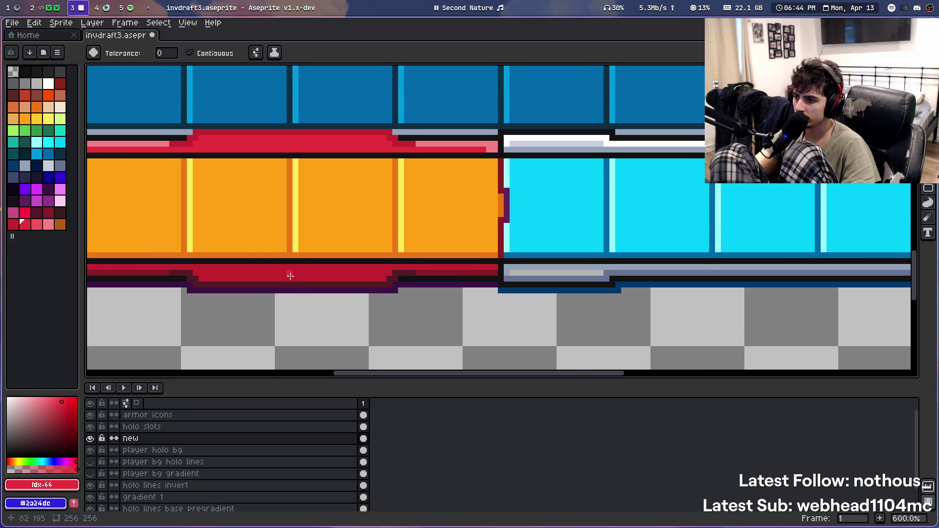
{"action": "scroll", "coordinate": [208, 302], "scroll_direction": "down", "scroll_amount": 3}
{"action": "scroll", "coordinate": [214, 299], "scroll_direction": "up", "scroll_amount": 3}
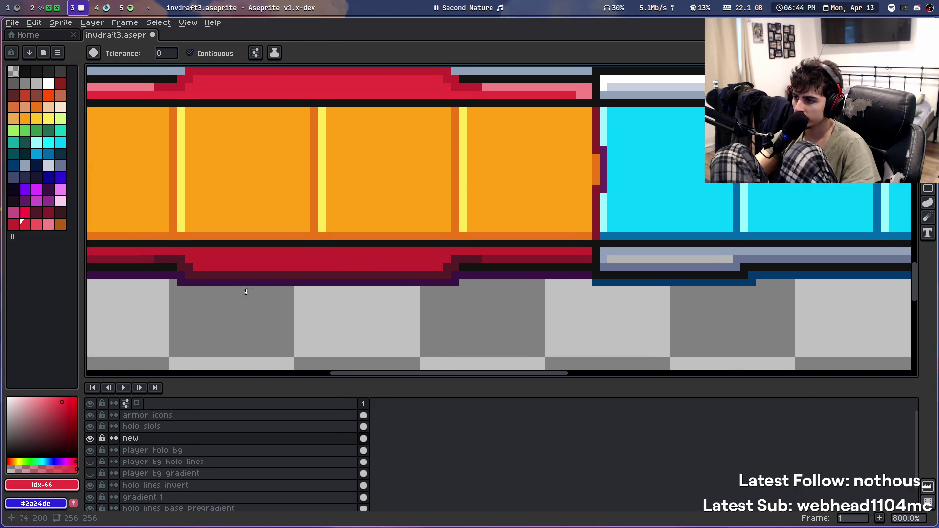
{"action": "scroll", "coordinate": [353, 305], "scroll_direction": "up", "scroll_amount": 1}
{"action": "left_click_drag", "start_coordinate": [351, 305], "coordinate": [353, 305]}
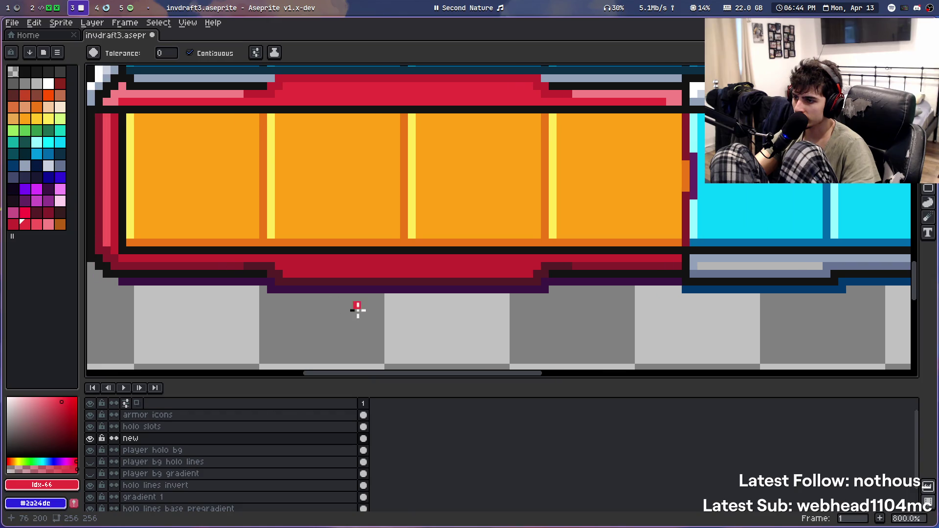
{"action": "scroll", "coordinate": [352, 309], "scroll_direction": "down", "scroll_amount": 4}
{"action": "scroll", "coordinate": [367, 214], "scroll_direction": "down", "scroll_amount": 1}
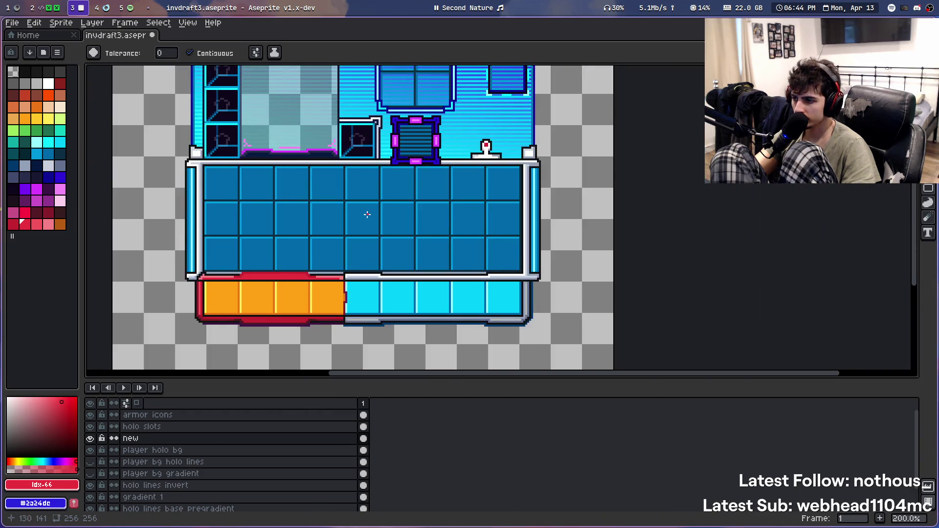
{"action": "left_click_drag", "start_coordinate": [366, 214], "coordinate": [306, 230]}
{"action": "scroll", "coordinate": [302, 231], "scroll_direction": "down", "scroll_amount": 1}
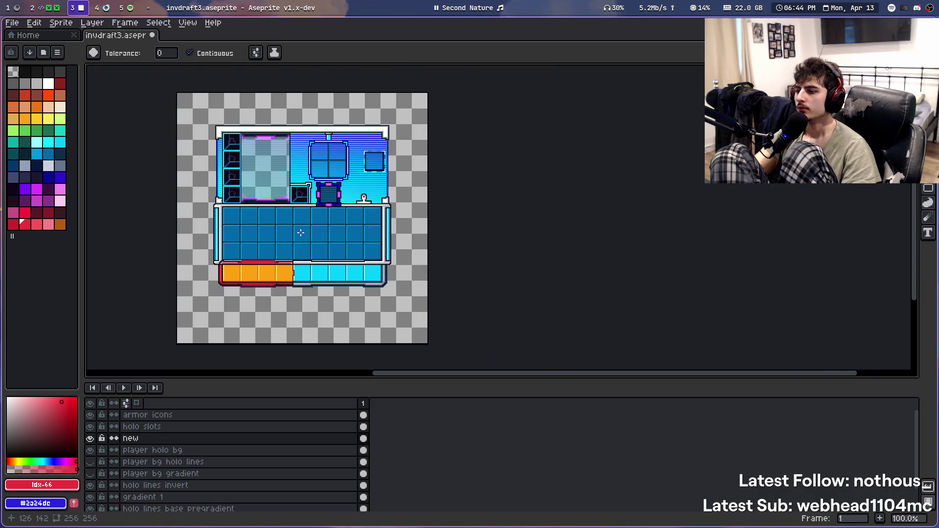
{"action": "scroll", "coordinate": [266, 252], "scroll_direction": "up", "scroll_amount": 2}
{"action": "left_click_drag", "start_coordinate": [301, 264], "coordinate": [426, 242]}
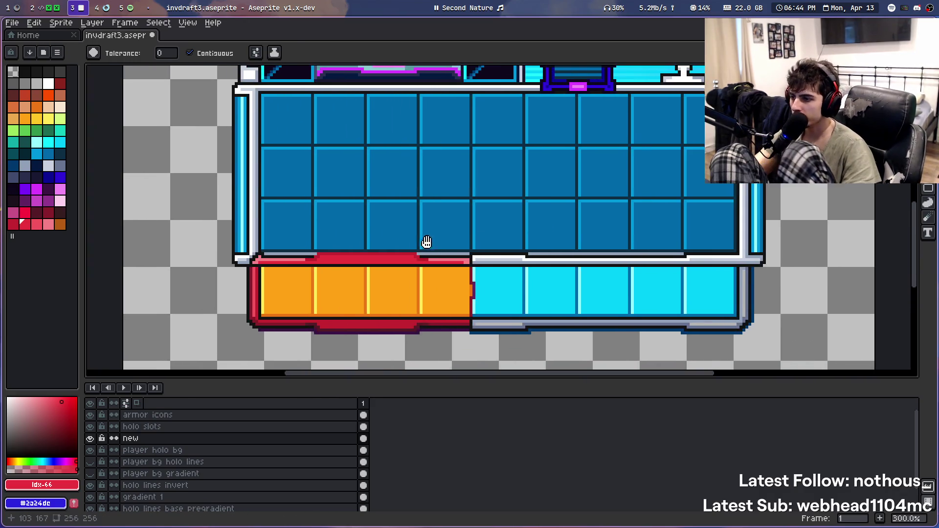
Fill two sections of the hotbar's red frame with darker red shades
{"action": "scroll", "coordinate": [335, 296], "scroll_direction": "up", "scroll_amount": 2}
{"action": "scroll", "coordinate": [232, 299], "scroll_direction": "up", "scroll_amount": 2}
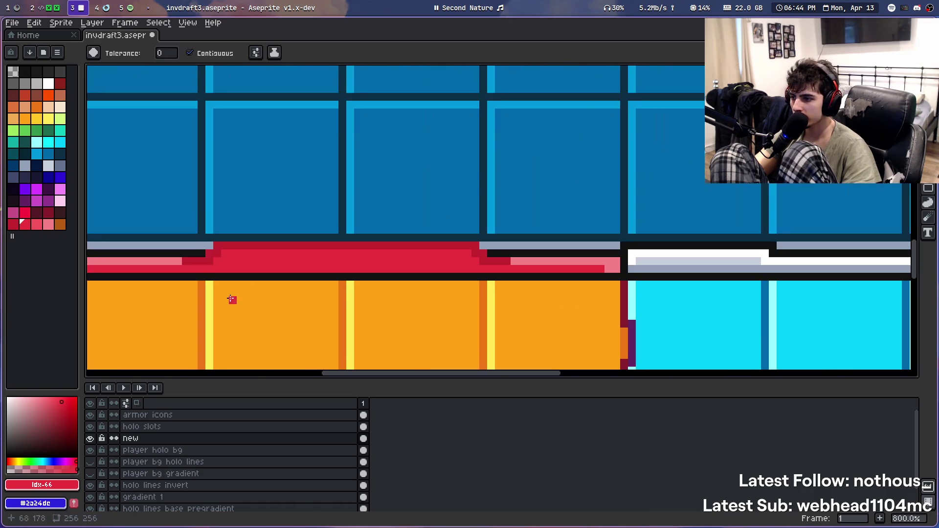
{"action": "left_click", "coordinate": [35, 216]}
{"action": "left_click", "coordinate": [196, 262]}
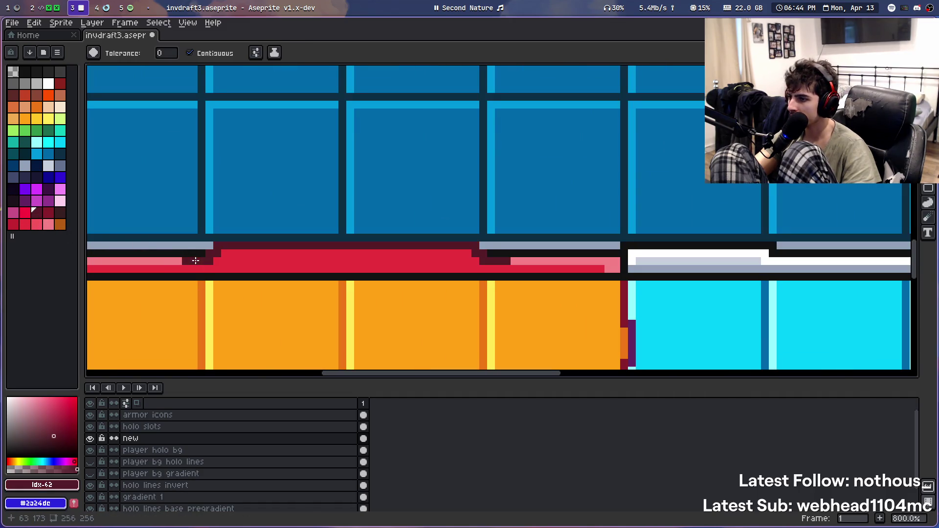
{"action": "scroll", "coordinate": [374, 252], "scroll_direction": "down", "scroll_amount": 4}
{"action": "scroll", "coordinate": [333, 246], "scroll_direction": "up", "scroll_amount": 2}
{"action": "scroll", "coordinate": [333, 247], "scroll_direction": "up", "scroll_amount": 2}
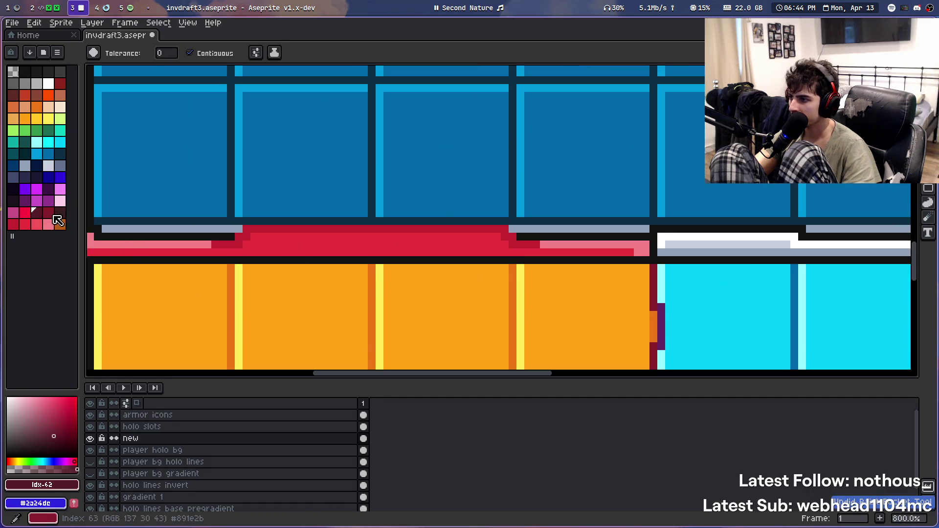
{"action": "left_click", "coordinate": [60, 212]}
{"action": "left_click", "coordinate": [230, 250]}
Switch back to the dark red swatch and save invdraft3.aseprite
{"action": "scroll", "coordinate": [233, 250], "scroll_direction": "down", "scroll_amount": 1}
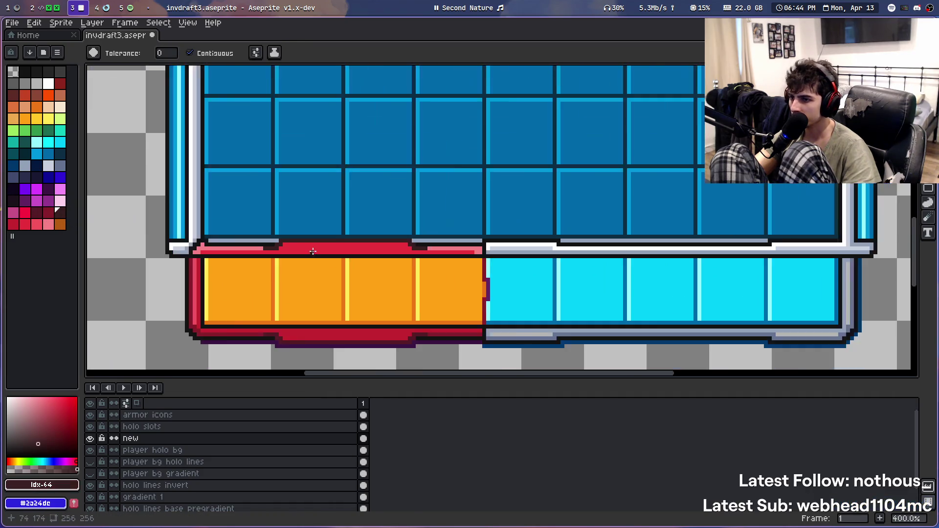
{"action": "scroll", "coordinate": [279, 249], "scroll_direction": "down", "scroll_amount": 2}
{"action": "scroll", "coordinate": [281, 254], "scroll_direction": "down", "scroll_amount": 1}
{"action": "scroll", "coordinate": [256, 247], "scroll_direction": "up", "scroll_amount": 3}
{"action": "scroll", "coordinate": [243, 284], "scroll_direction": "up", "scroll_amount": 1}
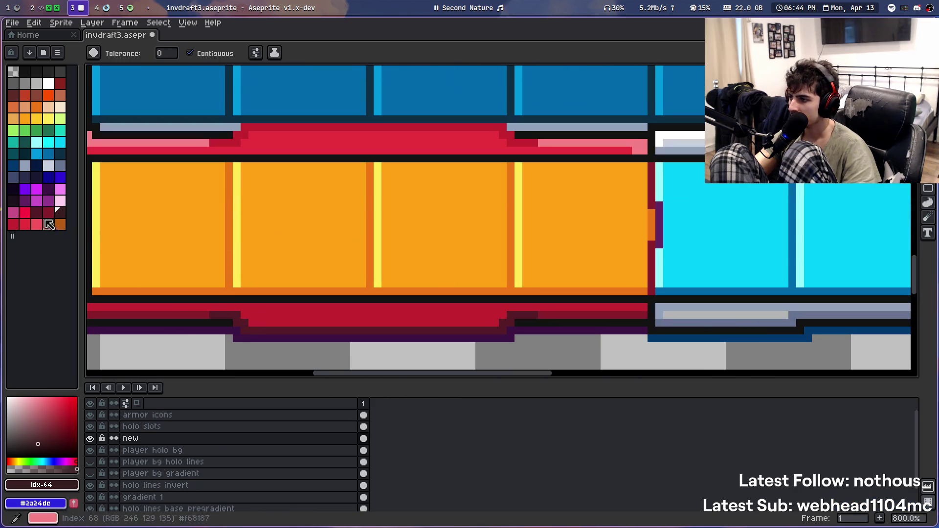
{"action": "left_click", "coordinate": [42, 218]}
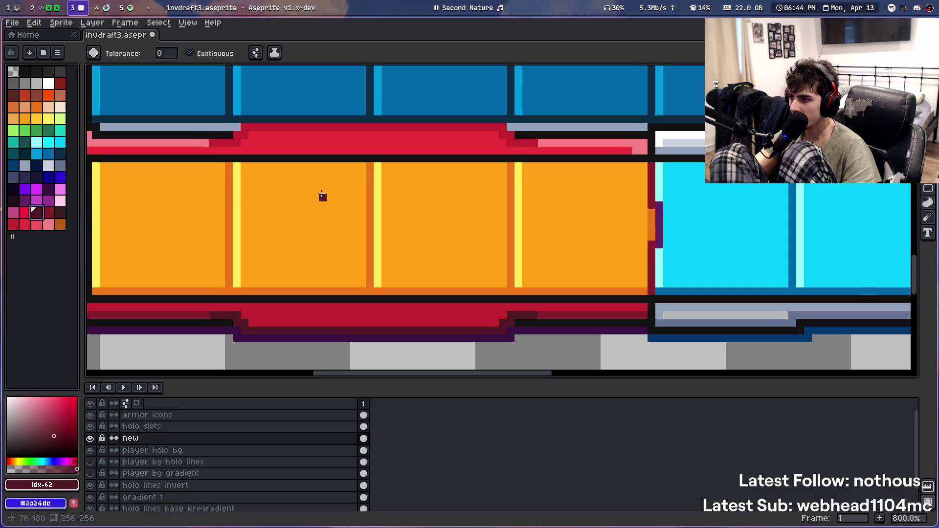
{"action": "scroll", "coordinate": [369, 216], "scroll_direction": "down", "scroll_amount": 3}
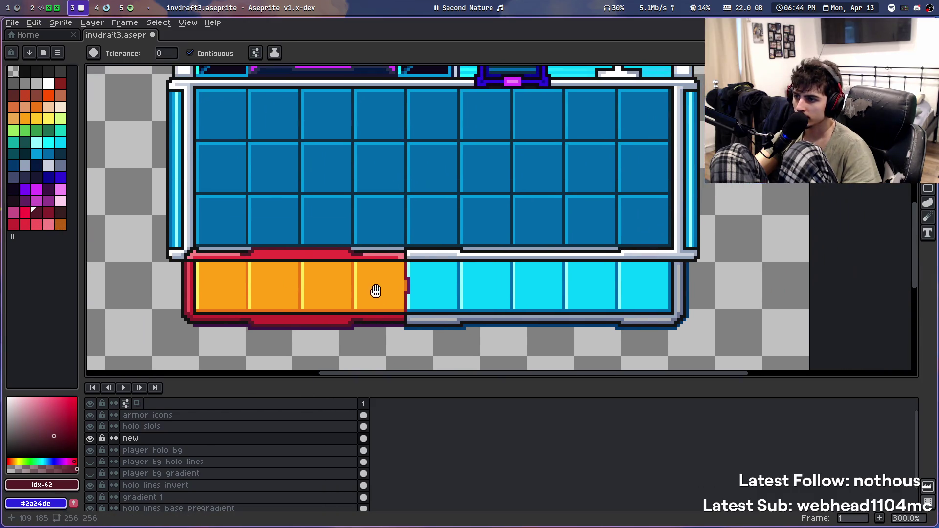
{"action": "scroll", "coordinate": [386, 161], "scroll_direction": "down", "scroll_amount": 2}
{"action": "scroll", "coordinate": [389, 181], "scroll_direction": "down", "scroll_amount": 1}
{"action": "scroll", "coordinate": [390, 181], "scroll_direction": "up", "scroll_amount": 1}
{"action": "key", "text": "ctrl+s"}
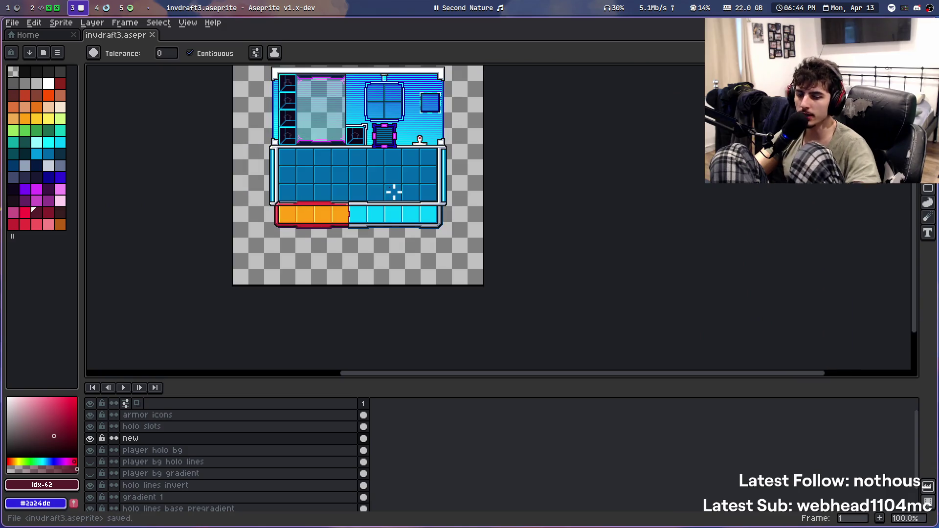
On the holo slots layer, marquee-select and clear the whole vent box, then undo it
{"action": "scroll", "coordinate": [381, 191], "scroll_direction": "up", "scroll_amount": 4}
{"action": "scroll", "coordinate": [426, 202], "scroll_direction": "down", "scroll_amount": 2}
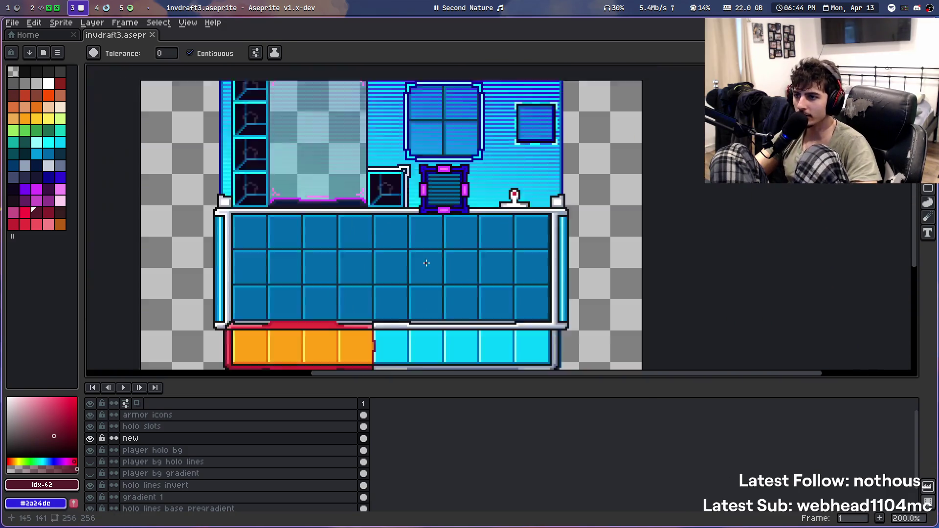
{"action": "scroll", "coordinate": [447, 232], "scroll_direction": "up", "scroll_amount": 1}
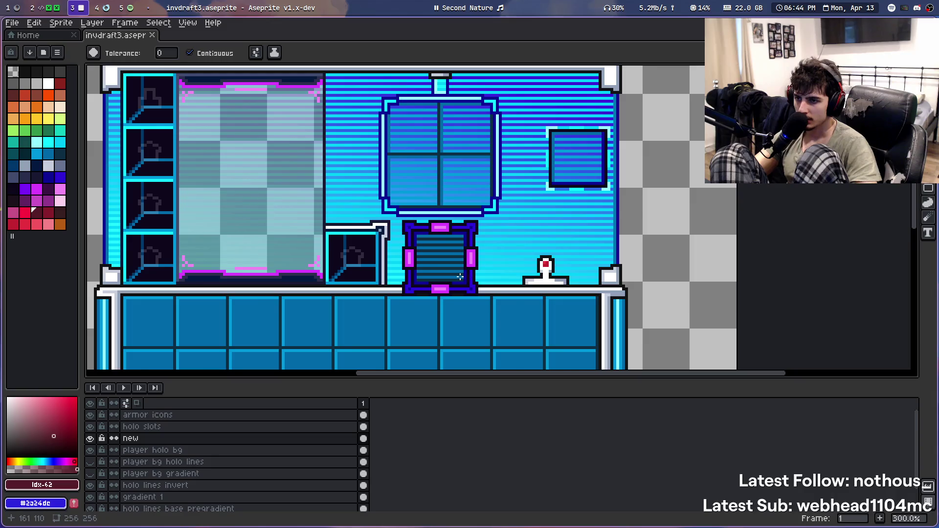
{"action": "scroll", "coordinate": [459, 277], "scroll_direction": "down", "scroll_amount": 3}
{"action": "scroll", "coordinate": [460, 277], "scroll_direction": "up", "scroll_amount": 4}
{"action": "left_click", "coordinate": [146, 427]}
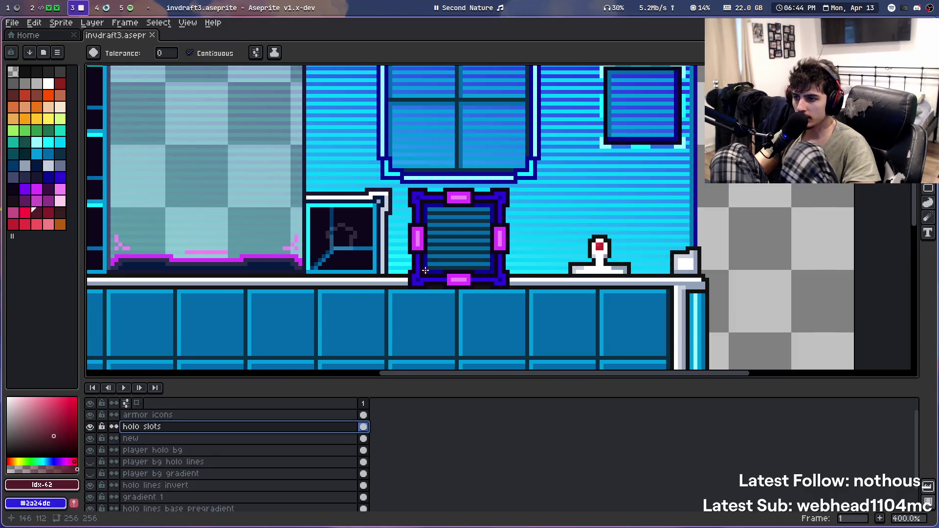
{"action": "key", "text": "m"}
{"action": "left_click_drag", "start_coordinate": [408, 188], "coordinate": [516, 291]}
{"action": "key", "text": "Delete"}
{"action": "key", "text": "ctrl+z"}
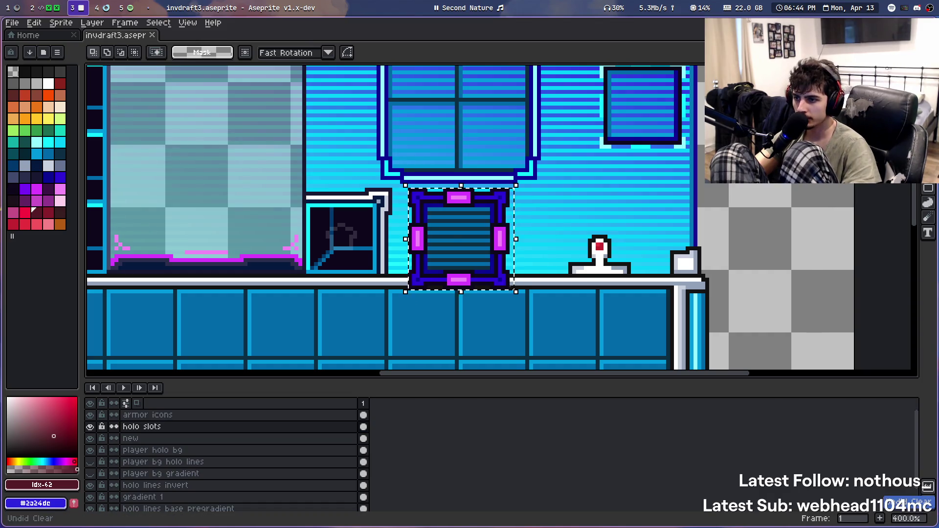
Erase the vent's bottom edge, then select and deselect its top edge
{"action": "scroll", "coordinate": [521, 275], "scroll_direction": "down", "scroll_amount": 4}
{"action": "scroll", "coordinate": [524, 281], "scroll_direction": "up", "scroll_amount": 8}
{"action": "left_click_drag", "start_coordinate": [298, 293], "coordinate": [526, 250]}
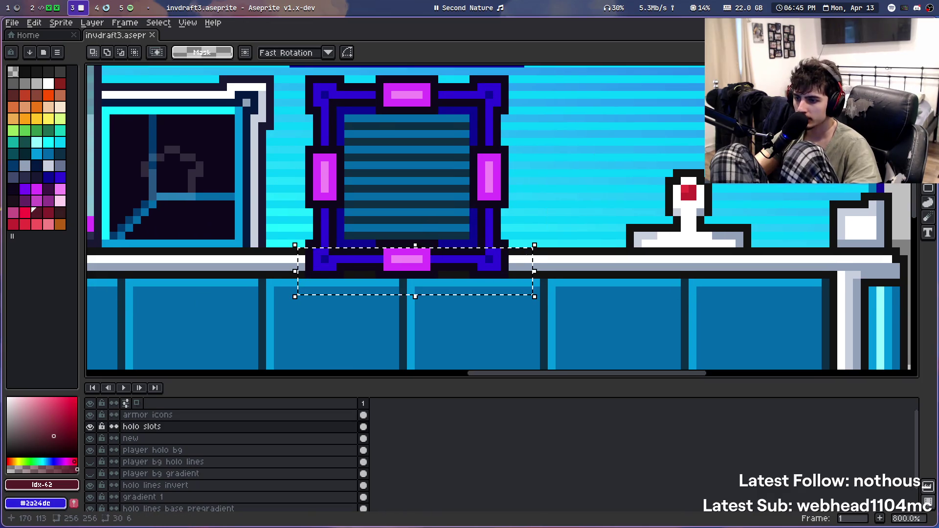
{"action": "key", "text": "Delete"}
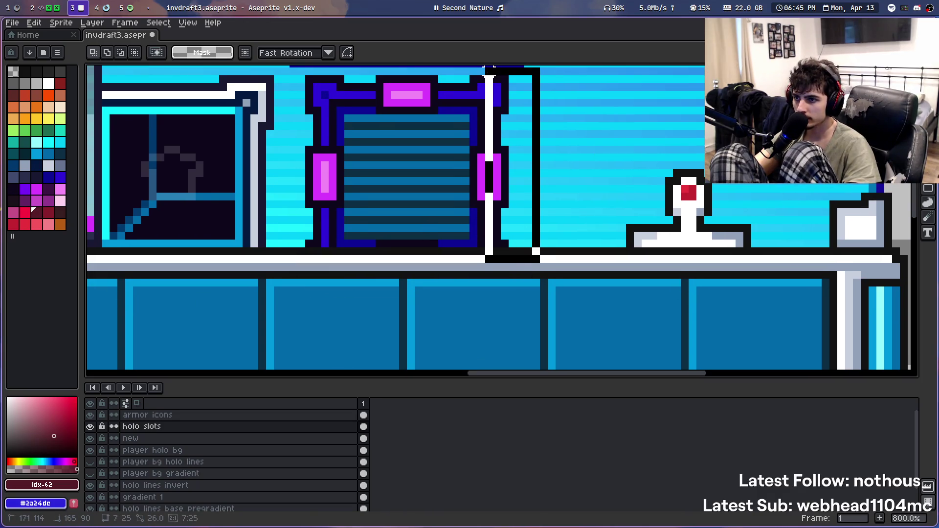
{"action": "left_click_drag", "start_coordinate": [528, 259], "coordinate": [480, 66]}
{"action": "scroll", "coordinate": [509, 180], "scroll_direction": "up", "scroll_amount": 3}
{"action": "scroll", "coordinate": [510, 180], "scroll_direction": "down", "scroll_amount": 6}
{"action": "scroll", "coordinate": [491, 205], "scroll_direction": "up", "scroll_amount": 3}
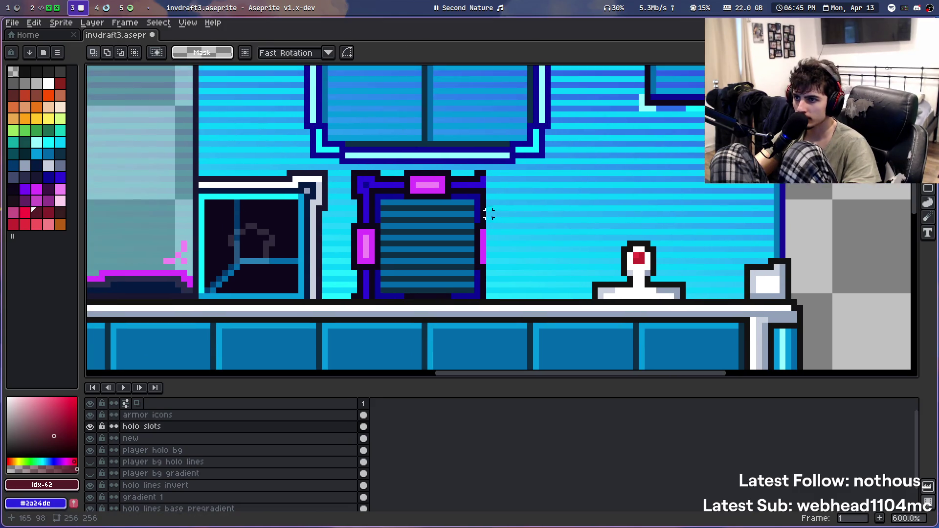
{"action": "left_click_drag", "start_coordinate": [339, 156], "coordinate": [516, 190]}
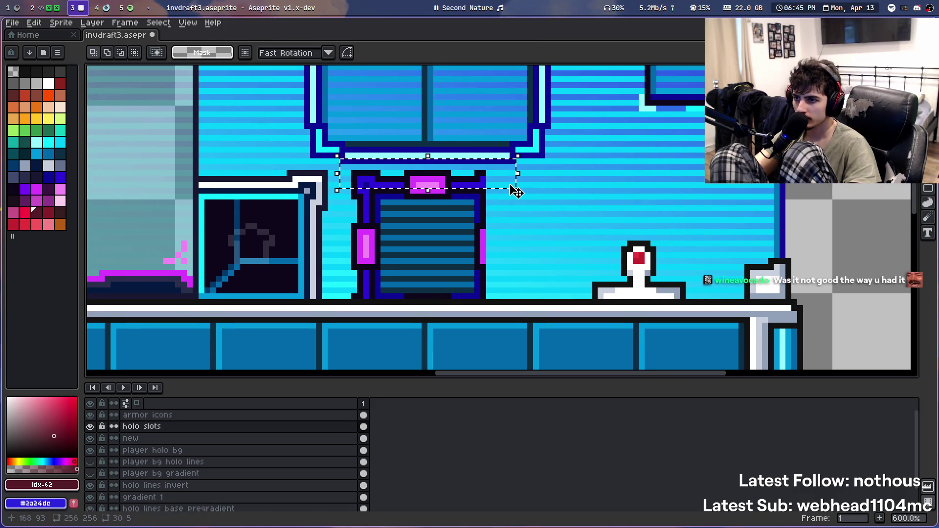
{"action": "key", "text": "ctrl+d"}
Erase the vent's left frame column and the magenta strip along its top
{"action": "scroll", "coordinate": [370, 223], "scroll_direction": "up", "scroll_amount": 2}
{"action": "scroll", "coordinate": [369, 283], "scroll_direction": "down", "scroll_amount": 1}
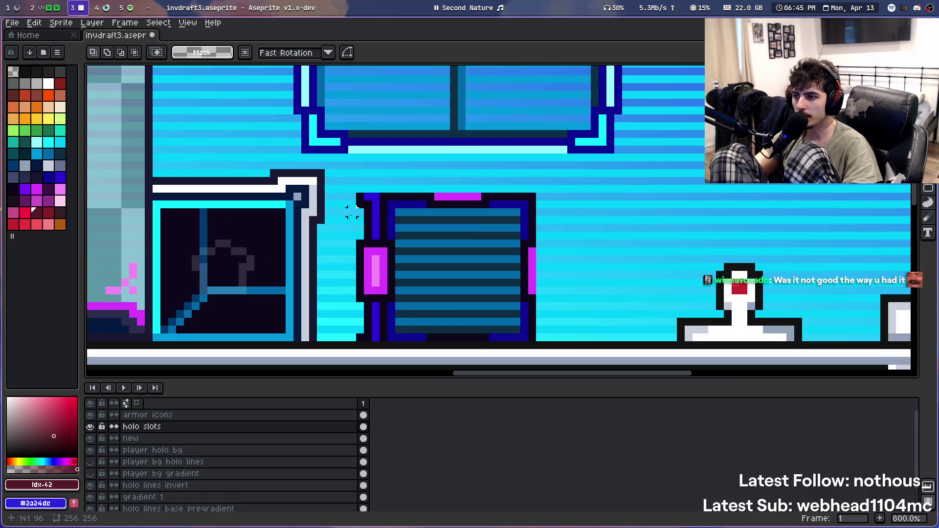
{"action": "left_click_drag", "start_coordinate": [356, 209], "coordinate": [377, 341]}
{"action": "key", "text": "ctrl+v"}
{"action": "key", "text": "Escape"}
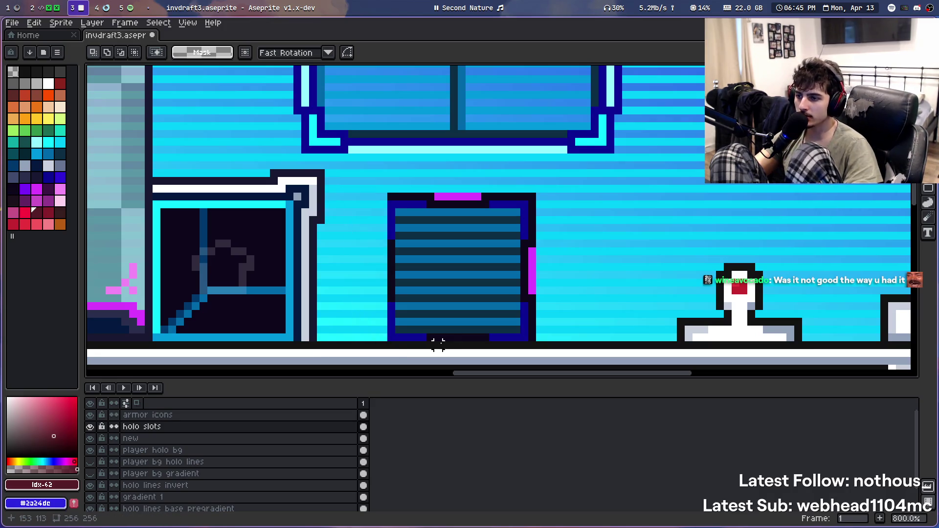
{"action": "left_click_drag", "start_coordinate": [436, 340], "coordinate": [362, 296]}
{"action": "left_click_drag", "start_coordinate": [507, 290], "coordinate": [457, 128]}
{"action": "key", "text": "Delete"}
{"action": "left_click_drag", "start_coordinate": [289, 110], "coordinate": [489, 152]}
{"action": "key", "text": "Delete"}
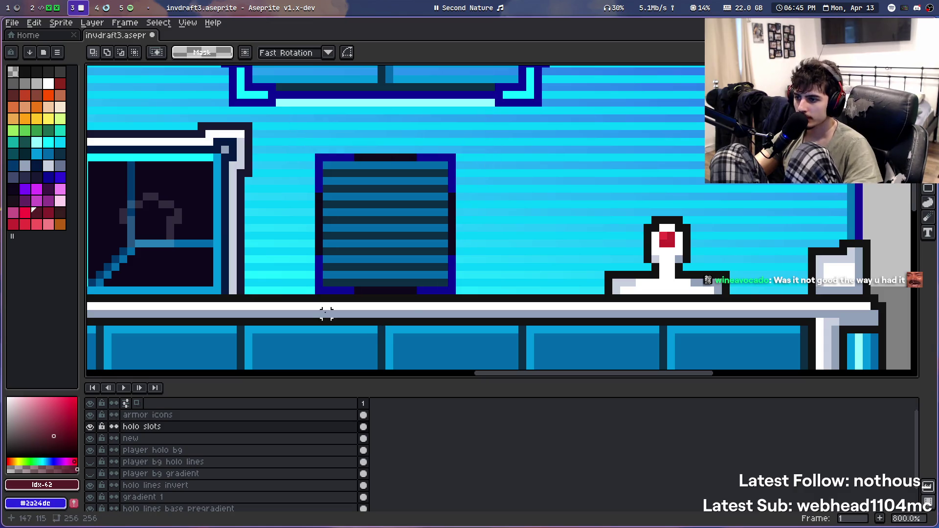
Zoom and pan to review the plain striped vent box within the whole sprite
{"action": "scroll", "coordinate": [433, 206], "scroll_direction": "down", "scroll_amount": 4}
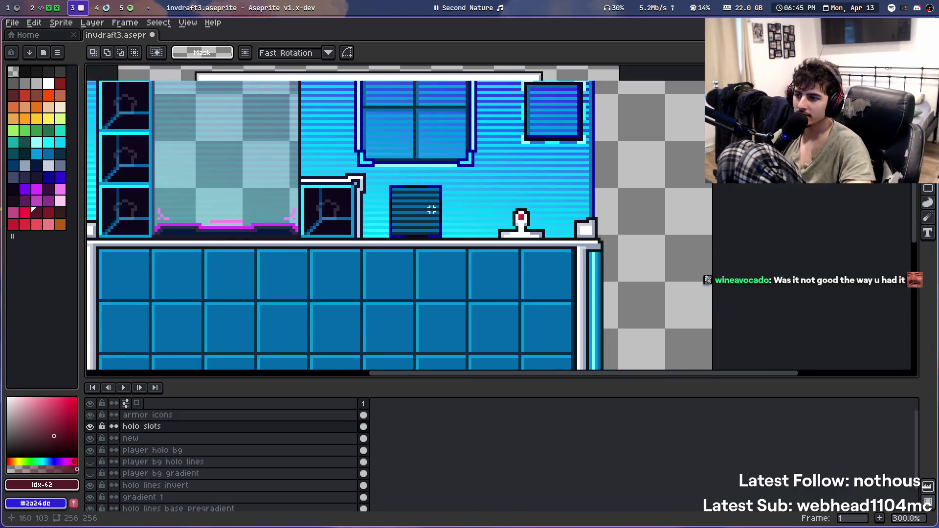
{"action": "scroll", "coordinate": [432, 210], "scroll_direction": "down", "scroll_amount": 1}
{"action": "scroll", "coordinate": [607, 314], "scroll_direction": "up", "scroll_amount": 4}
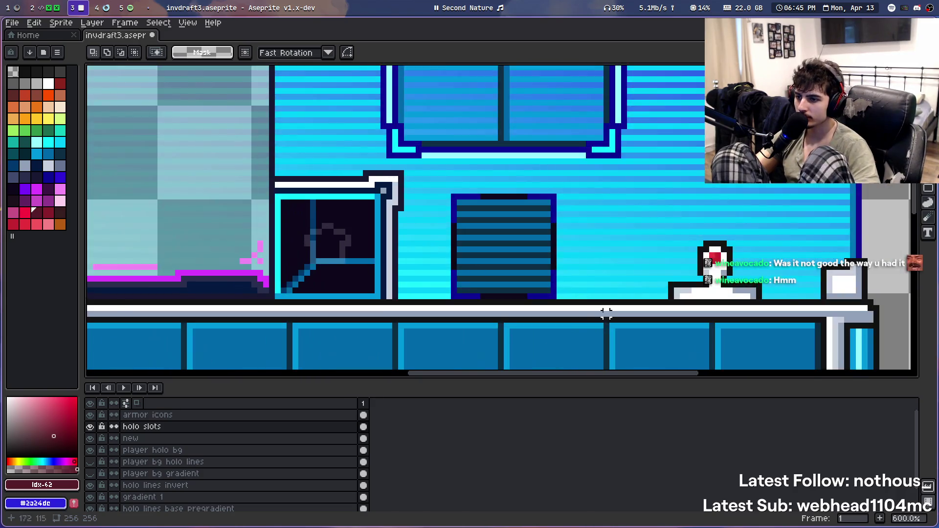
{"action": "scroll", "coordinate": [607, 314], "scroll_direction": "up", "scroll_amount": 4}
{"action": "scroll", "coordinate": [459, 215], "scroll_direction": "down", "scroll_amount": 1}
{"action": "left_click_drag", "start_coordinate": [503, 210], "coordinate": [514, 268]}
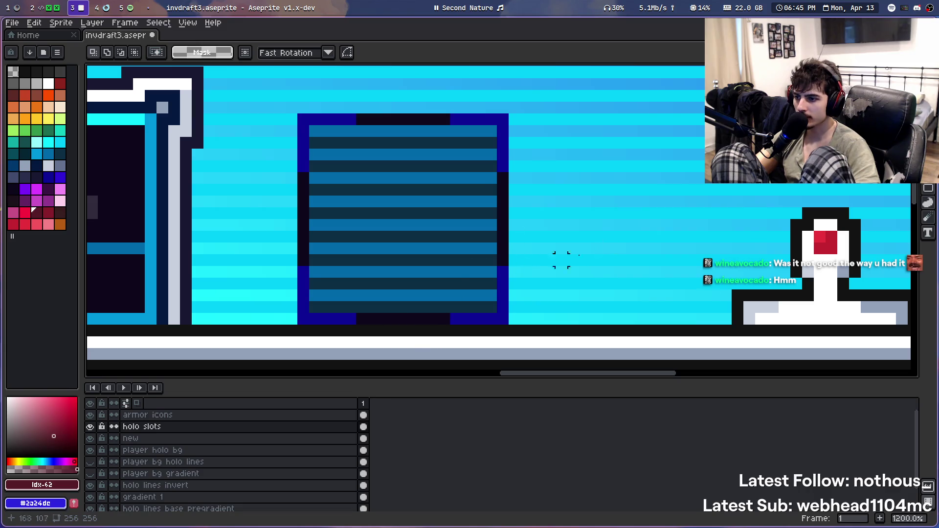
{"action": "scroll", "coordinate": [425, 300], "scroll_direction": "down", "scroll_amount": 1}
{"action": "scroll", "coordinate": [396, 279], "scroll_direction": "down", "scroll_amount": 2}
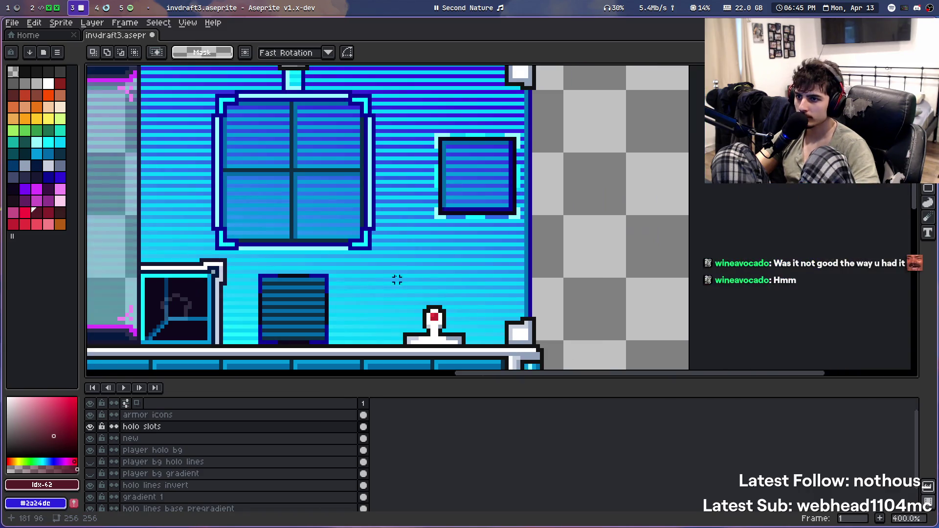
{"action": "scroll", "coordinate": [405, 258], "scroll_direction": "down", "scroll_amount": 1}
{"action": "scroll", "coordinate": [396, 266], "scroll_direction": "down", "scroll_amount": 1}
{"action": "scroll", "coordinate": [396, 266], "scroll_direction": "down", "scroll_amount": 2}
{"action": "scroll", "coordinate": [378, 278], "scroll_direction": "up", "scroll_amount": 2}
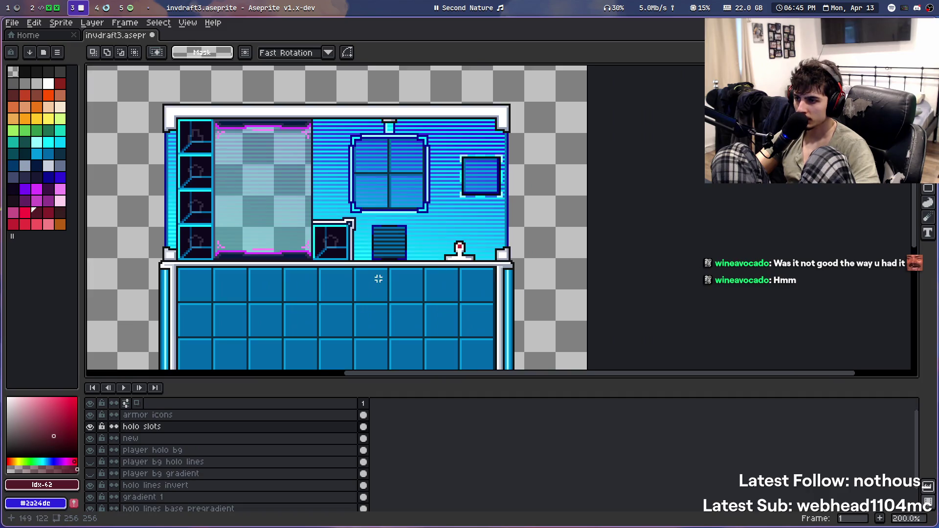
{"action": "scroll", "coordinate": [410, 263], "scroll_direction": "down", "scroll_amount": 1}
{"action": "left_click_drag", "start_coordinate": [384, 279], "coordinate": [389, 266]}
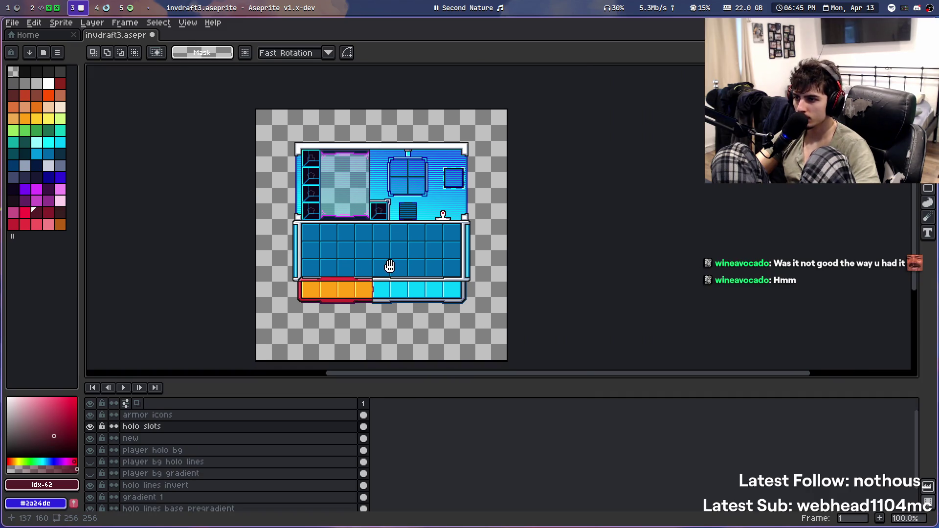
Pan over to the inventory grid and save invdraft3.aseprite with Ctrl+S
{"action": "scroll", "coordinate": [415, 176], "scroll_direction": "up", "scroll_amount": 1}
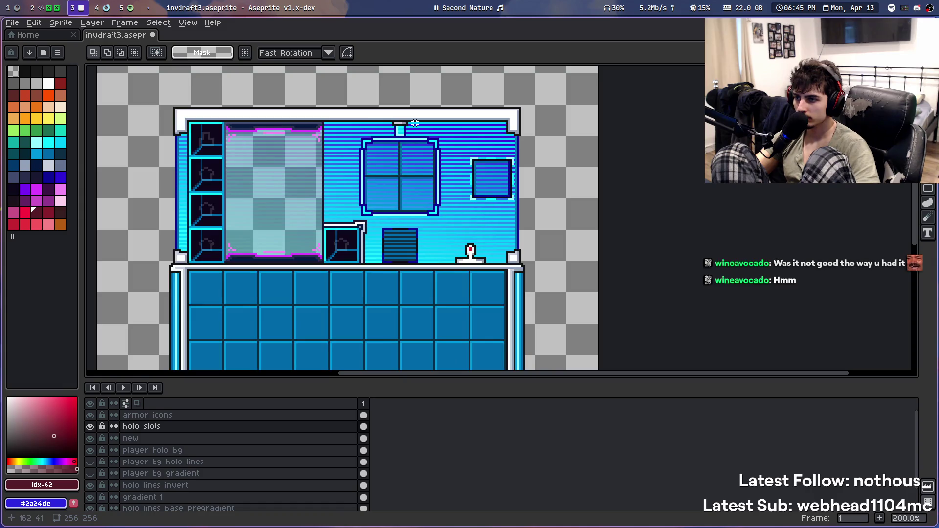
{"action": "scroll", "coordinate": [414, 124], "scroll_direction": "up", "scroll_amount": 1}
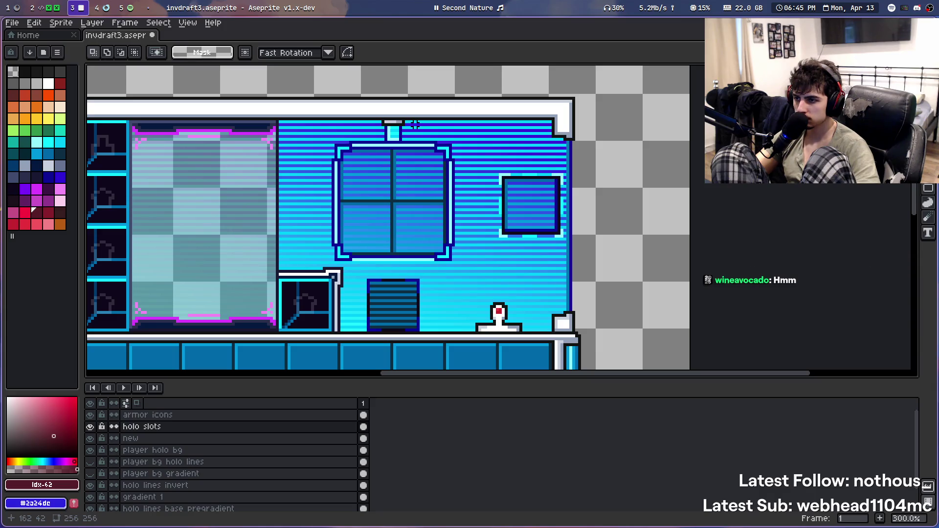
{"action": "scroll", "coordinate": [389, 255], "scroll_direction": "down", "scroll_amount": 2}
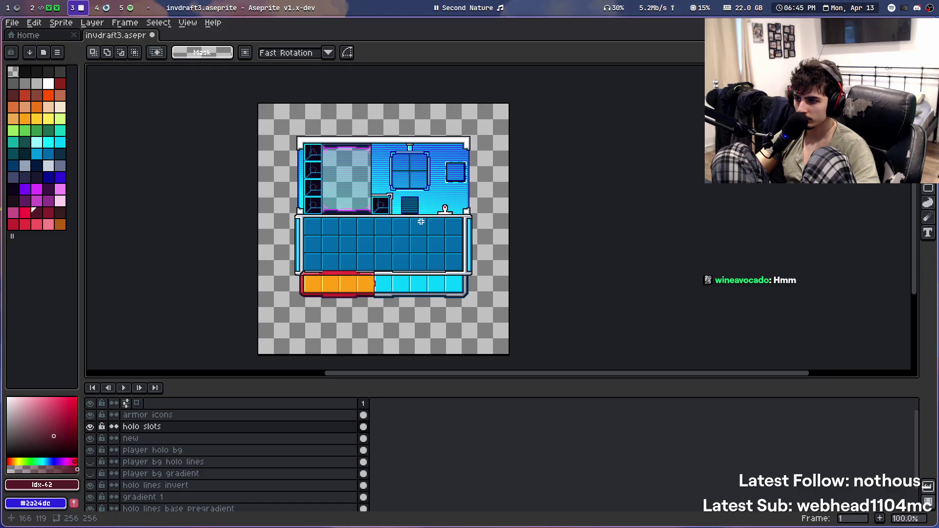
{"action": "scroll", "coordinate": [321, 298], "scroll_direction": "up", "scroll_amount": 4}
{"action": "scroll", "coordinate": [314, 254], "scroll_direction": "down", "scroll_amount": 2}
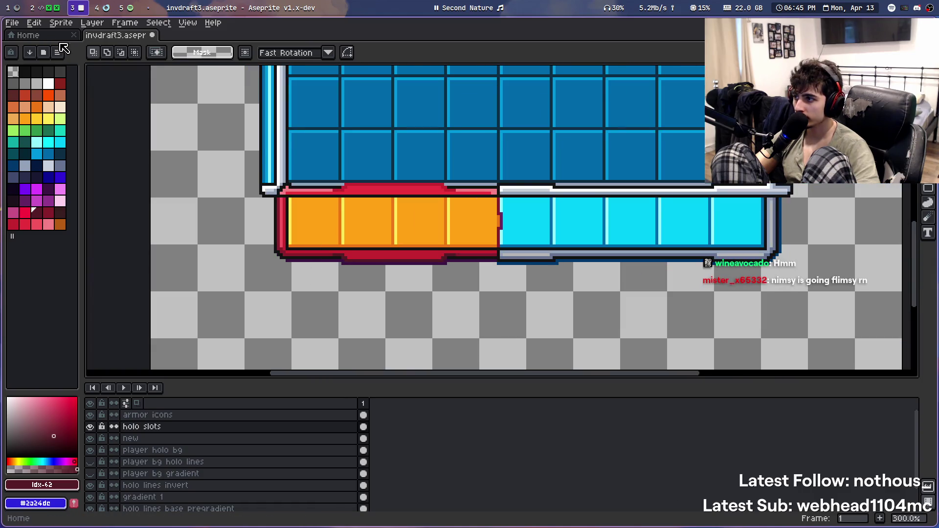
{"action": "left_click_drag", "start_coordinate": [605, 230], "coordinate": [535, 300]}
{"action": "key", "text": "ctrl+s"}
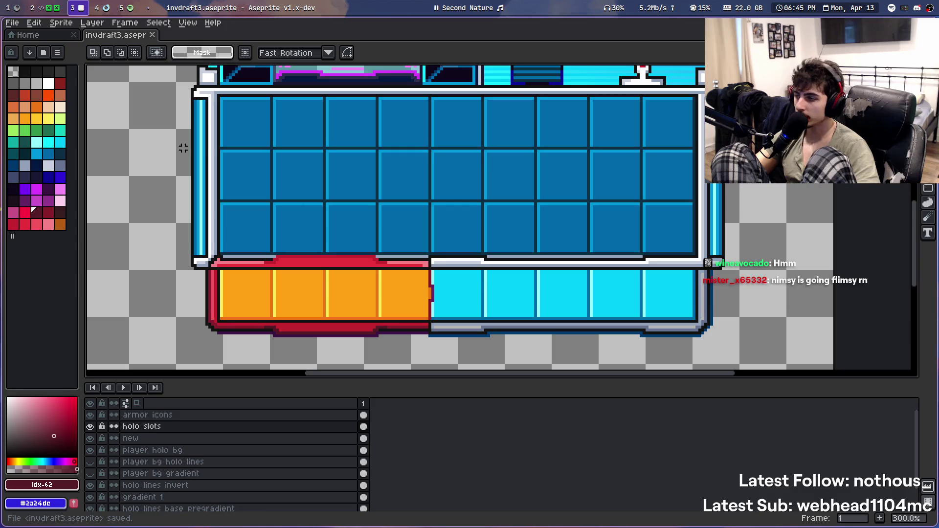
{"action": "left_click", "coordinate": [12, 22]}
Open invdraft2.aseprite from the recent files and bring its hotbar bars into view
{"action": "mouse_move", "coordinate": [39, 62]}
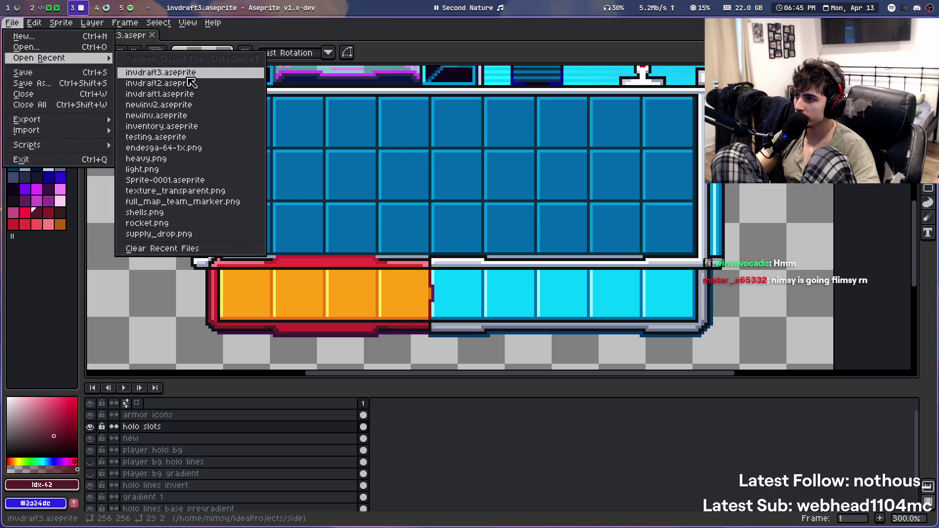
{"action": "left_click", "coordinate": [162, 79]}
{"action": "scroll", "coordinate": [482, 163], "scroll_direction": "up", "scroll_amount": 2}
{"action": "left_click_drag", "start_coordinate": [482, 163], "coordinate": [388, 223]}
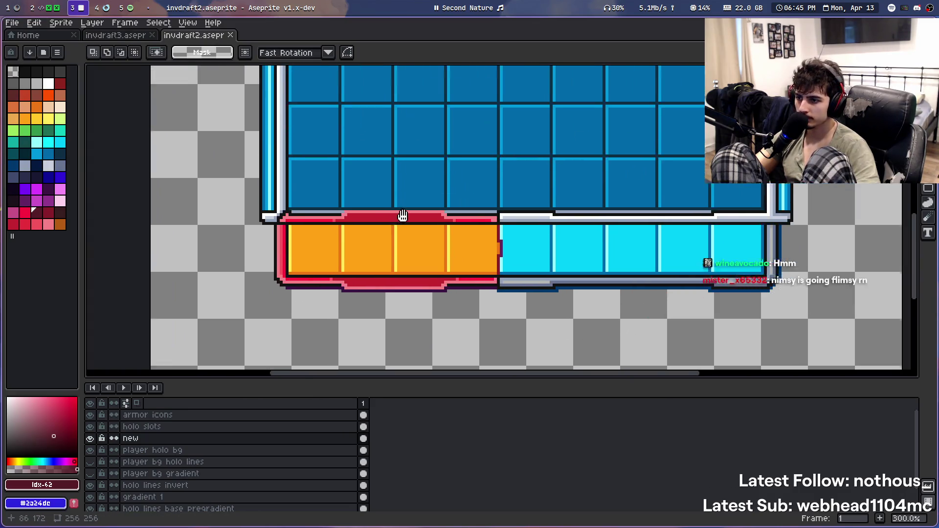
{"action": "scroll", "coordinate": [276, 191], "scroll_direction": "up", "scroll_amount": 1}
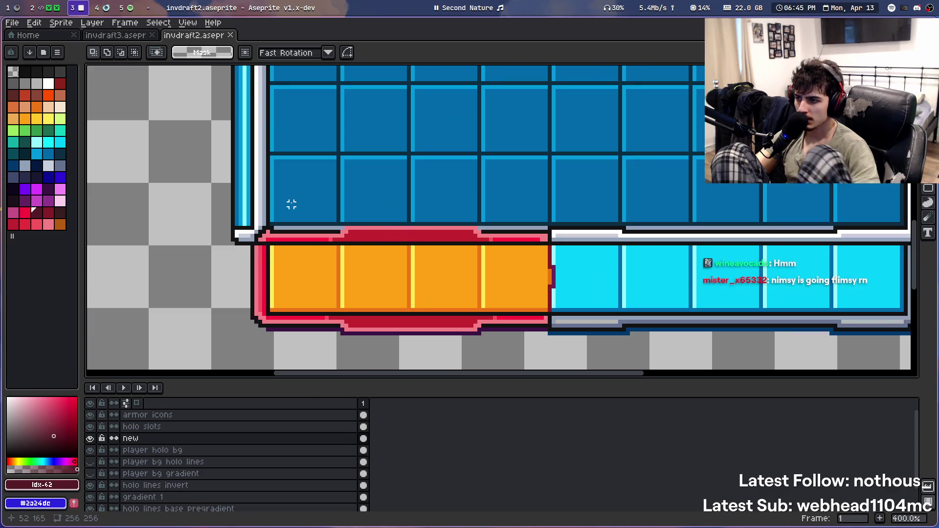
Copy the 84x8 strip from invdraft2's hotbar top edge and paste it into invdraft3
{"action": "left_click_drag", "start_coordinate": [244, 208], "coordinate": [578, 243]}
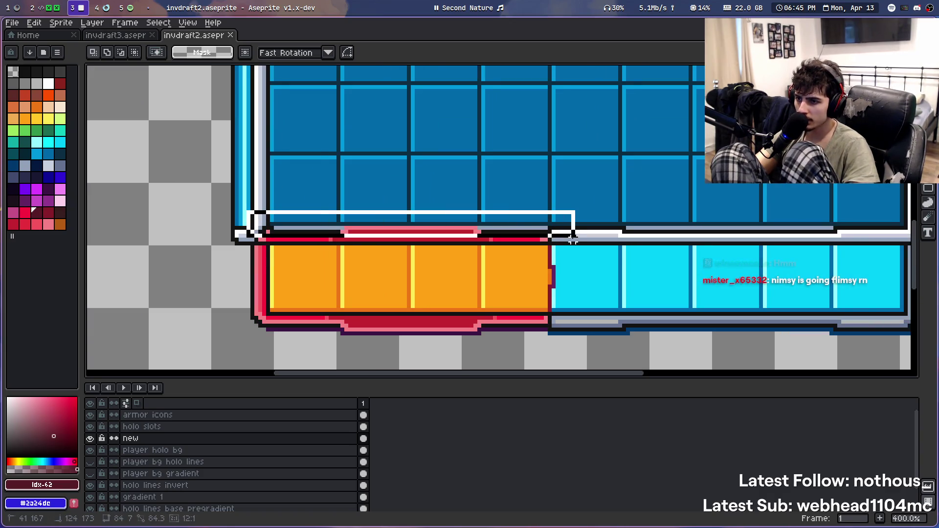
{"action": "key", "text": "ctrl+c"}
{"action": "left_click", "coordinate": [116, 35]}
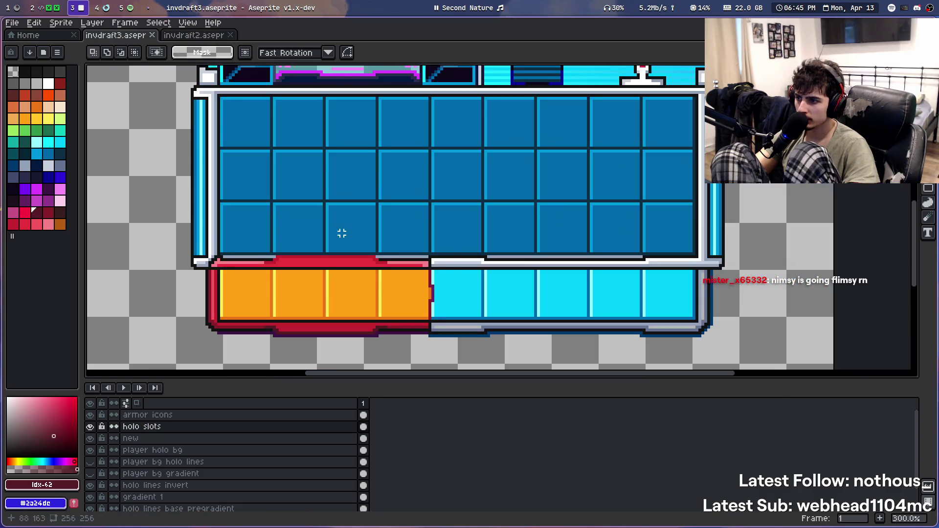
{"action": "key", "text": "ctrl+v"}
{"action": "left_click", "coordinate": [339, 233]}
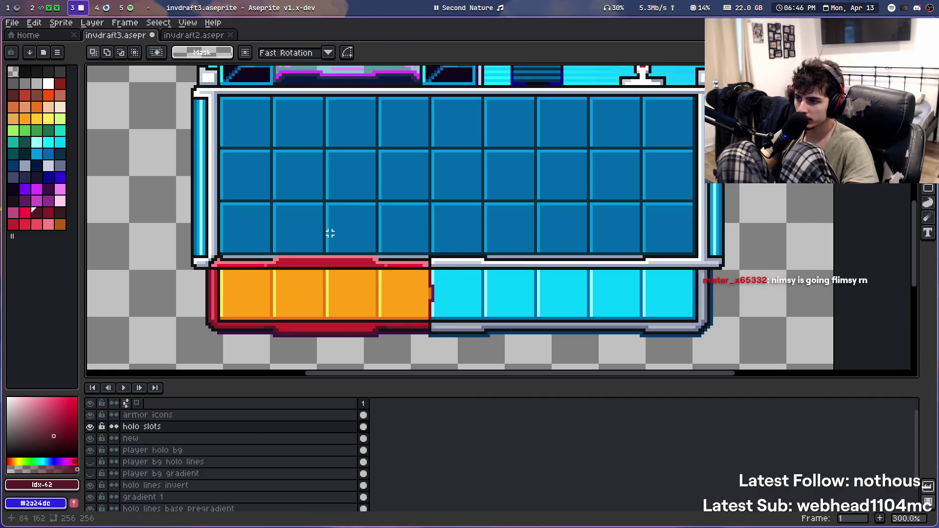
{"action": "scroll", "coordinate": [326, 255], "scroll_direction": "down", "scroll_amount": 2}
{"action": "scroll", "coordinate": [336, 233], "scroll_direction": "up", "scroll_amount": 1}
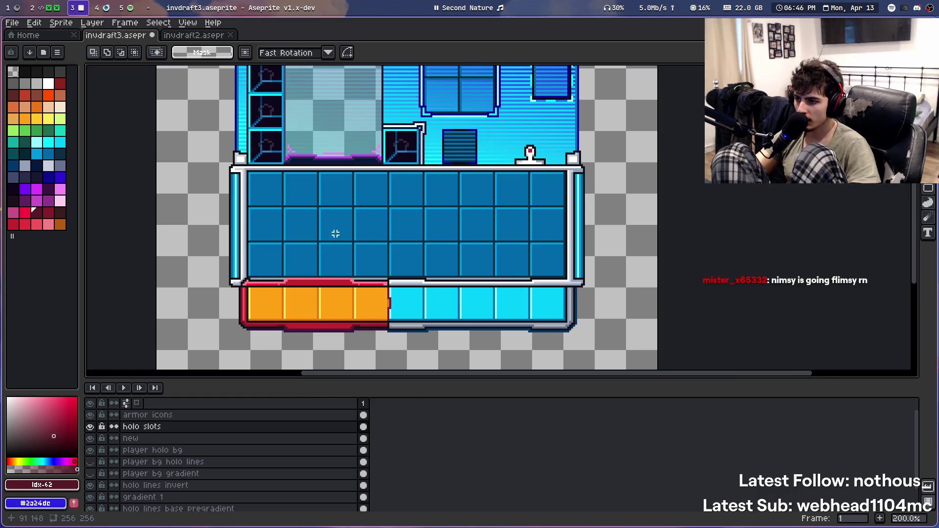
{"action": "scroll", "coordinate": [324, 345], "scroll_direction": "up", "scroll_amount": 4}
{"action": "scroll", "coordinate": [306, 248], "scroll_direction": "down", "scroll_amount": 3}
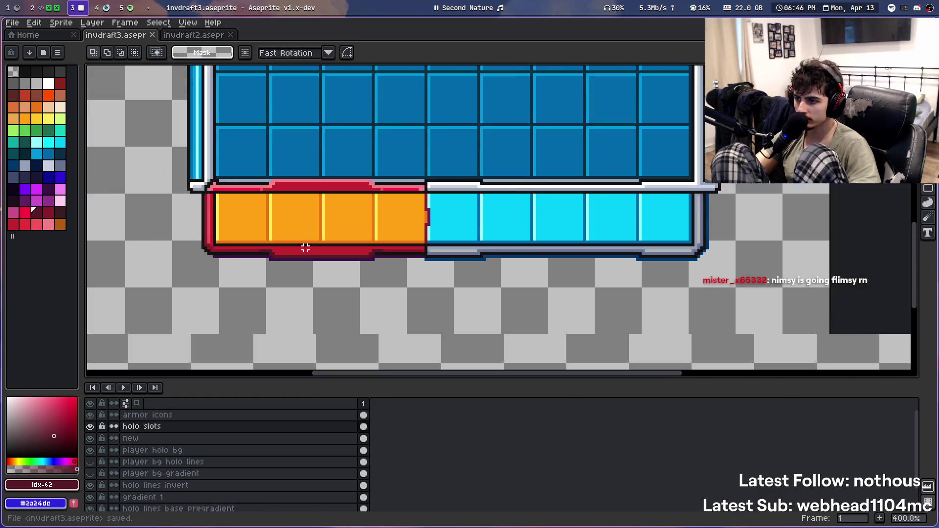
{"action": "scroll", "coordinate": [306, 248], "scroll_direction": "down", "scroll_amount": 1}
{"action": "scroll", "coordinate": [306, 248], "scroll_direction": "up", "scroll_amount": 1}
{"action": "scroll", "coordinate": [312, 252], "scroll_direction": "up", "scroll_amount": 2}
{"action": "scroll", "coordinate": [310, 251], "scroll_direction": "up", "scroll_amount": 1}
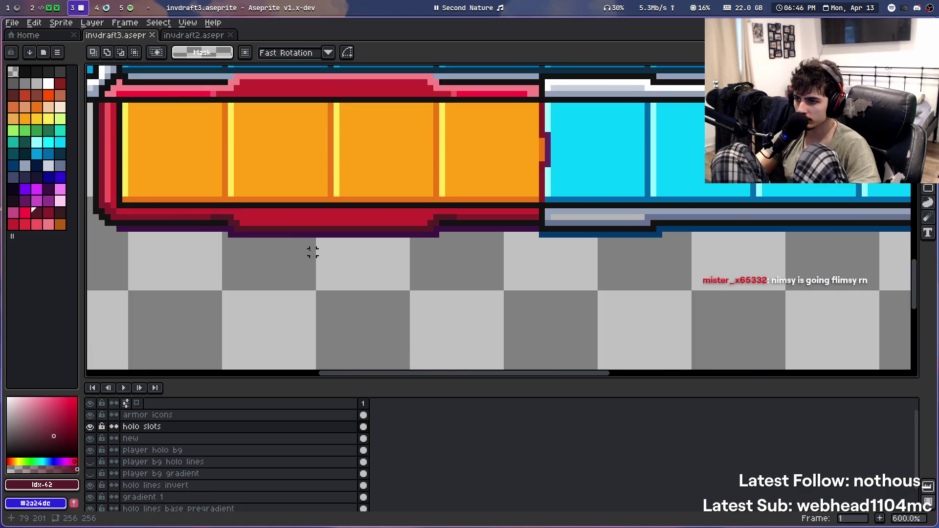
{"action": "scroll", "coordinate": [325, 272], "scroll_direction": "up", "scroll_amount": 1}
Try purple and darker fills on the hotbar's bottom border strip, undoing each one
{"action": "key", "text": "g"}
{"action": "left_click", "coordinate": [157, 239], "text": "alt"}
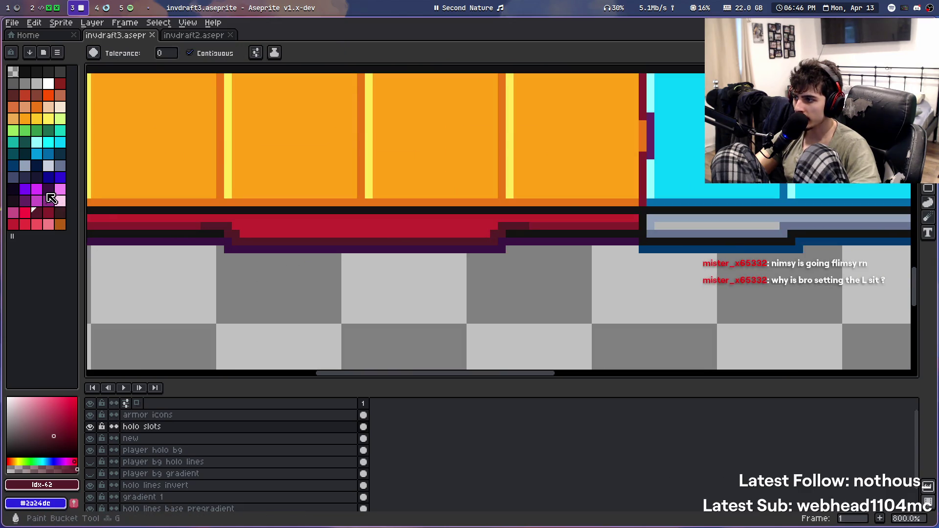
{"action": "left_click", "coordinate": [157, 239]}
{"action": "key", "text": "ctrl+z"}
{"action": "left_click", "coordinate": [175, 437]}
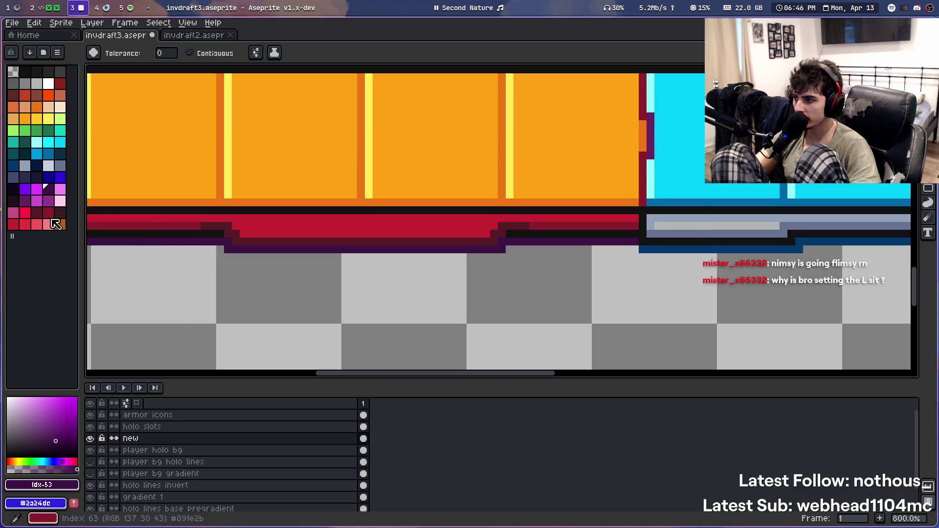
{"action": "left_click", "coordinate": [203, 229], "text": "alt"}
{"action": "left_click", "coordinate": [205, 242]}
{"action": "key", "text": "ctrl+z"}
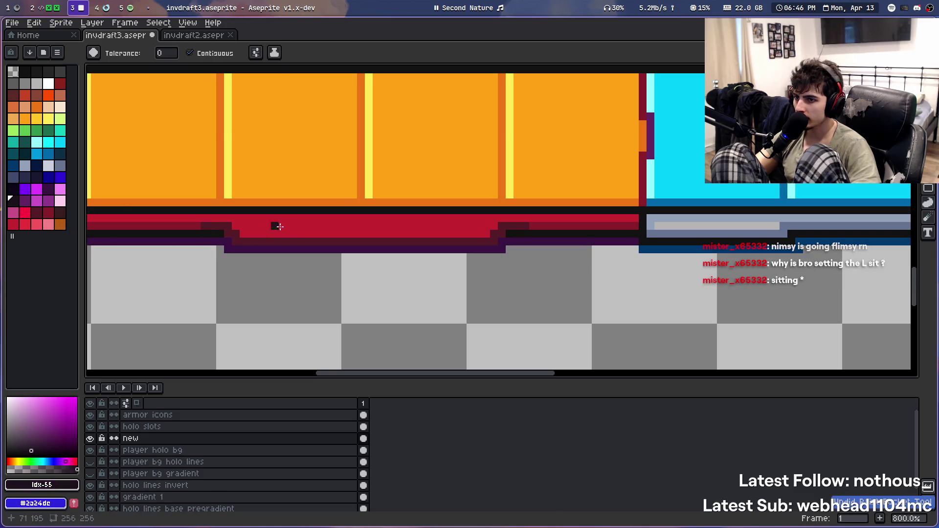
Switch to the Pencil and inspect the hotbar's corner before returning to the top panels
{"action": "scroll", "coordinate": [275, 224], "scroll_direction": "up", "scroll_amount": 2}
{"action": "scroll", "coordinate": [275, 224], "scroll_direction": "left", "scroll_amount": 4}
{"action": "scroll", "coordinate": [309, 266], "scroll_direction": "up", "scroll_amount": 1}
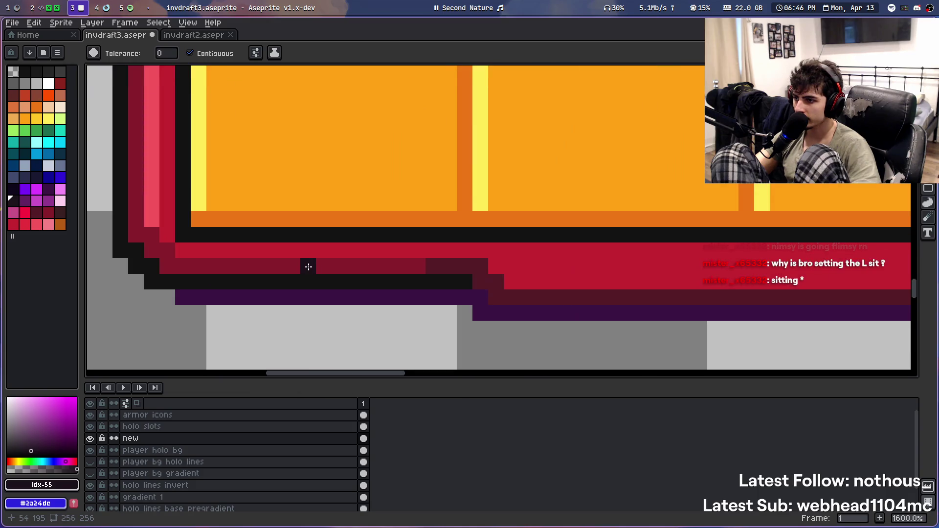
{"action": "scroll", "coordinate": [309, 267], "scroll_direction": "up", "scroll_amount": 1}
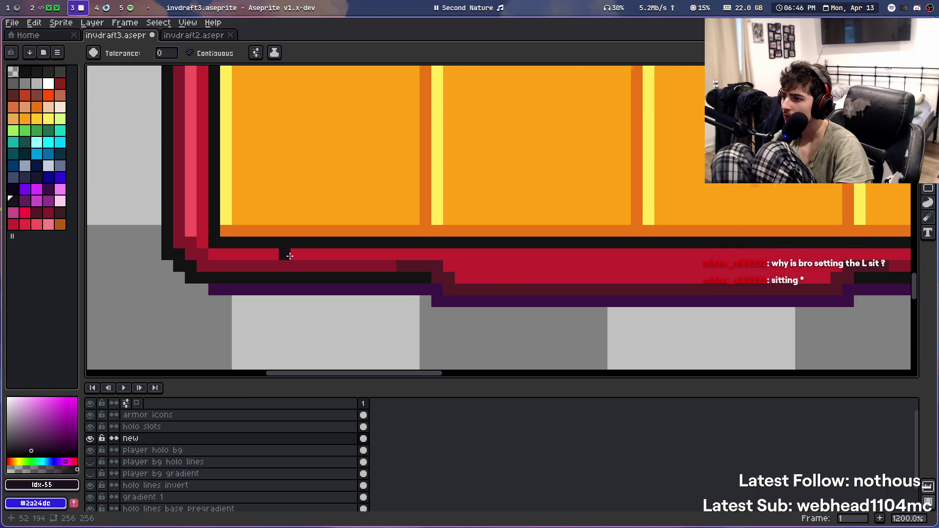
{"action": "scroll", "coordinate": [284, 254], "scroll_direction": "down", "scroll_amount": 3}
{"action": "key", "text": "b"}
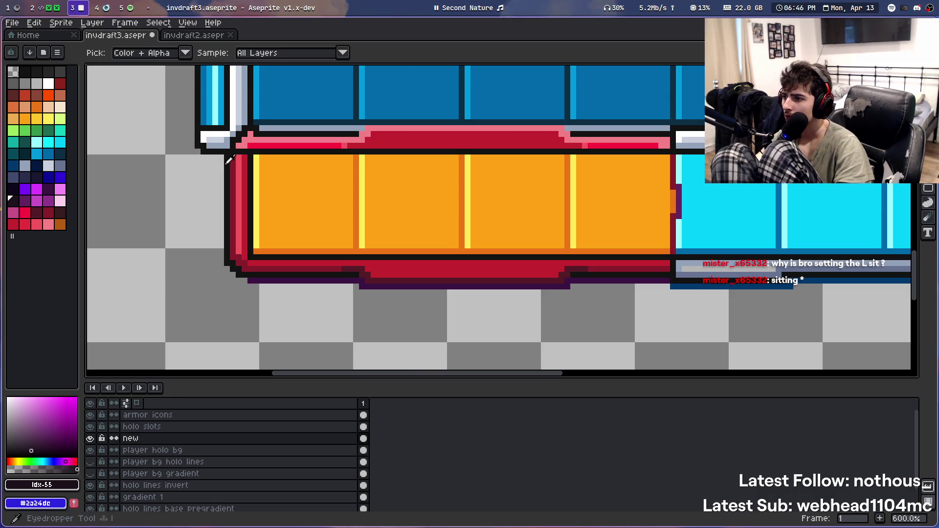
{"action": "scroll", "coordinate": [226, 151], "scroll_direction": "up", "scroll_amount": 4}
{"action": "scroll", "coordinate": [291, 78], "scroll_direction": "up", "scroll_amount": 1}
{"action": "left_click_drag", "start_coordinate": [291, 78], "coordinate": [341, 251]}
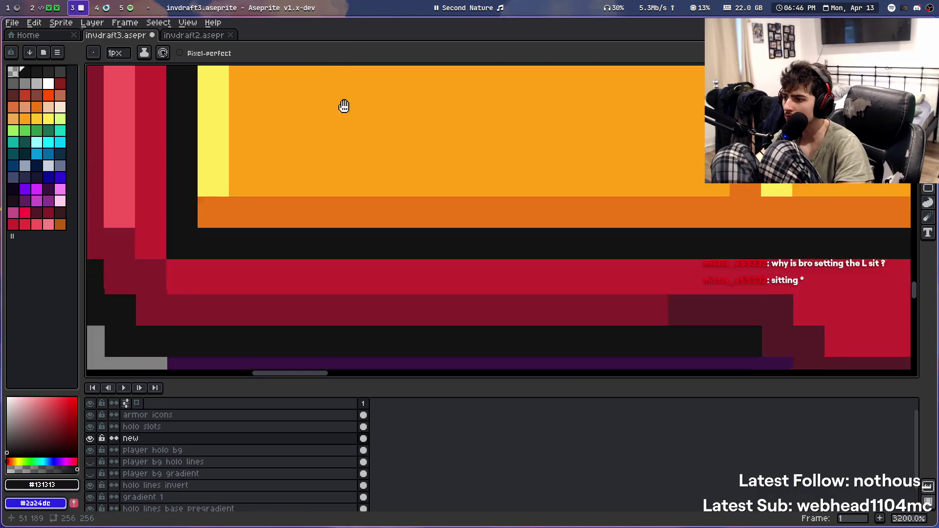
{"action": "scroll", "coordinate": [498, 194], "scroll_direction": "down", "scroll_amount": 3}
{"action": "scroll", "coordinate": [499, 193], "scroll_direction": "down", "scroll_amount": 2}
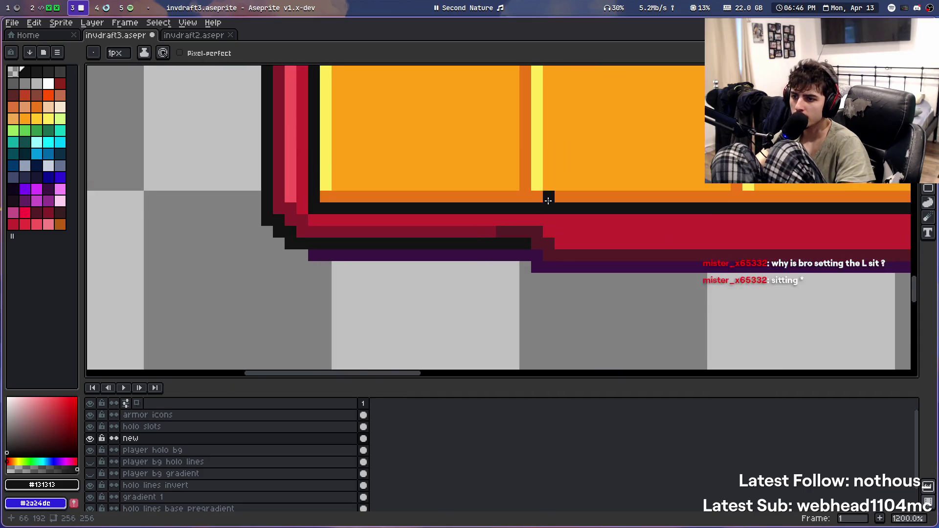
{"action": "scroll", "coordinate": [543, 197], "scroll_direction": "down", "scroll_amount": 3}
{"action": "scroll", "coordinate": [353, 235], "scroll_direction": "down", "scroll_amount": 2}
{"action": "scroll", "coordinate": [353, 235], "scroll_direction": "down", "scroll_amount": 1}
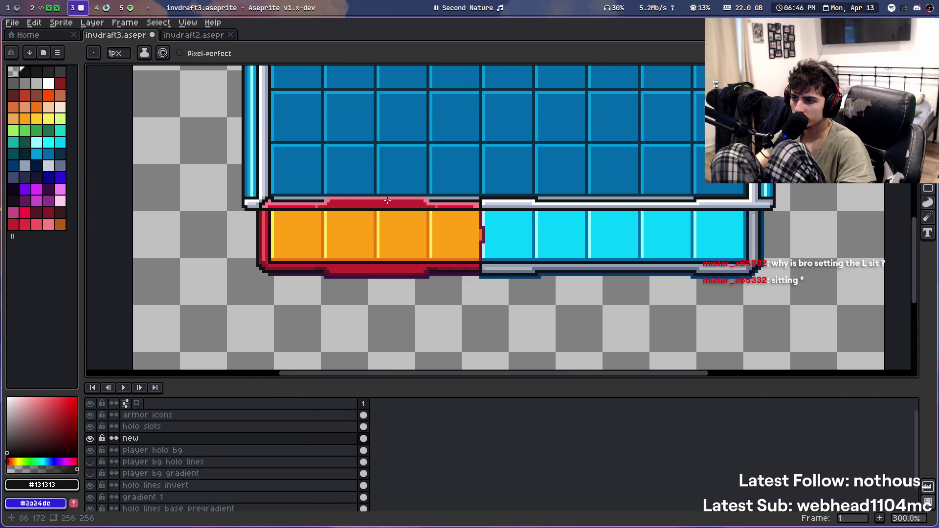
{"action": "scroll", "coordinate": [387, 200], "scroll_direction": "down", "scroll_amount": 1}
{"action": "mouse_move", "coordinate": [390, 163]}
{"action": "left_mouse_down"}
{"action": "mouse_move", "coordinate": [325, 235]}
{"action": "mouse_move", "coordinate": [334, 212]}
{"action": "mouse_move", "coordinate": [321, 329]}
{"action": "left_mouse_up"}
Save invdraft3.aseprite with Ctrl+S
{"action": "key", "text": "ctrl+s"}
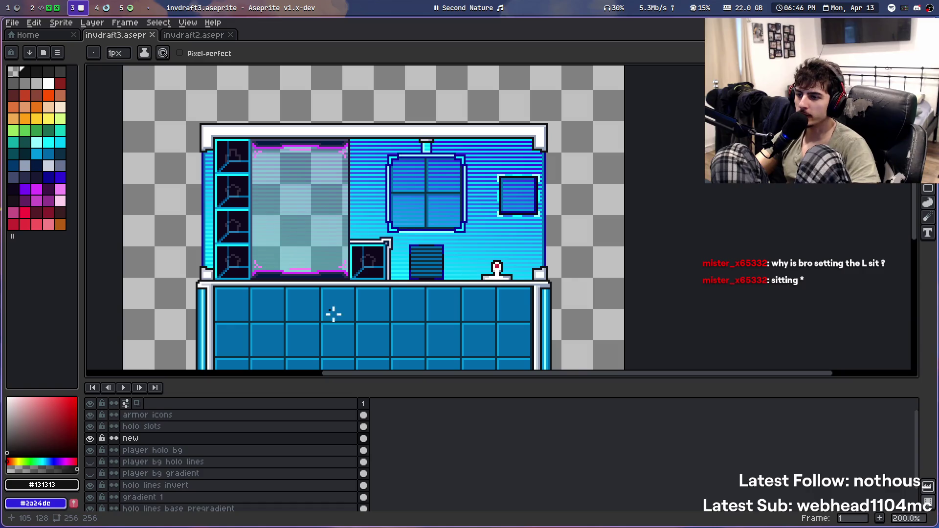
{"action": "scroll", "coordinate": [514, 244], "scroll_direction": "down", "scroll_amount": 3}
{"action": "scroll", "coordinate": [514, 245], "scroll_direction": "up", "scroll_amount": 2}
{"action": "scroll", "coordinate": [497, 251], "scroll_direction": "up", "scroll_amount": 1}
{"action": "mouse_move", "coordinate": [496, 250]}
{"action": "left_mouse_down"}
{"action": "mouse_move", "coordinate": [408, 208]}
{"action": "mouse_move", "coordinate": [413, 231]}
{"action": "left_mouse_up"}
{"action": "scroll", "coordinate": [413, 231], "scroll_direction": "down", "scroll_amount": 2}
{"action": "scroll", "coordinate": [355, 215], "scroll_direction": "up", "scroll_amount": 3}
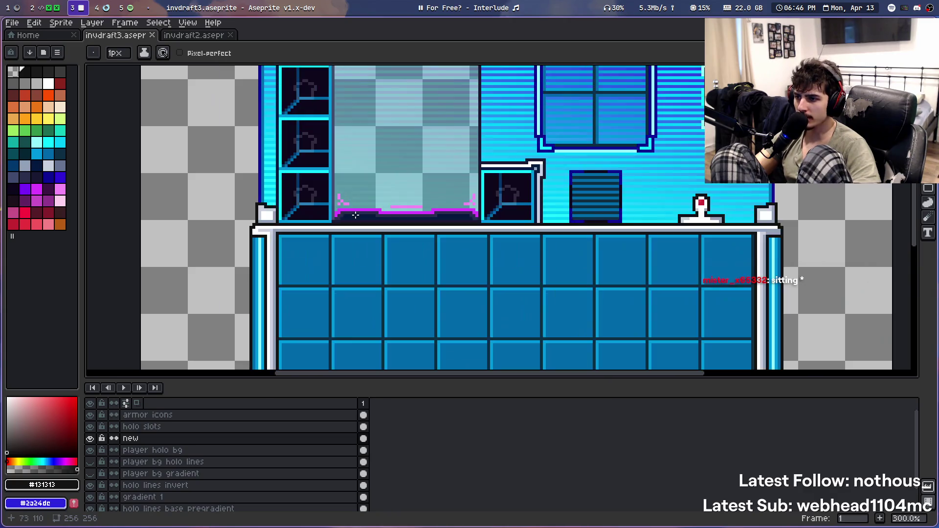
{"action": "scroll", "coordinate": [382, 221], "scroll_direction": "up", "scroll_amount": 2}
{"action": "left_click", "coordinate": [275, 245], "text": "alt"}
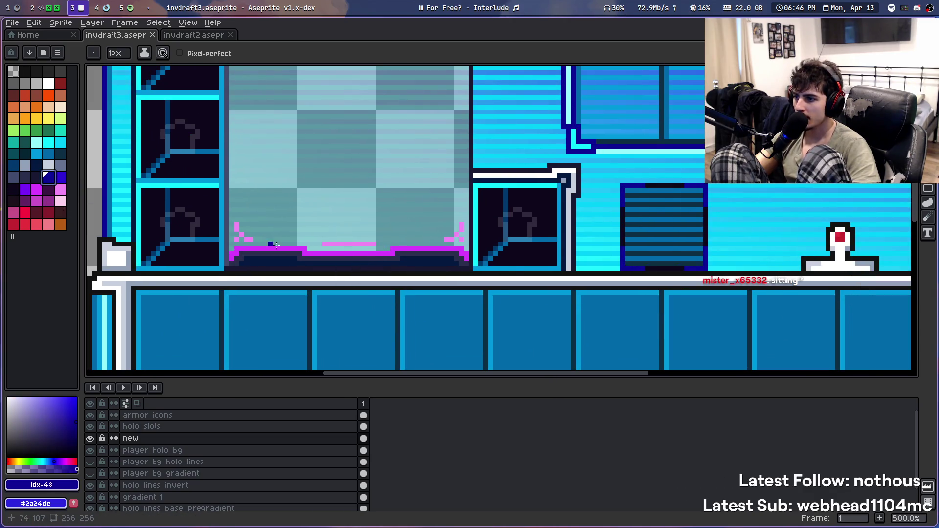
{"action": "key", "text": "g"}
{"action": "left_click", "coordinate": [286, 249]}
{"action": "scroll", "coordinate": [291, 245], "scroll_direction": "down", "scroll_amount": 4}
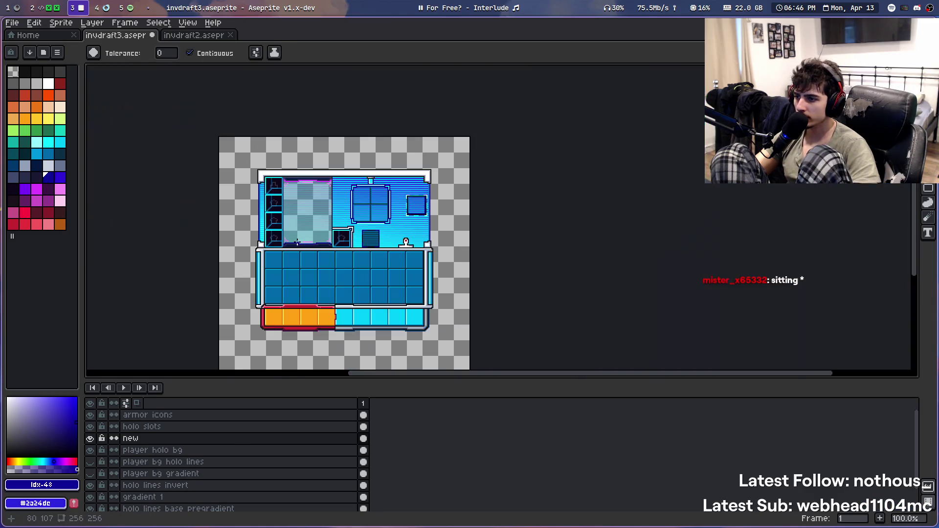
{"action": "key", "text": "v"}
{"action": "key", "text": "g"}
{"action": "scroll", "coordinate": [298, 248], "scroll_direction": "up", "scroll_amount": 2}
{"action": "scroll", "coordinate": [295, 245], "scroll_direction": "down", "scroll_amount": 2}
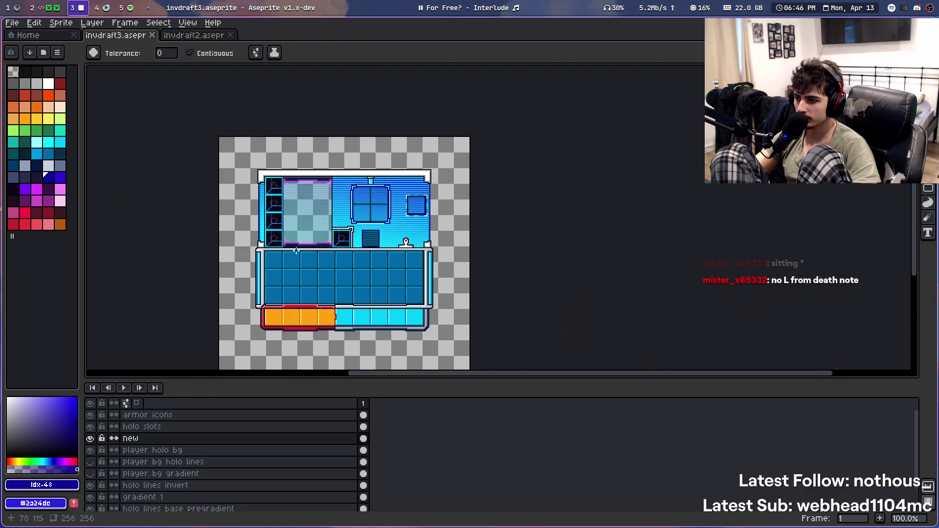
{"action": "scroll", "coordinate": [305, 277], "scroll_direction": "up", "scroll_amount": 1}
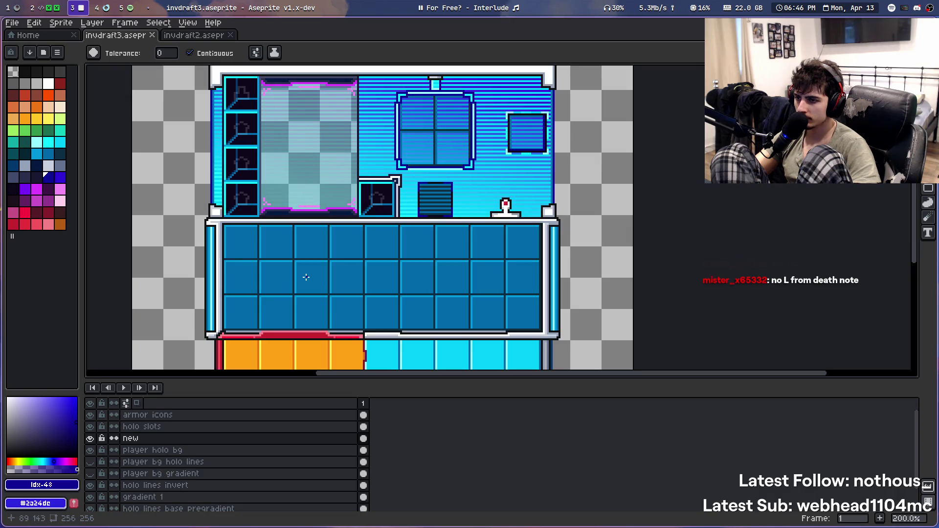
{"action": "scroll", "coordinate": [444, 190], "scroll_direction": "up", "scroll_amount": 1}
{"action": "scroll", "coordinate": [388, 222], "scroll_direction": "up", "scroll_amount": 4}
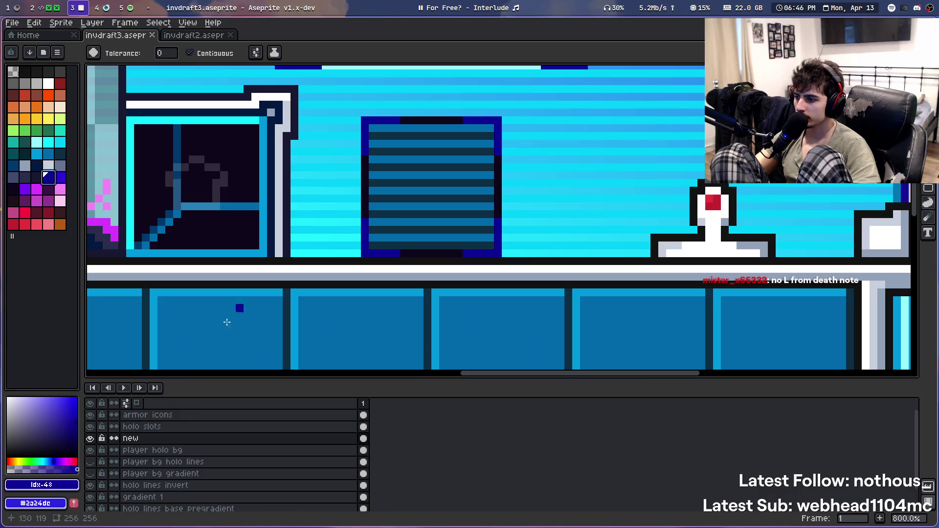
{"action": "left_click", "coordinate": [146, 427]}
{"action": "left_click", "coordinate": [356, 253]}
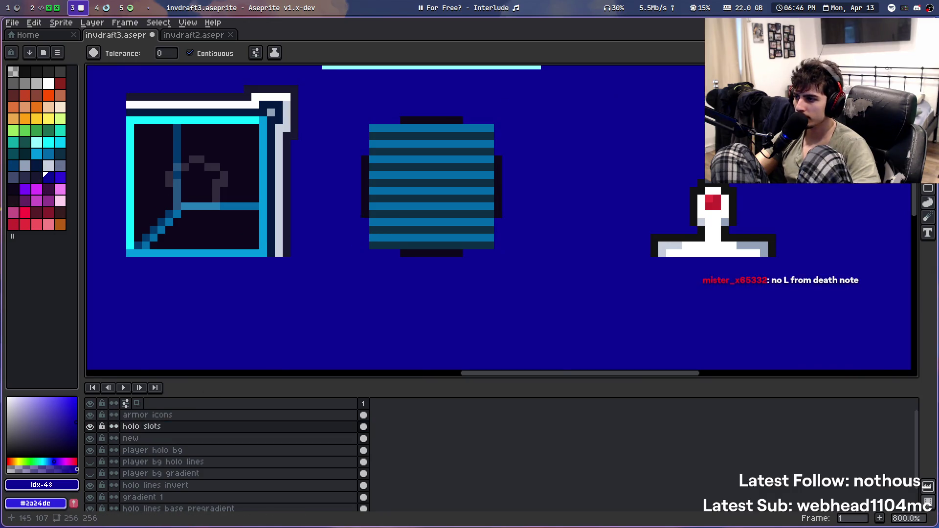
{"action": "key", "text": "ctrl+z"}
{"action": "left_click", "coordinate": [37, 189]}
{"action": "scroll", "coordinate": [311, 182], "scroll_direction": "down", "scroll_amount": 1}
{"action": "scroll", "coordinate": [312, 183], "scroll_direction": "down", "scroll_amount": 5}
{"action": "scroll", "coordinate": [421, 201], "scroll_direction": "up", "scroll_amount": 6}
{"action": "scroll", "coordinate": [441, 247], "scroll_direction": "down", "scroll_amount": 3}
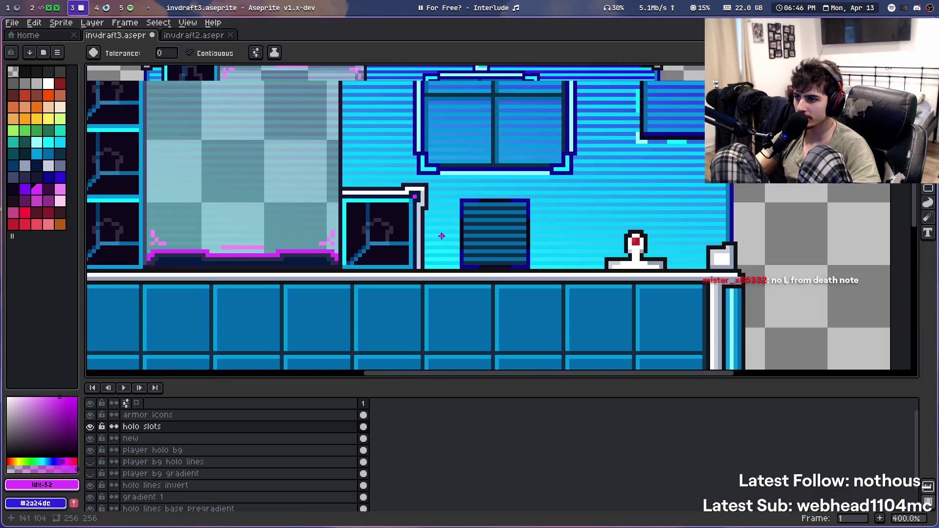
{"action": "scroll", "coordinate": [441, 247], "scroll_direction": "down", "scroll_amount": 2}
{"action": "scroll", "coordinate": [441, 247], "scroll_direction": "down", "scroll_amount": 2}
{"action": "scroll", "coordinate": [442, 229], "scroll_direction": "up", "scroll_amount": 1}
{"action": "key", "text": "ctrl+s"}
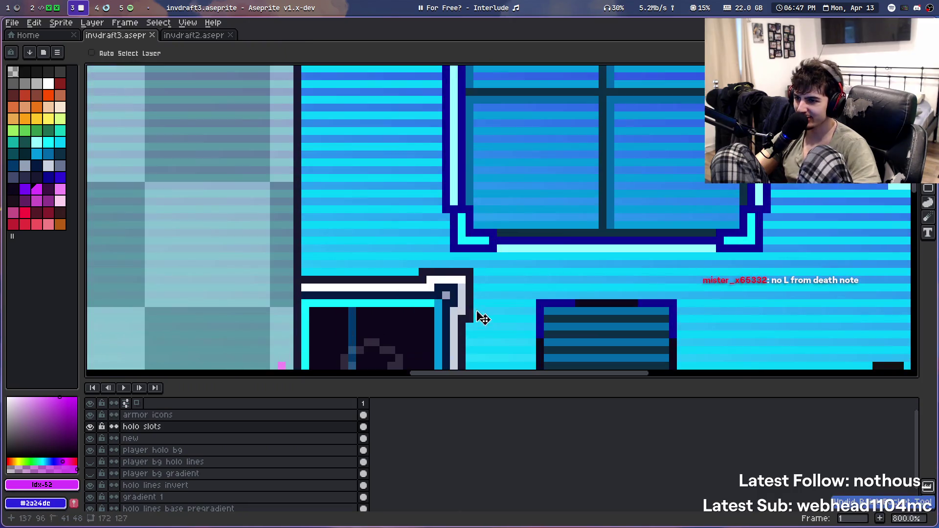
{"action": "scroll", "coordinate": [470, 226], "scroll_direction": "up", "scroll_amount": 1}
{"action": "scroll", "coordinate": [483, 230], "scroll_direction": "up", "scroll_amount": 3}
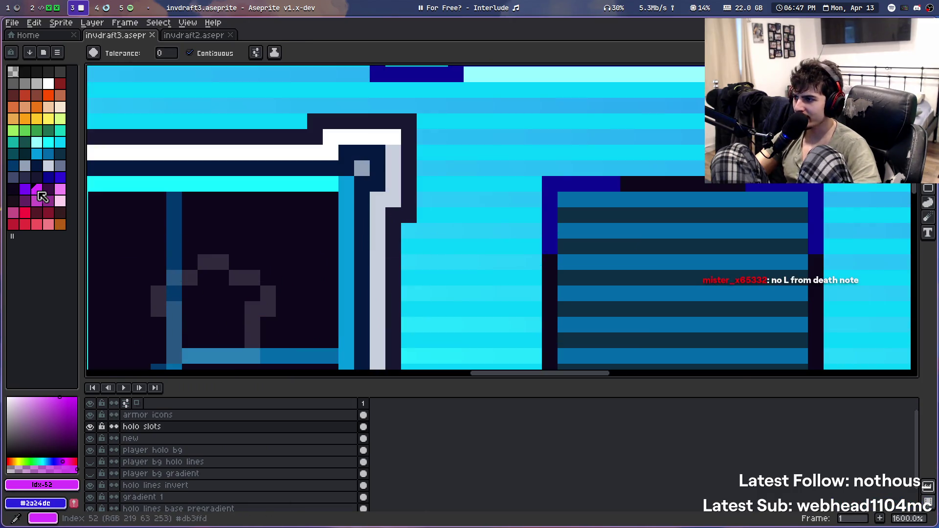
{"action": "left_click", "coordinate": [284, 152]}
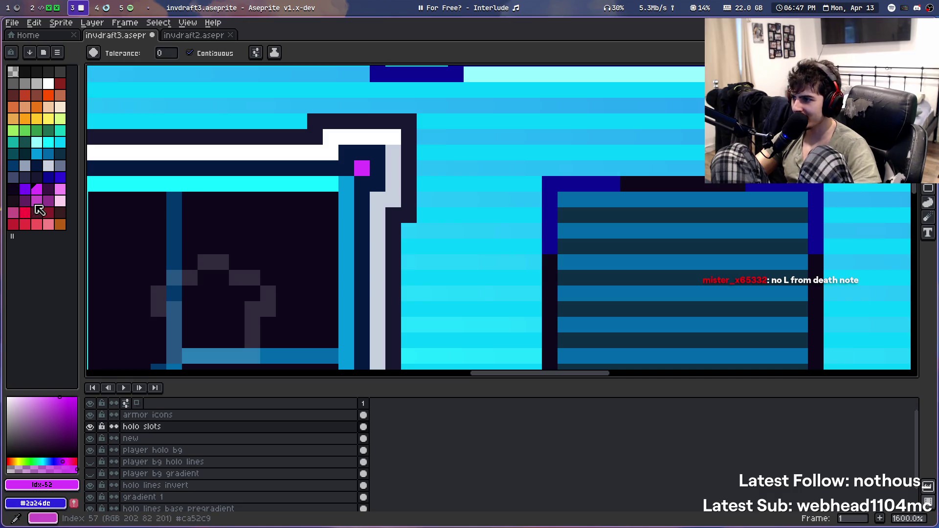
{"action": "scroll", "coordinate": [379, 195], "scroll_direction": "down", "scroll_amount": 6}
{"action": "scroll", "coordinate": [396, 210], "scroll_direction": "up", "scroll_amount": 3}
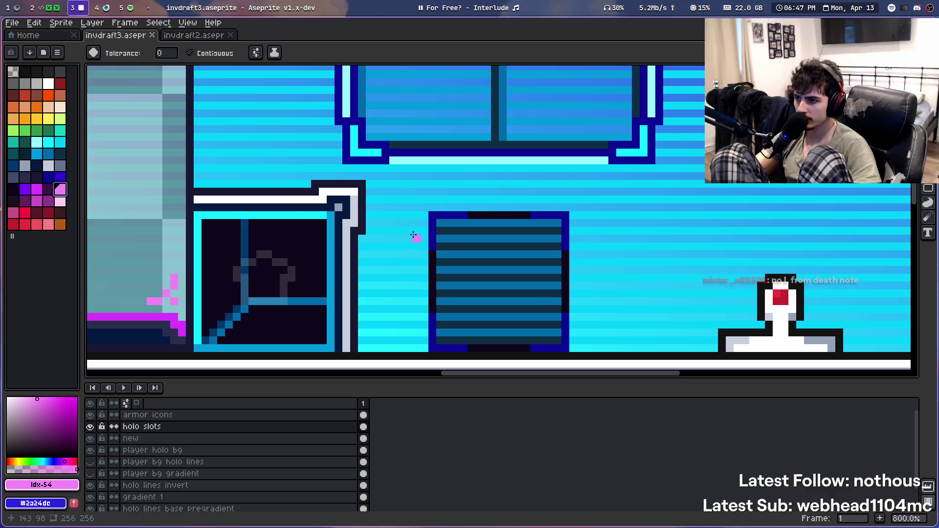
{"action": "scroll", "coordinate": [343, 211], "scroll_direction": "down", "scroll_amount": 5}
{"action": "scroll", "coordinate": [382, 254], "scroll_direction": "down", "scroll_amount": 2}
{"action": "scroll", "coordinate": [397, 271], "scroll_direction": "up", "scroll_amount": 2}
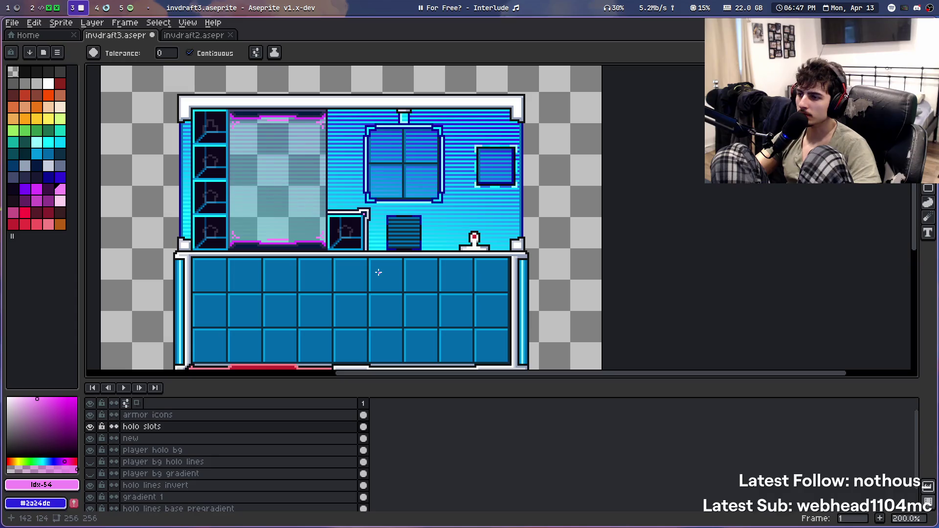
{"action": "key", "text": "ctrl+z"}
{"action": "key", "text": "v"}
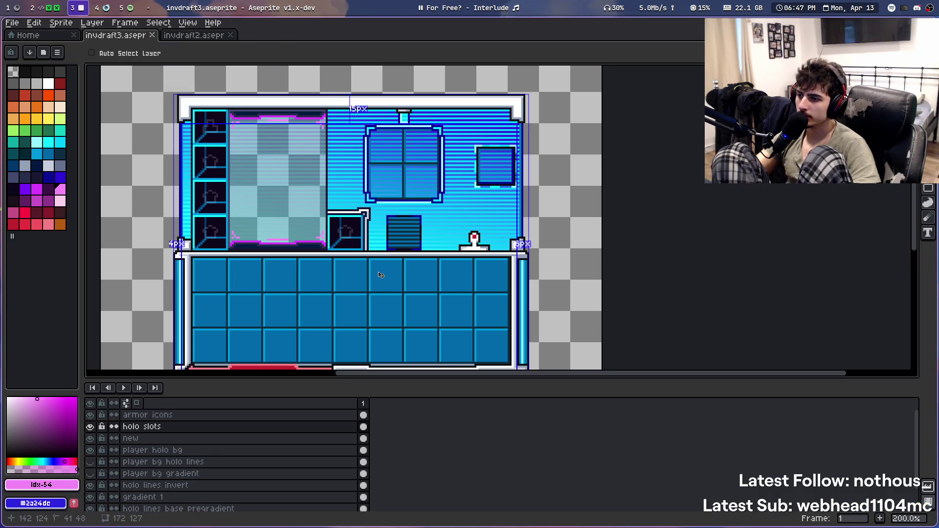
{"action": "key", "text": "g"}
{"action": "scroll", "coordinate": [470, 245], "scroll_direction": "down", "scroll_amount": 1}
{"action": "scroll", "coordinate": [451, 238], "scroll_direction": "up", "scroll_amount": 1}
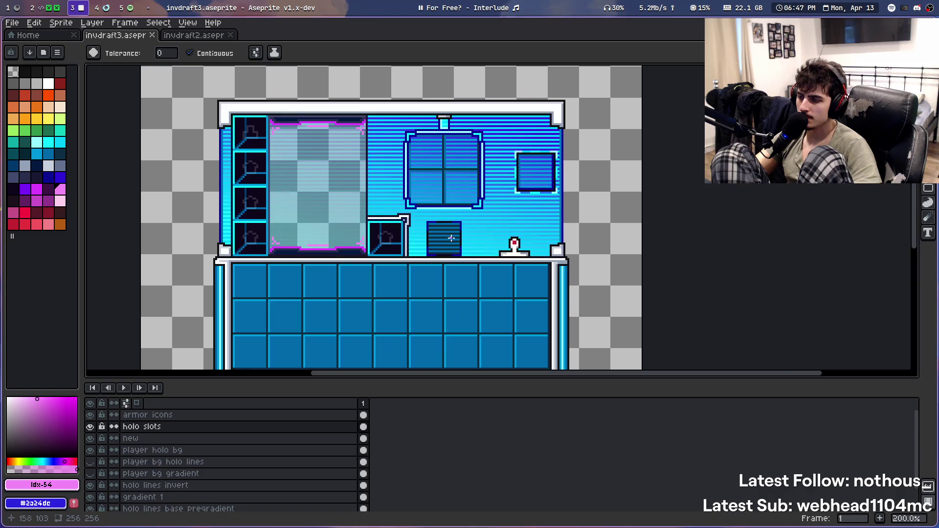
{"action": "left_click_drag", "start_coordinate": [438, 223], "coordinate": [390, 227]}
{"action": "scroll", "coordinate": [390, 228], "scroll_direction": "down", "scroll_amount": 1}
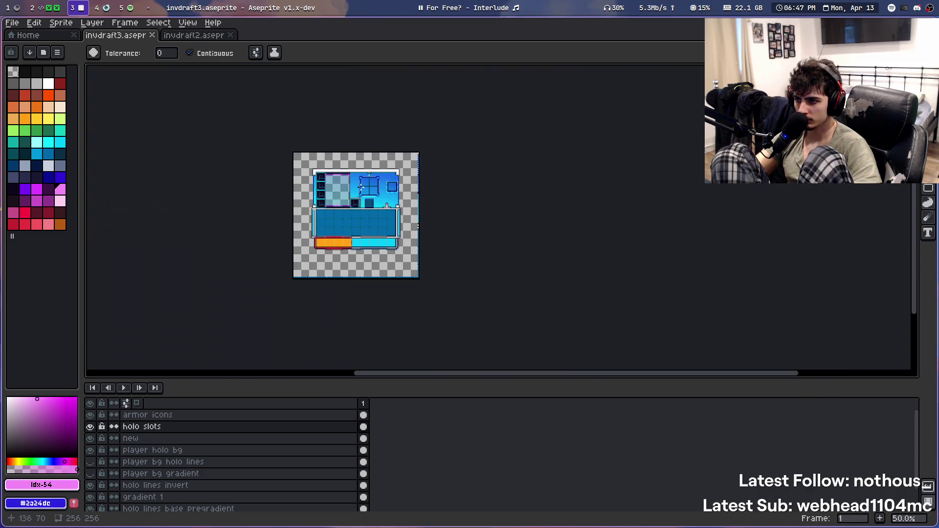
{"action": "scroll", "coordinate": [360, 183], "scroll_direction": "up", "scroll_amount": 1}
{"action": "scroll", "coordinate": [365, 199], "scroll_direction": "down", "scroll_amount": 2}
{"action": "scroll", "coordinate": [348, 190], "scroll_direction": "up", "scroll_amount": 1}
{"action": "key", "text": "ctrl+s"}
{"action": "scroll", "coordinate": [348, 190], "scroll_direction": "up", "scroll_amount": 1}
{"action": "left_click_drag", "start_coordinate": [348, 190], "coordinate": [339, 270]}
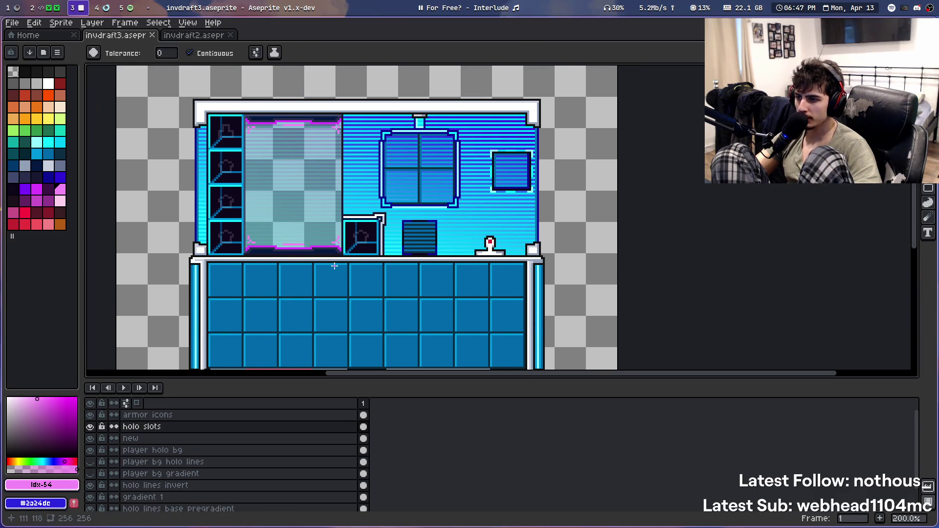
{"action": "scroll", "coordinate": [384, 193], "scroll_direction": "down", "scroll_amount": 1}
{"action": "scroll", "coordinate": [384, 193], "scroll_direction": "up", "scroll_amount": 1}
{"action": "left_click_drag", "start_coordinate": [376, 176], "coordinate": [374, 145]}
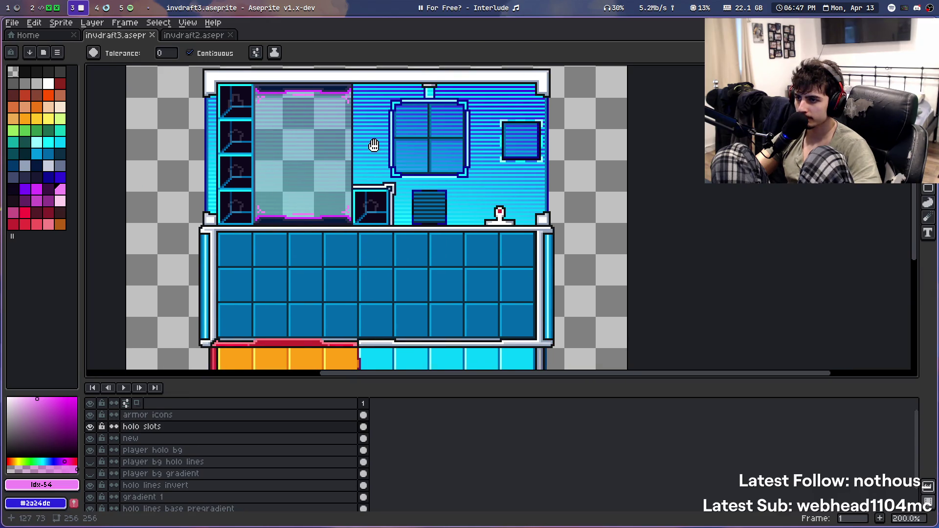
{"action": "scroll", "coordinate": [378, 150], "scroll_direction": "down", "scroll_amount": 1}
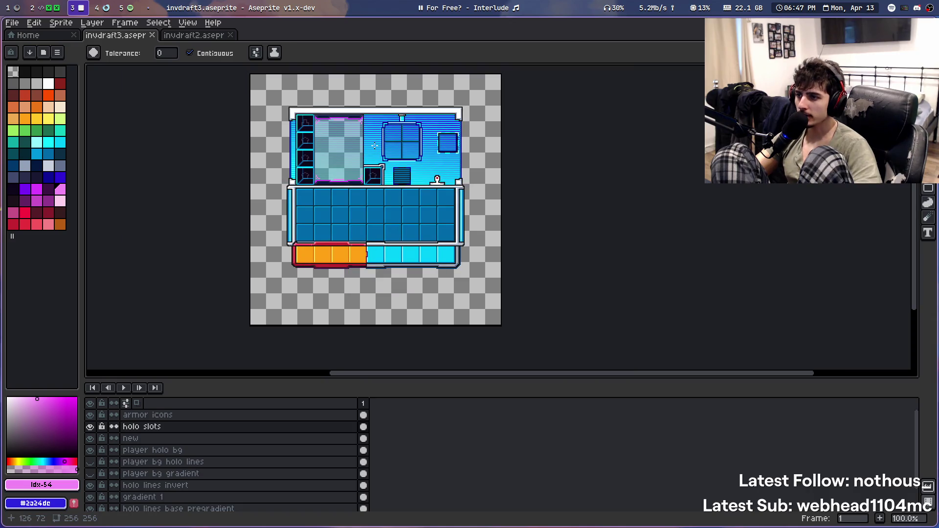
{"action": "scroll", "coordinate": [373, 145], "scroll_direction": "up", "scroll_amount": 1}
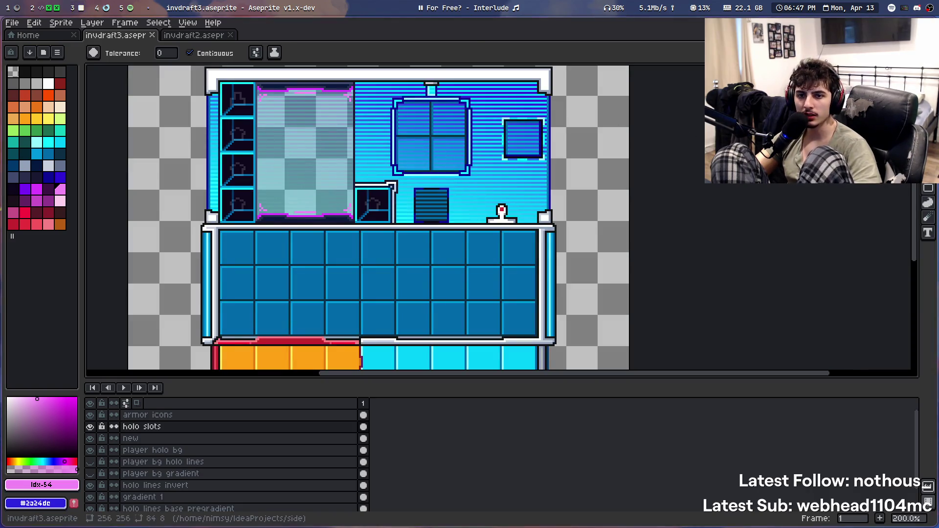
{"action": "scroll", "coordinate": [451, 218], "scroll_direction": "up", "scroll_amount": 1}
{"action": "scroll", "coordinate": [412, 175], "scroll_direction": "down", "scroll_amount": 2}
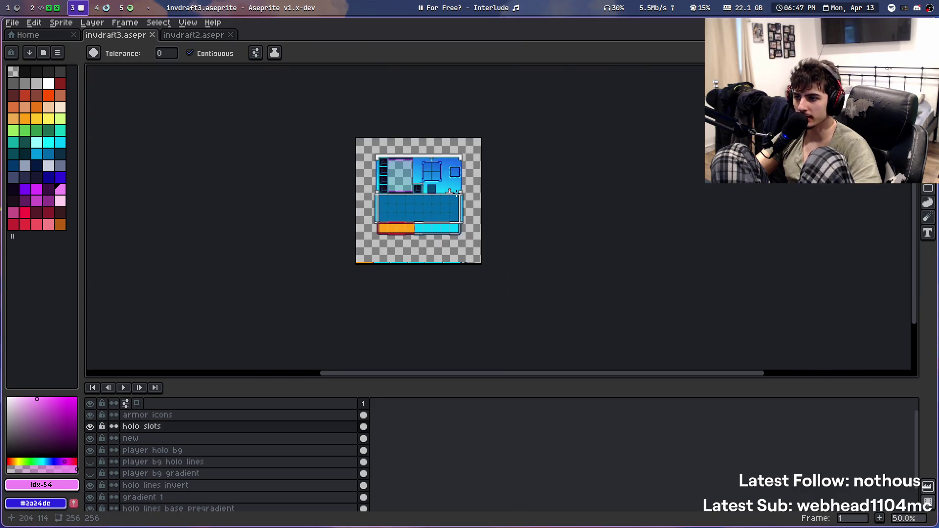
{"action": "scroll", "coordinate": [435, 180], "scroll_direction": "up", "scroll_amount": 2}
{"action": "scroll", "coordinate": [494, 185], "scroll_direction": "down", "scroll_amount": 2}
{"action": "scroll", "coordinate": [494, 185], "scroll_direction": "up", "scroll_amount": 1}
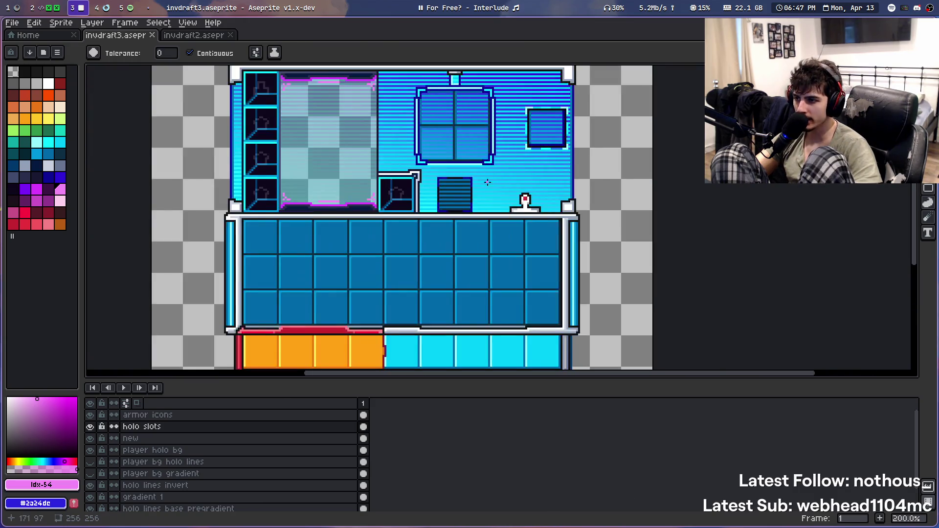
{"action": "scroll", "coordinate": [459, 169], "scroll_direction": "down", "scroll_amount": 1}
{"action": "key", "text": "ctrl+s"}
{"action": "scroll", "coordinate": [423, 160], "scroll_direction": "up", "scroll_amount": 1}
{"action": "scroll", "coordinate": [424, 161], "scroll_direction": "up", "scroll_amount": 2}
{"action": "scroll", "coordinate": [425, 163], "scroll_direction": "up", "scroll_amount": 2}
{"action": "scroll", "coordinate": [428, 165], "scroll_direction": "down", "scroll_amount": 6}
{"action": "scroll", "coordinate": [474, 219], "scroll_direction": "up", "scroll_amount": 2}
{"action": "scroll", "coordinate": [474, 219], "scroll_direction": "down", "scroll_amount": 1}
{"action": "left_click_drag", "start_coordinate": [458, 214], "coordinate": [443, 243]}
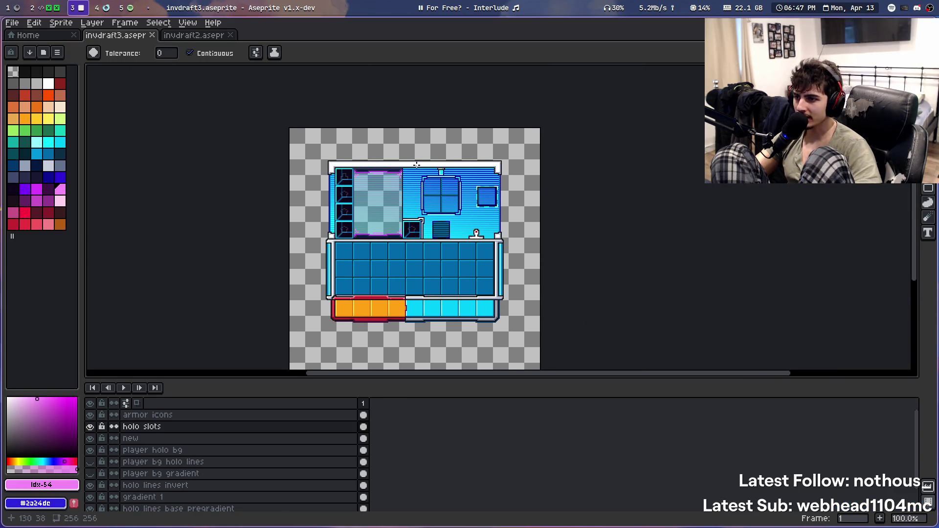
{"action": "scroll", "coordinate": [417, 165], "scroll_direction": "up", "scroll_amount": 1}
{"action": "scroll", "coordinate": [351, 165], "scroll_direction": "up", "scroll_amount": 2}
{"action": "scroll", "coordinate": [362, 164], "scroll_direction": "down", "scroll_amount": 3}
{"action": "scroll", "coordinate": [352, 162], "scroll_direction": "up", "scroll_amount": 1}
{"action": "scroll", "coordinate": [350, 162], "scroll_direction": "up", "scroll_amount": 1}
{"action": "key", "text": "b"}
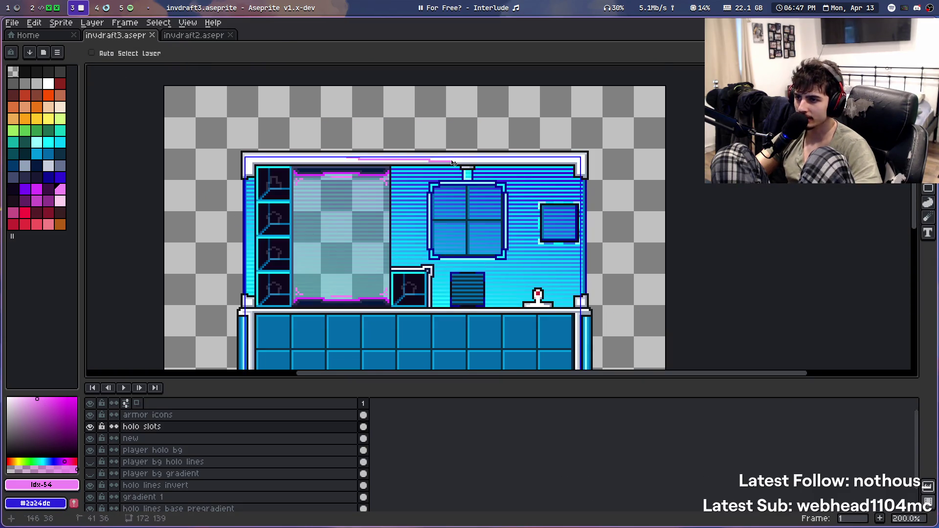
{"action": "scroll", "coordinate": [414, 158], "scroll_direction": "up", "scroll_amount": 2}
{"action": "mouse_move", "coordinate": [332, 163]}
{"action": "left_mouse_down"}
{"action": "mouse_move", "coordinate": [595, 164]}
{"action": "mouse_move", "coordinate": [215, 164]}
{"action": "left_mouse_up"}
{"action": "scroll", "coordinate": [303, 185], "scroll_direction": "down", "scroll_amount": 2}
{"action": "scroll", "coordinate": [304, 184], "scroll_direction": "up", "scroll_amount": 1}
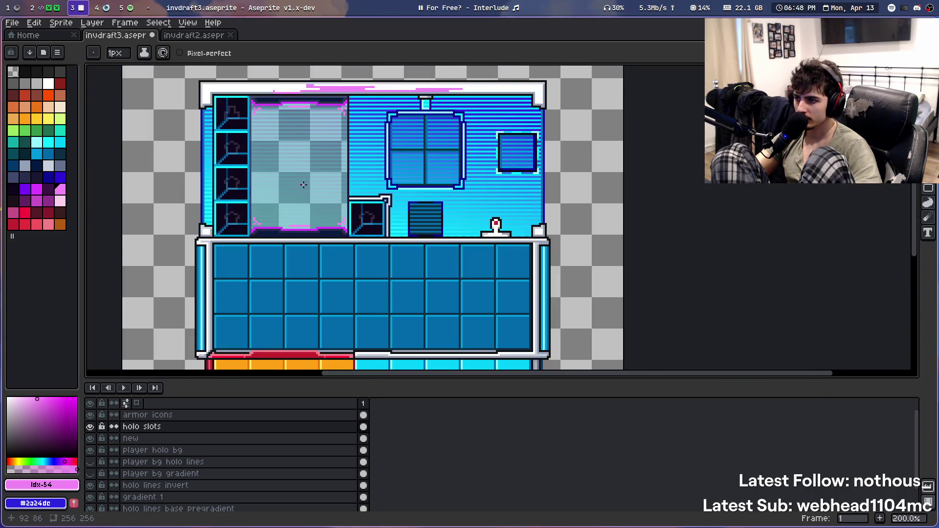
{"action": "key", "text": "ctrl+z"}
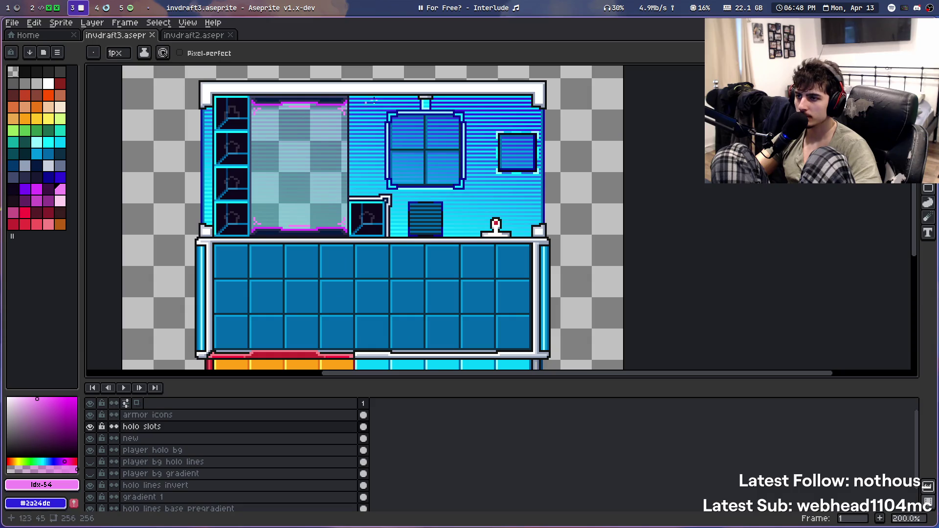
{"action": "scroll", "coordinate": [319, 210], "scroll_direction": "down", "scroll_amount": 2}
{"action": "scroll", "coordinate": [316, 188], "scroll_direction": "up", "scroll_amount": 1}
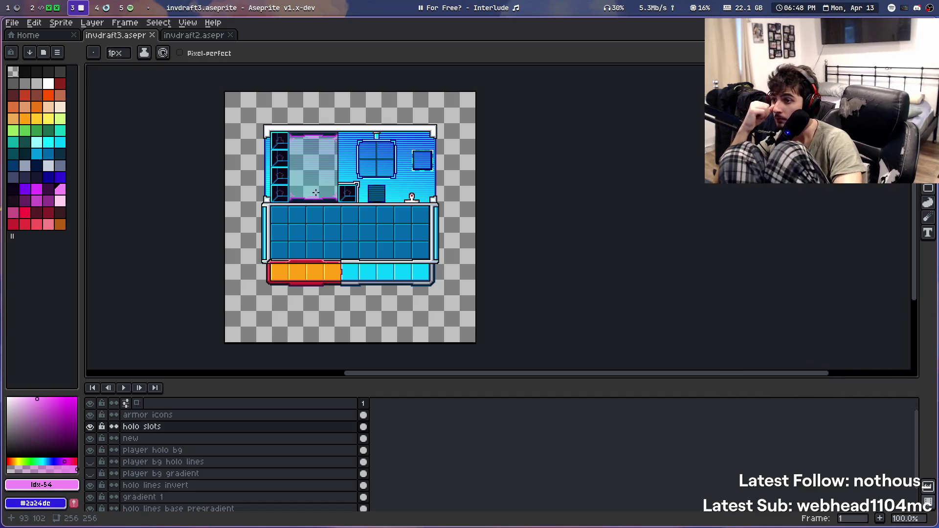
{"action": "scroll", "coordinate": [312, 150], "scroll_direction": "up", "scroll_amount": 2}
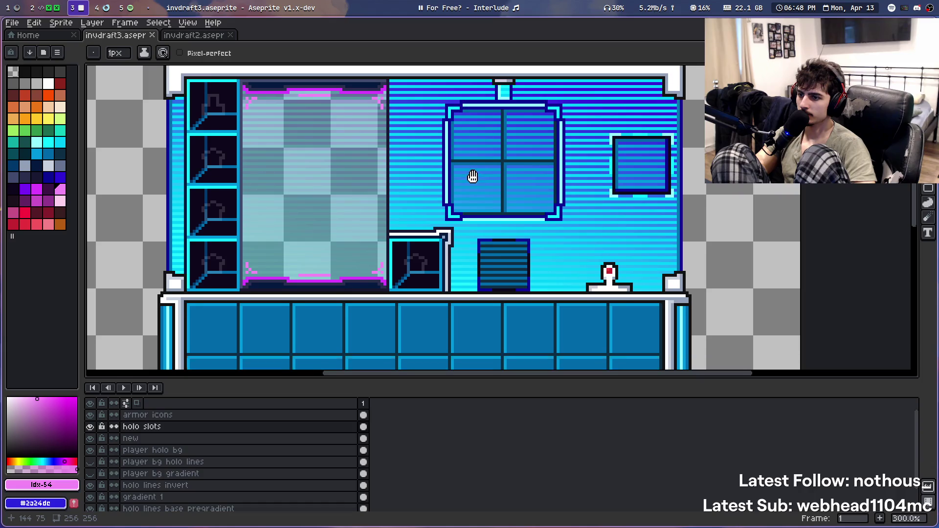
{"action": "scroll", "coordinate": [455, 134], "scroll_direction": "down", "scroll_amount": 1}
{"action": "scroll", "coordinate": [455, 134], "scroll_direction": "down", "scroll_amount": 1}
{"action": "left_click", "coordinate": [190, 36]}
{"action": "scroll", "coordinate": [406, 152], "scroll_direction": "down", "scroll_amount": 2}
{"action": "scroll", "coordinate": [405, 152], "scroll_direction": "down", "scroll_amount": 1}
{"action": "left_click_drag", "start_coordinate": [405, 152], "coordinate": [381, 232]}
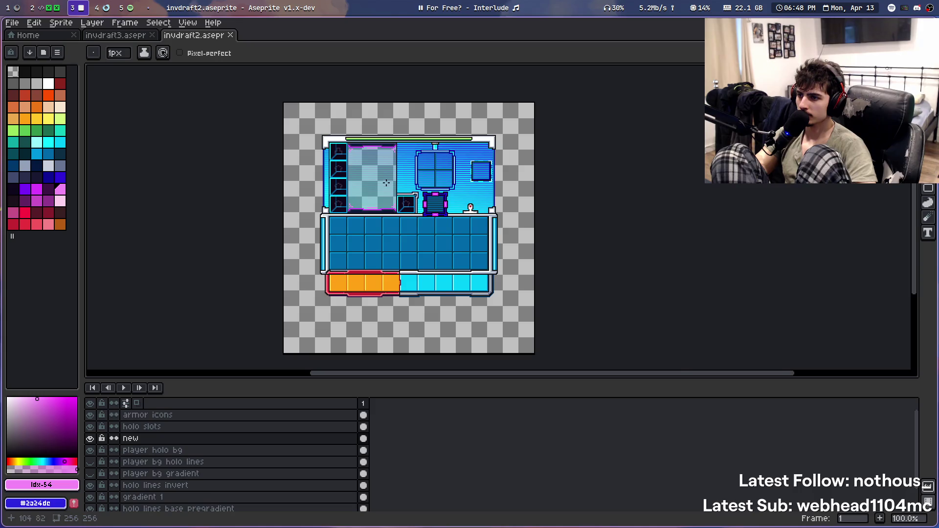
{"action": "scroll", "coordinate": [386, 183], "scroll_direction": "up", "scroll_amount": 1}
{"action": "key", "text": "ctrl+shift+Tab"}
{"action": "scroll", "coordinate": [403, 227], "scroll_direction": "up", "scroll_amount": 3}
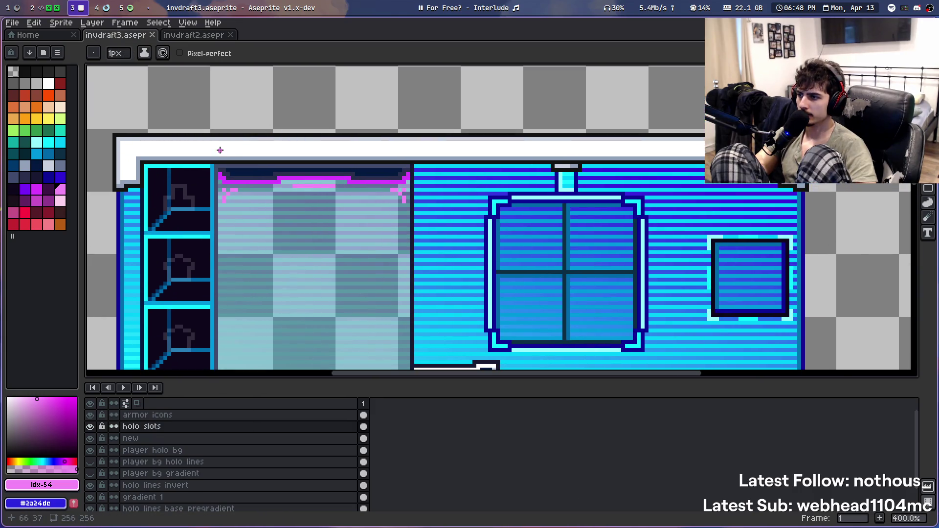
{"action": "scroll", "coordinate": [238, 145], "scroll_direction": "down", "scroll_amount": 1}
{"action": "scroll", "coordinate": [239, 145], "scroll_direction": "up", "scroll_amount": 1}
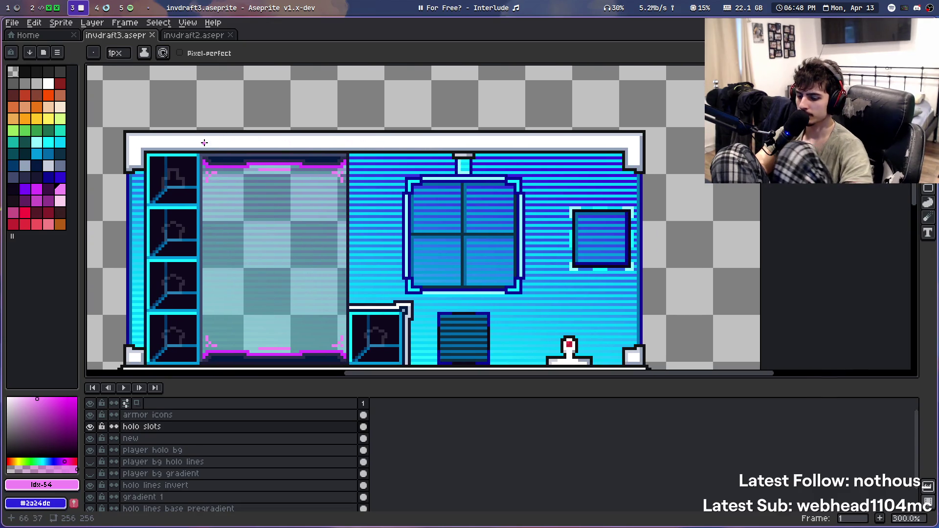
{"action": "key", "text": "e"}
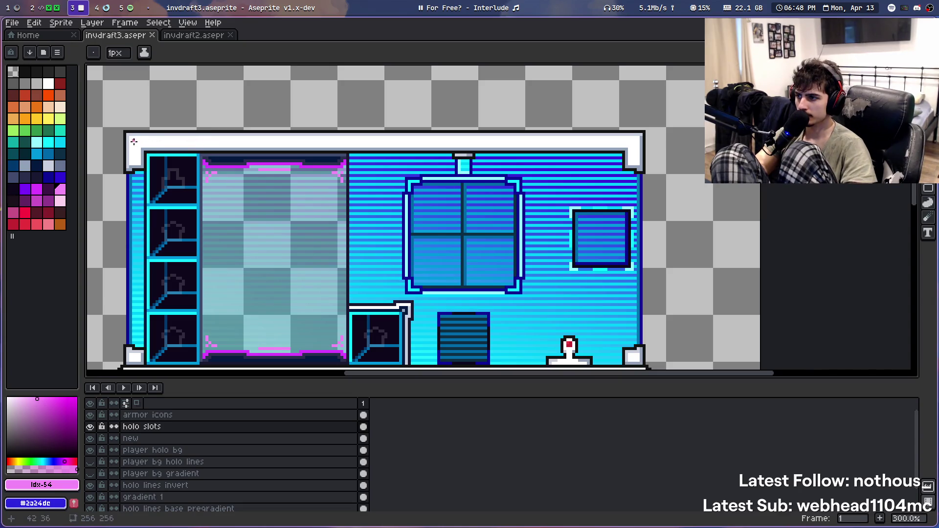
{"action": "mouse_move", "coordinate": [133, 140]}
{"action": "left_mouse_down"}
{"action": "mouse_move", "coordinate": [633, 141]}
{"action": "mouse_move", "coordinate": [143, 141]}
{"action": "left_mouse_up"}
{"action": "scroll", "coordinate": [144, 141], "scroll_direction": "down", "scroll_amount": 2}
{"action": "scroll", "coordinate": [324, 149], "scroll_direction": "up", "scroll_amount": 3}
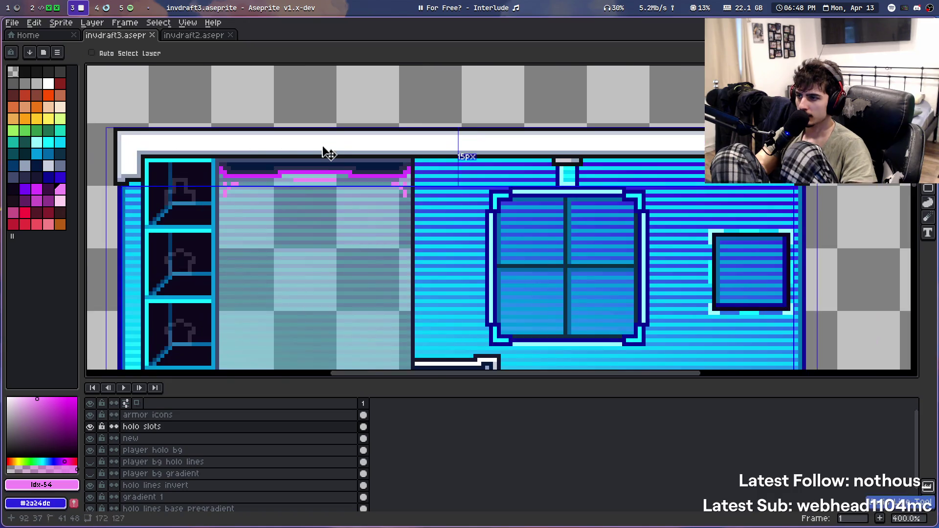
{"action": "scroll", "coordinate": [374, 142], "scroll_direction": "down", "scroll_amount": 1}
{"action": "scroll", "coordinate": [386, 145], "scroll_direction": "up", "scroll_amount": 1}
{"action": "scroll", "coordinate": [331, 189], "scroll_direction": "down", "scroll_amount": 1}
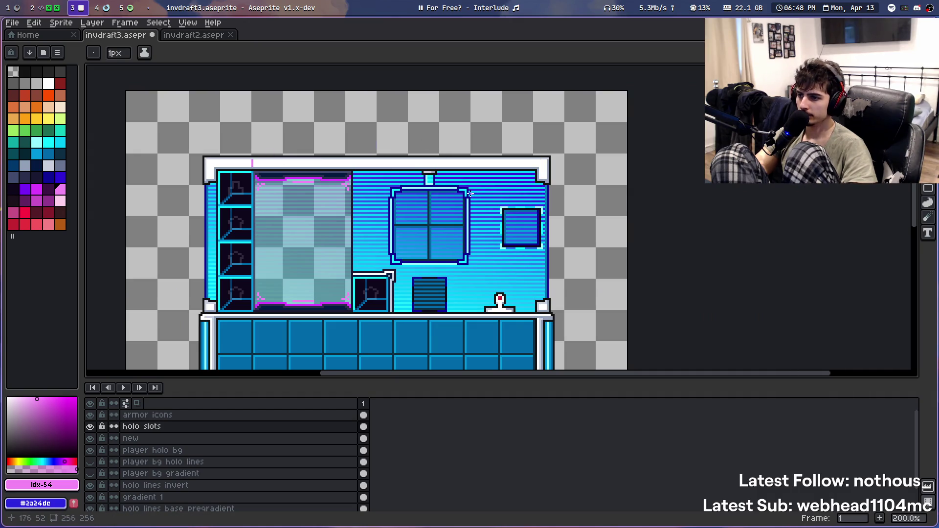
{"action": "key", "text": "ctrl+z"}
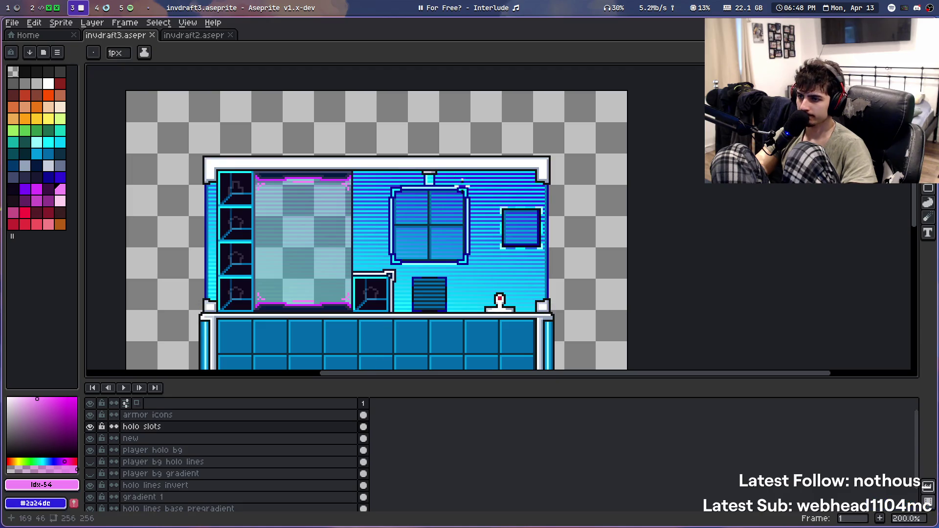
{"action": "scroll", "coordinate": [455, 179], "scroll_direction": "up", "scroll_amount": 3}
{"action": "key", "text": "m"}
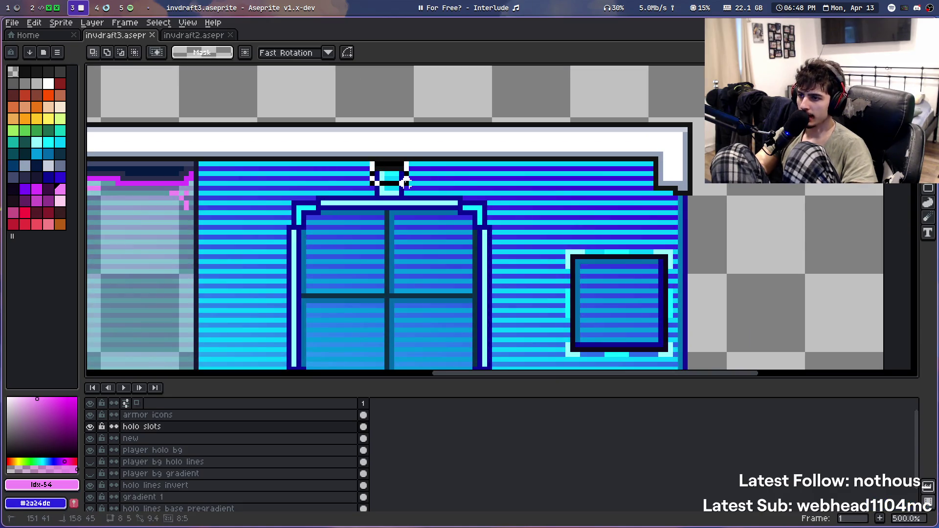
{"action": "left_click_drag", "start_coordinate": [375, 160], "coordinate": [445, 192]}
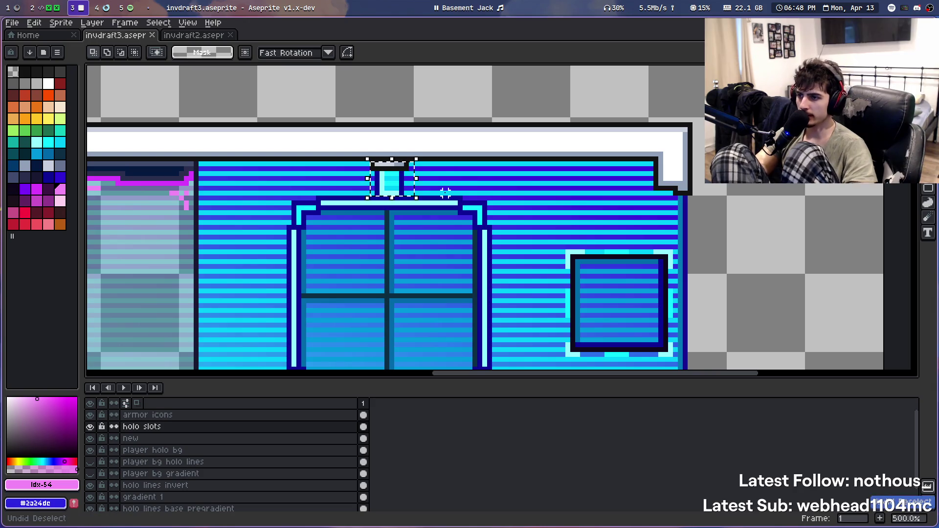
{"action": "left_click", "coordinate": [245, 438]}
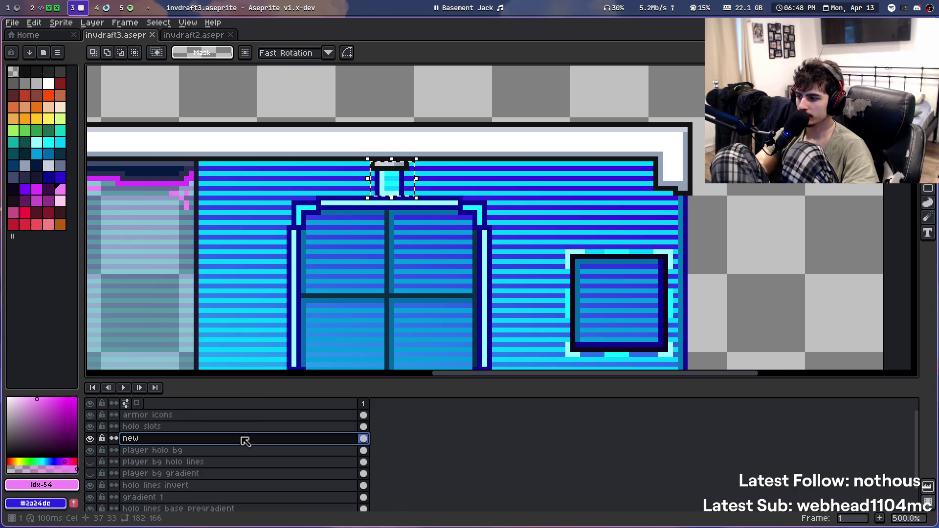
{"action": "key", "text": "Delete"}
{"action": "scroll", "coordinate": [411, 335], "scroll_direction": "down", "scroll_amount": 3}
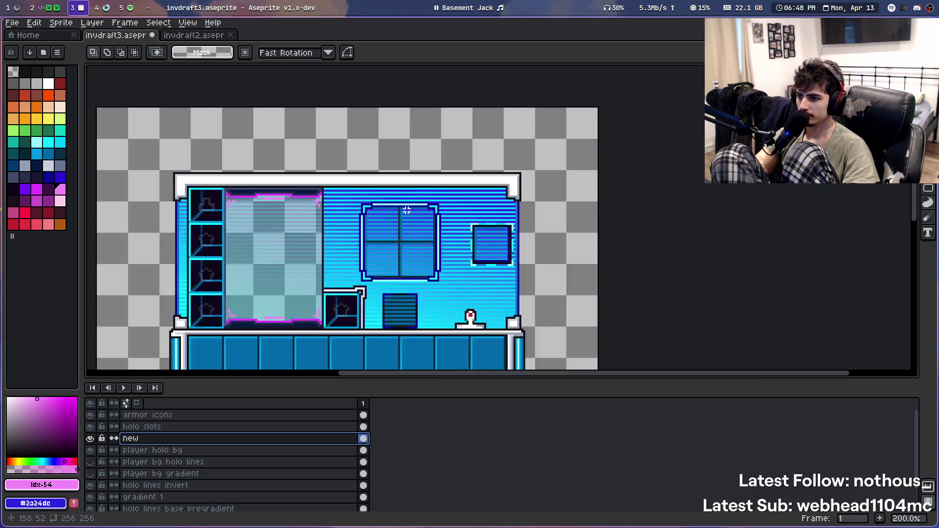
{"action": "scroll", "coordinate": [396, 288], "scroll_direction": "down", "scroll_amount": 1}
{"action": "left_click_drag", "start_coordinate": [388, 289], "coordinate": [384, 236]}
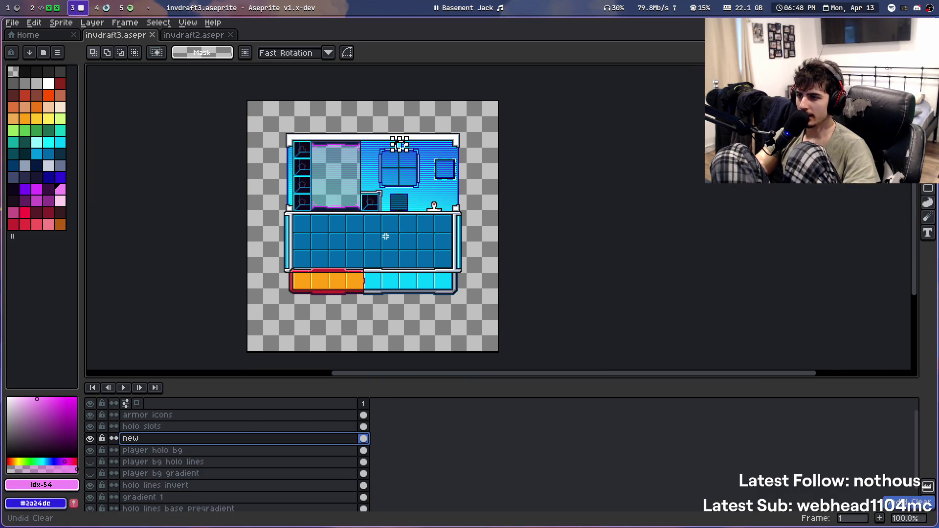
{"action": "scroll", "coordinate": [390, 235], "scroll_direction": "up", "scroll_amount": 3}
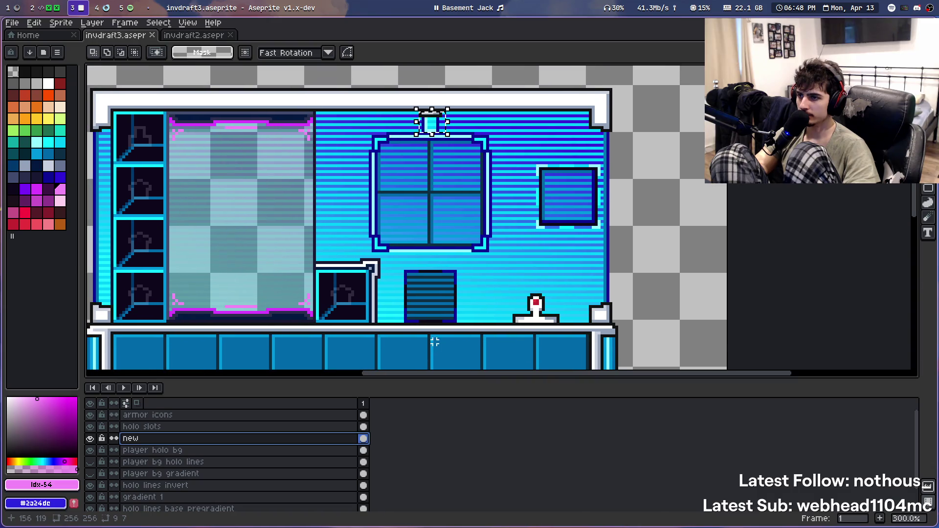
{"action": "scroll", "coordinate": [414, 196], "scroll_direction": "up", "scroll_amount": 6}
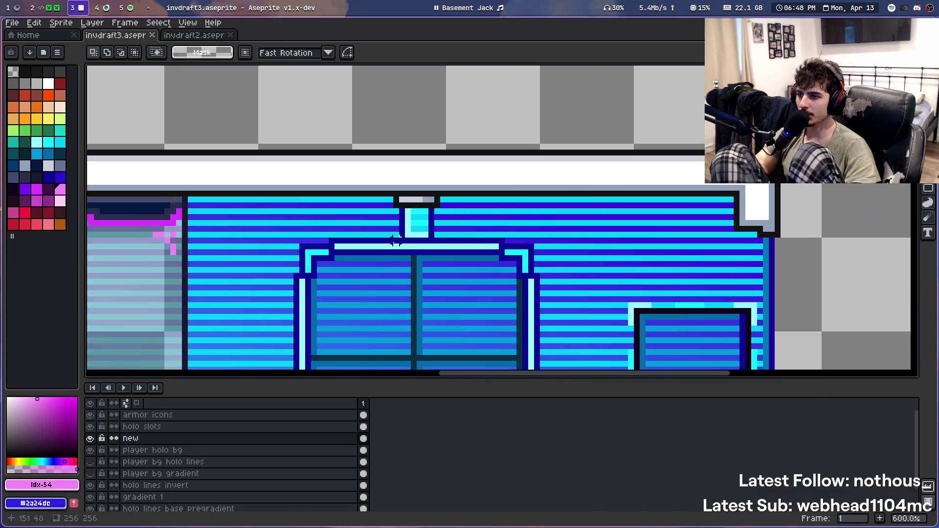
{"action": "scroll", "coordinate": [399, 210], "scroll_direction": "down", "scroll_amount": 4}
{"action": "scroll", "coordinate": [399, 210], "scroll_direction": "down", "scroll_amount": 3}
{"action": "mouse_move", "coordinate": [430, 259]}
{"action": "left_mouse_down"}
{"action": "mouse_move", "coordinate": [430, 228]}
{"action": "mouse_move", "coordinate": [410, 202]}
{"action": "left_mouse_up"}
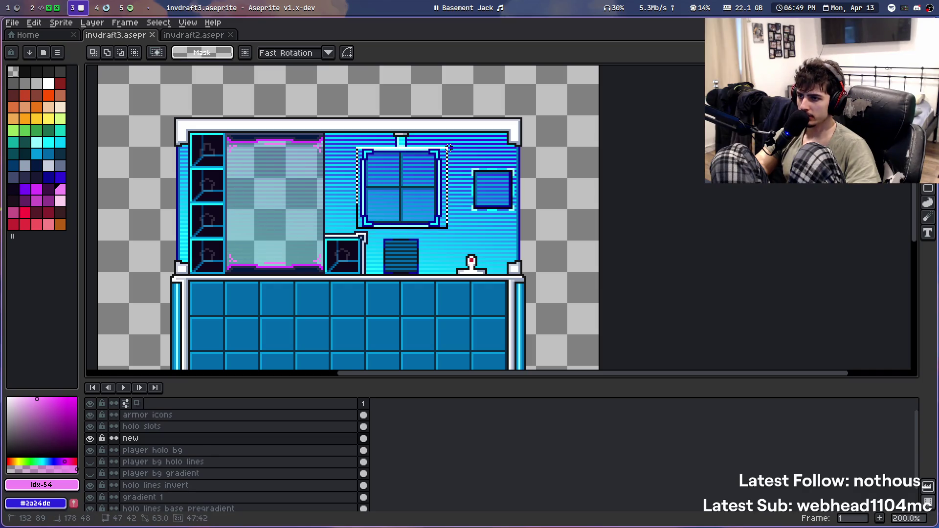
On the holo slots layer, delete the window's light right and bottom border lines
{"action": "left_click", "coordinate": [167, 418]}
{"action": "left_click", "coordinate": [170, 426]}
{"action": "scroll", "coordinate": [445, 195], "scroll_direction": "up", "scroll_amount": 2}
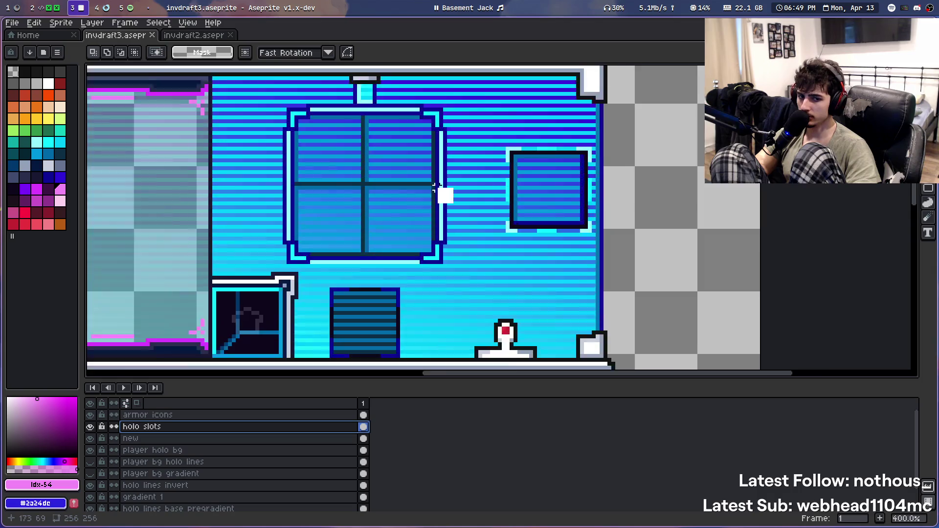
{"action": "scroll", "coordinate": [455, 199], "scroll_direction": "up", "scroll_amount": 1}
{"action": "scroll", "coordinate": [455, 278], "scroll_direction": "up", "scroll_amount": 1}
{"action": "scroll", "coordinate": [456, 278], "scroll_direction": "down", "scroll_amount": 1}
{"action": "left_click_drag", "start_coordinate": [475, 320], "coordinate": [442, 96]}
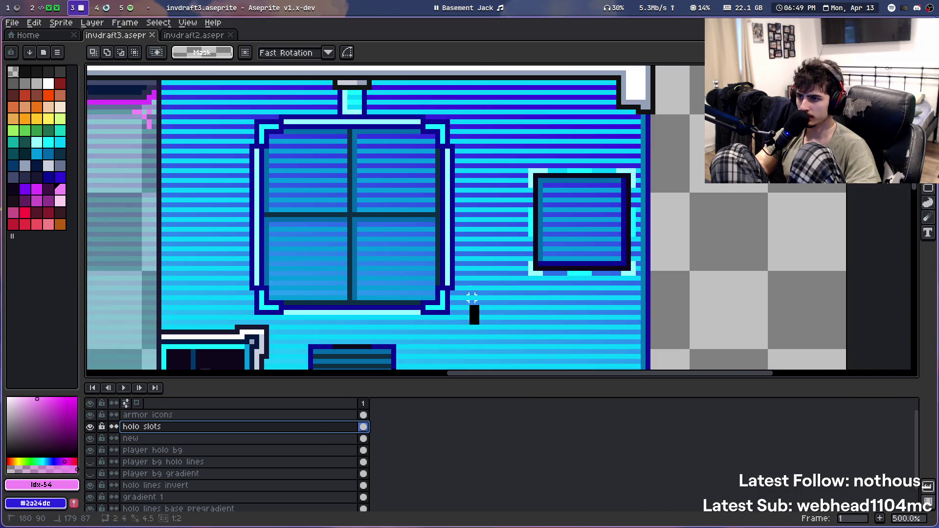
{"action": "key", "text": "Delete"}
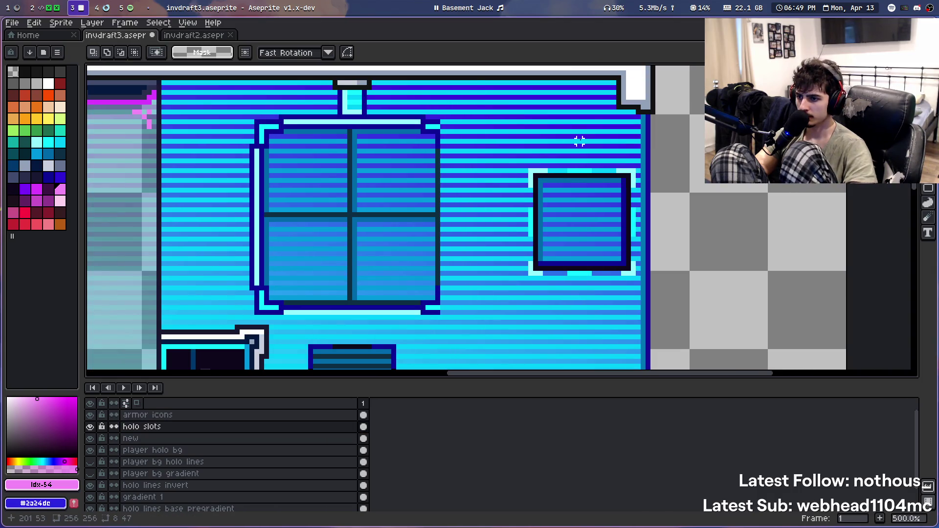
{"action": "mouse_move", "coordinate": [452, 333]}
{"action": "left_mouse_down"}
{"action": "mouse_move", "coordinate": [296, 309]}
{"action": "mouse_move", "coordinate": [463, 300]}
{"action": "left_mouse_up"}
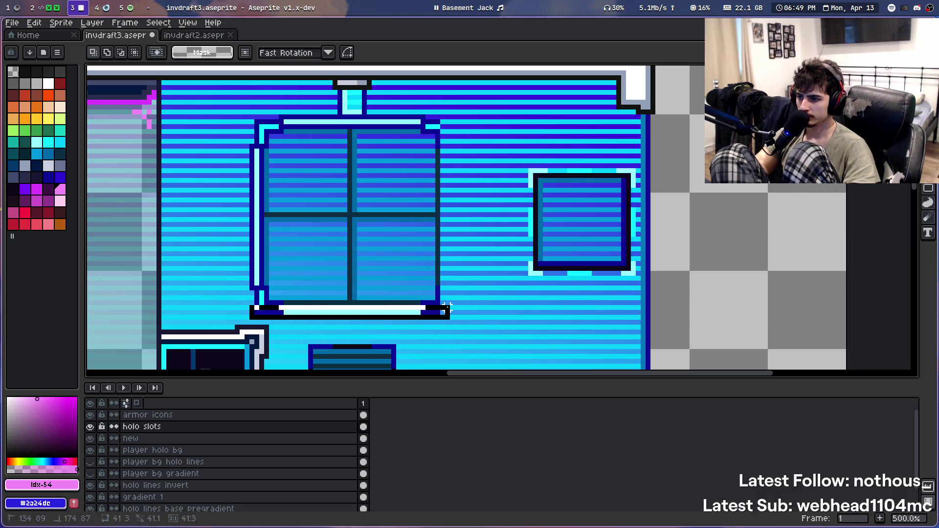
{"action": "key", "text": "Delete"}
Delete the window's light left border and the light bar along its top
{"action": "left_click_drag", "start_coordinate": [218, 317], "coordinate": [265, 112]}
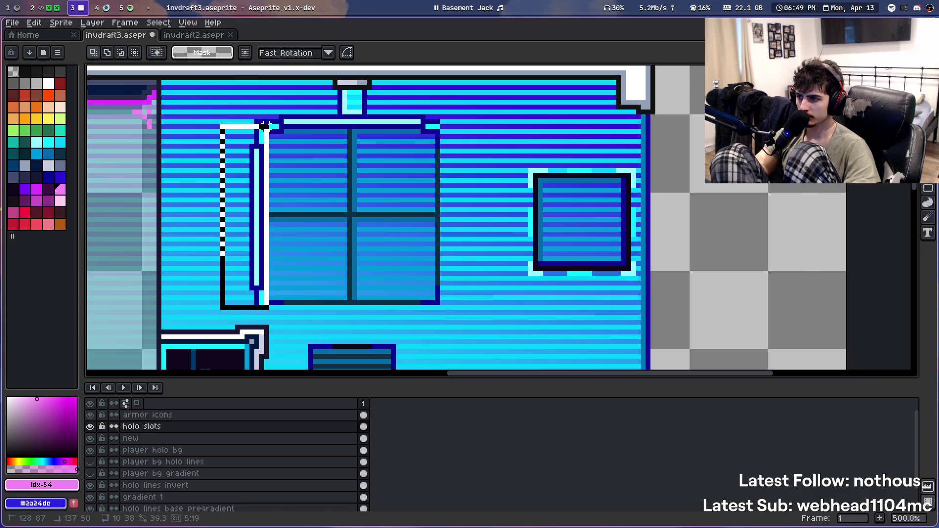
{"action": "key", "text": "Delete"}
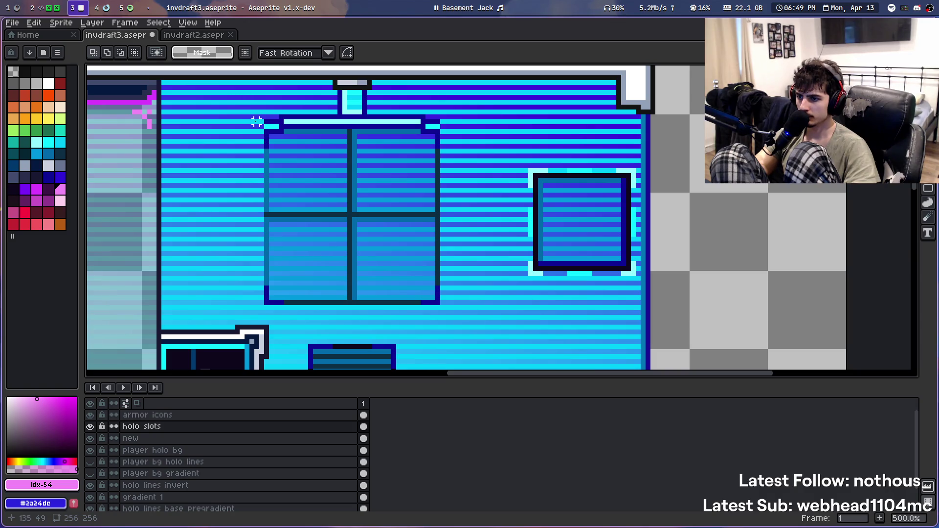
{"action": "scroll", "coordinate": [257, 122], "scroll_direction": "up", "scroll_amount": 2}
{"action": "scroll", "coordinate": [252, 281], "scroll_direction": "up", "scroll_amount": 2}
{"action": "scroll", "coordinate": [252, 279], "scroll_direction": "down", "scroll_amount": 2}
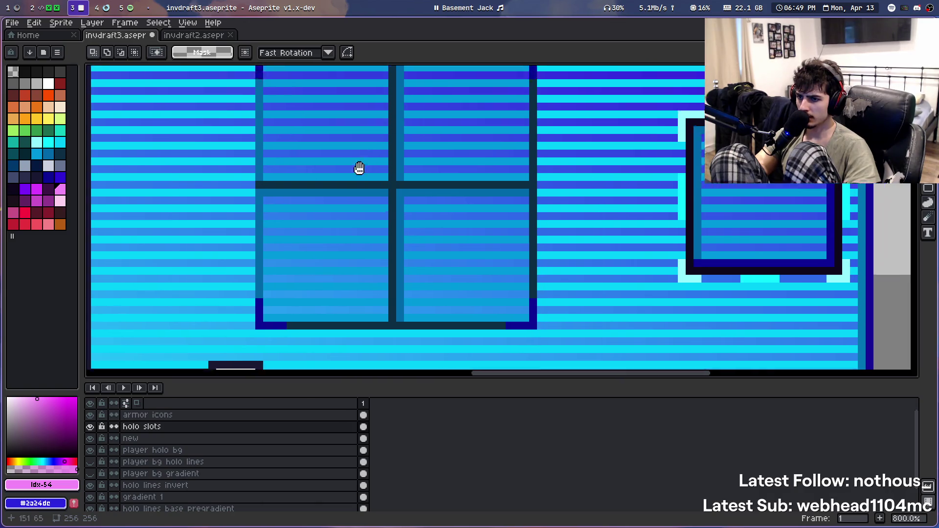
{"action": "left_click_drag", "start_coordinate": [359, 168], "coordinate": [340, 240]}
{"action": "left_click_drag", "start_coordinate": [229, 100], "coordinate": [526, 122]}
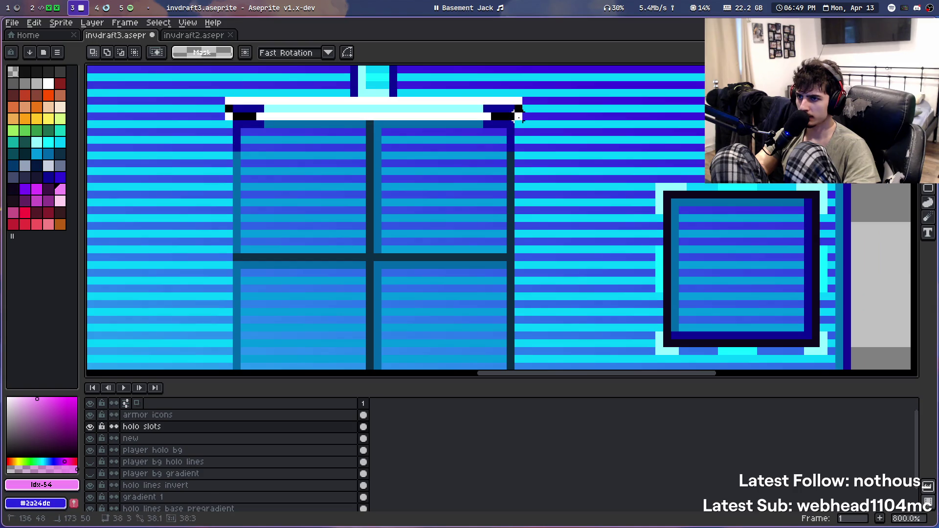
{"action": "key", "text": "Delete"}
Save invdraft3.aseprite, then select the small cyan piece above the window
{"action": "scroll", "coordinate": [526, 116], "scroll_direction": "down", "scroll_amount": 3}
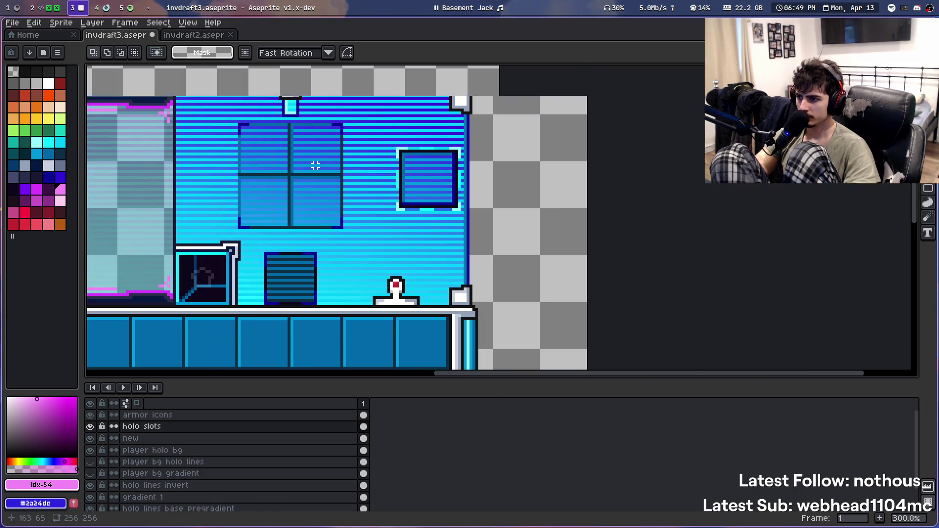
{"action": "scroll", "coordinate": [285, 203], "scroll_direction": "up", "scroll_amount": 3}
{"action": "scroll", "coordinate": [266, 216], "scroll_direction": "up", "scroll_amount": 2}
{"action": "scroll", "coordinate": [266, 215], "scroll_direction": "down", "scroll_amount": 5}
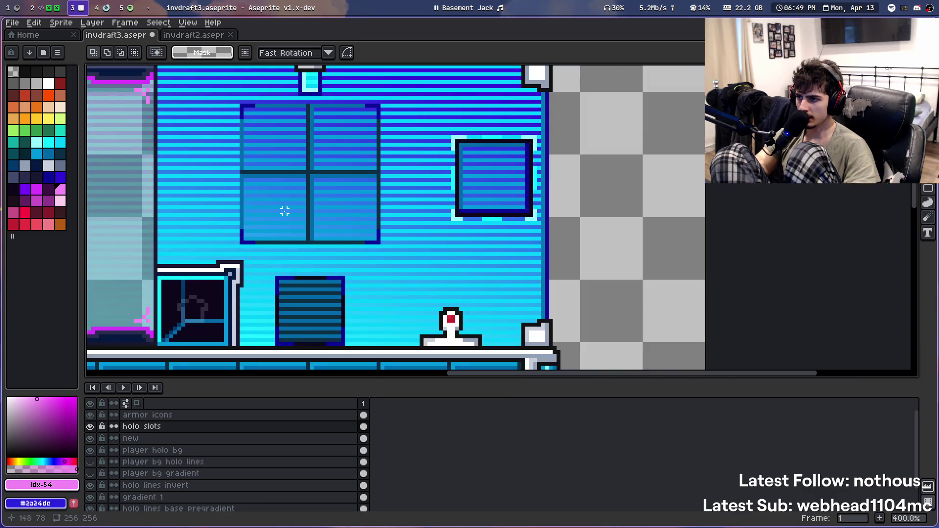
{"action": "scroll", "coordinate": [313, 145], "scroll_direction": "left", "scroll_amount": 2}
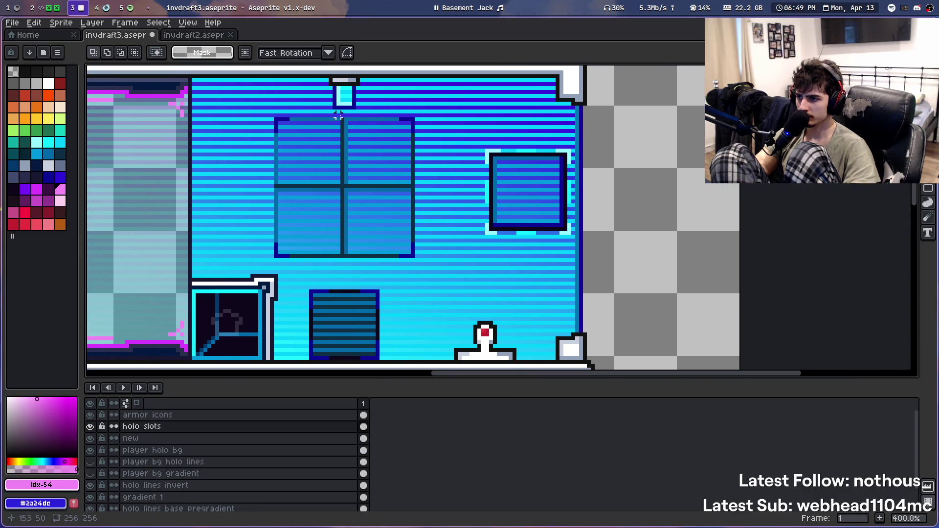
{"action": "scroll", "coordinate": [339, 117], "scroll_direction": "down", "scroll_amount": 4}
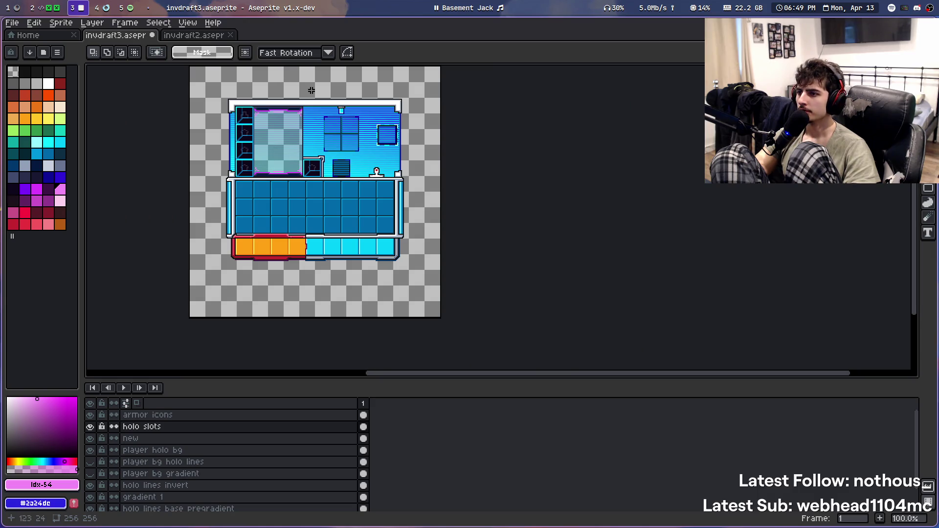
{"action": "scroll", "coordinate": [328, 123], "scroll_direction": "up", "scroll_amount": 2}
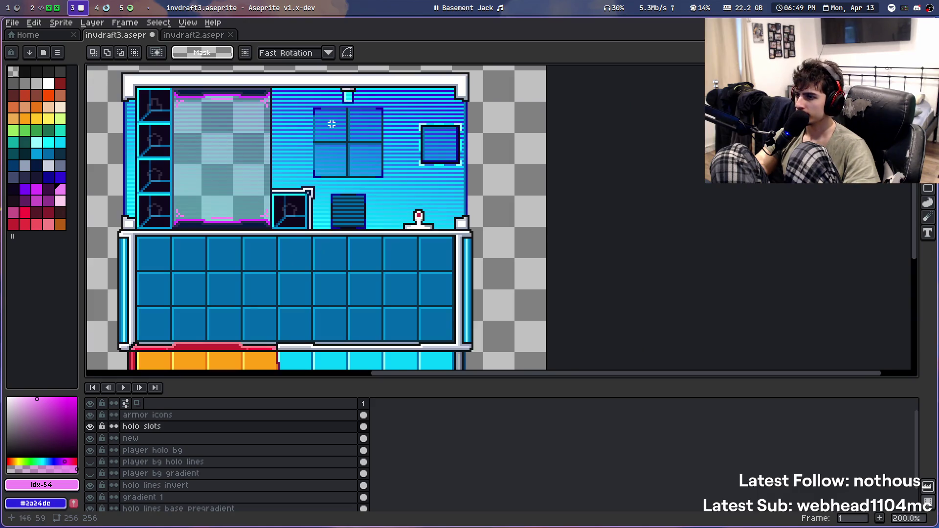
{"action": "scroll", "coordinate": [342, 132], "scroll_direction": "up", "scroll_amount": 1}
{"action": "scroll", "coordinate": [383, 147], "scroll_direction": "up", "scroll_amount": 1}
{"action": "scroll", "coordinate": [385, 164], "scroll_direction": "down", "scroll_amount": 2}
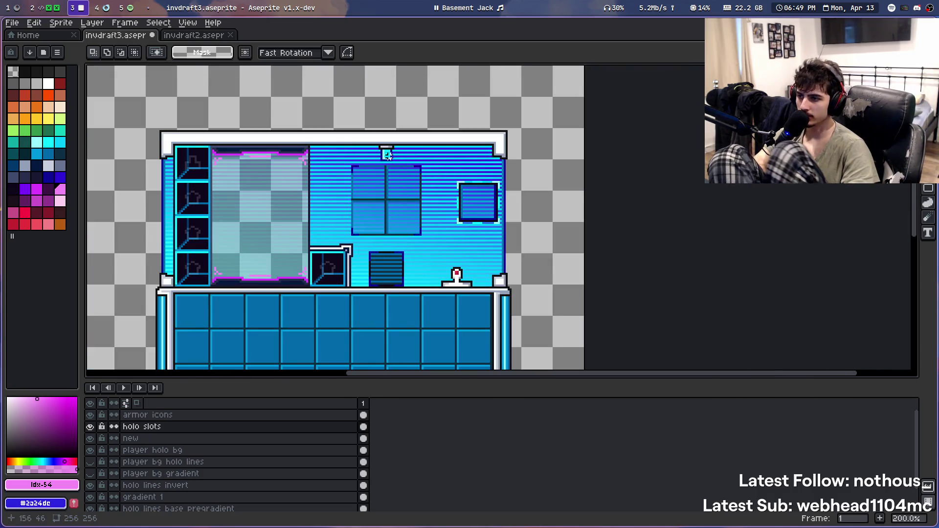
{"action": "scroll", "coordinate": [387, 155], "scroll_direction": "down", "scroll_amount": 1}
{"action": "scroll", "coordinate": [388, 156], "scroll_direction": "up", "scroll_amount": 1}
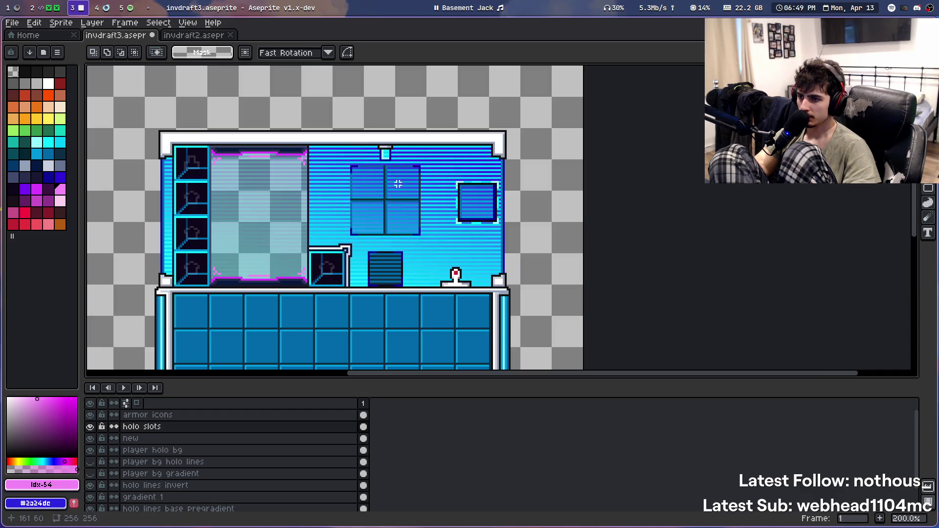
{"action": "key", "text": "ctrl+s"}
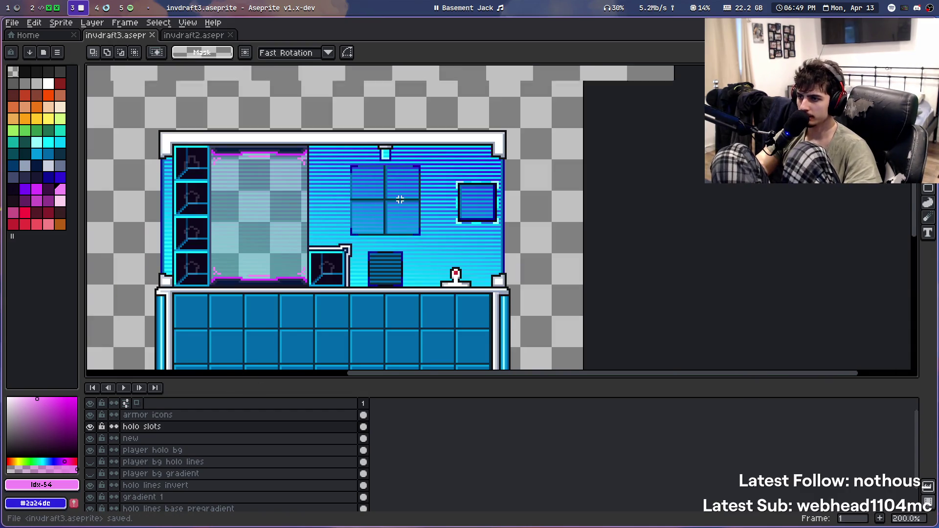
{"action": "scroll", "coordinate": [401, 202], "scroll_direction": "up", "scroll_amount": 1}
{"action": "left_click", "coordinate": [379, 99]}
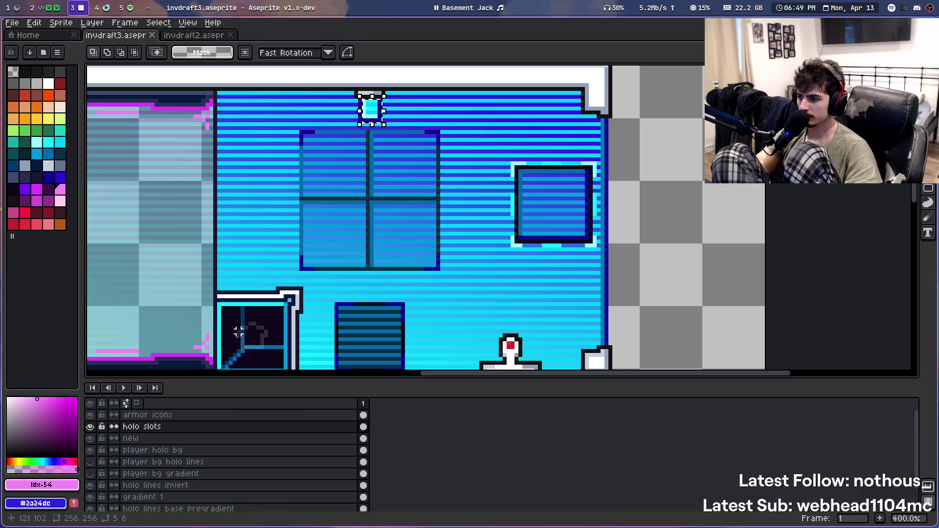
Paste a copy of the cyan piece onto the new layer, left of the window
{"action": "left_click", "coordinate": [163, 439]}
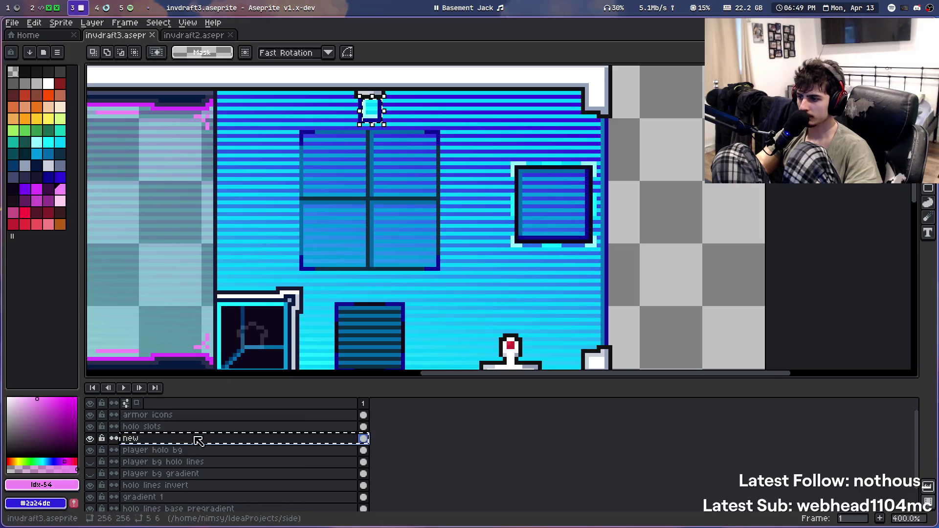
{"action": "key", "text": "ctrl+v"}
{"action": "left_click_drag", "start_coordinate": [381, 122], "coordinate": [296, 208]}
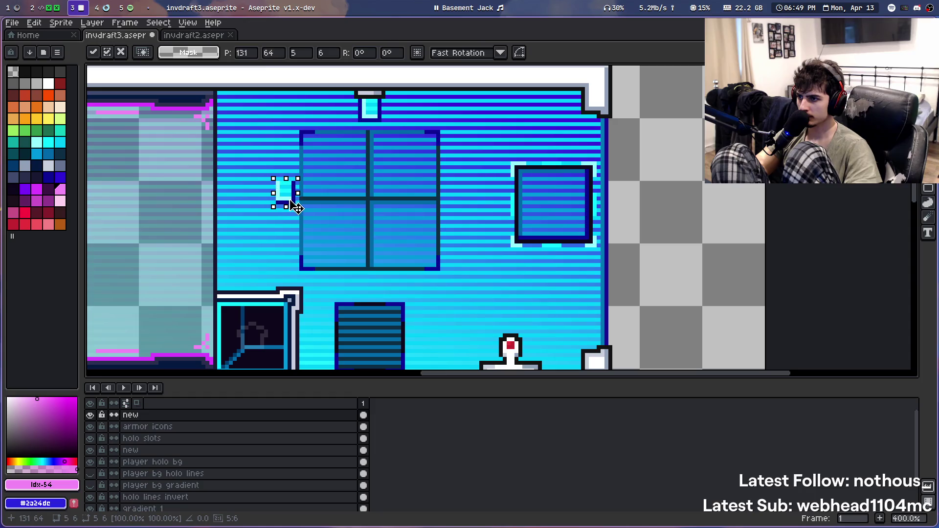
{"action": "key", "text": "Return"}
{"action": "scroll", "coordinate": [361, 97], "scroll_direction": "down", "scroll_amount": 3}
{"action": "scroll", "coordinate": [314, 251], "scroll_direction": "up", "scroll_amount": 4}
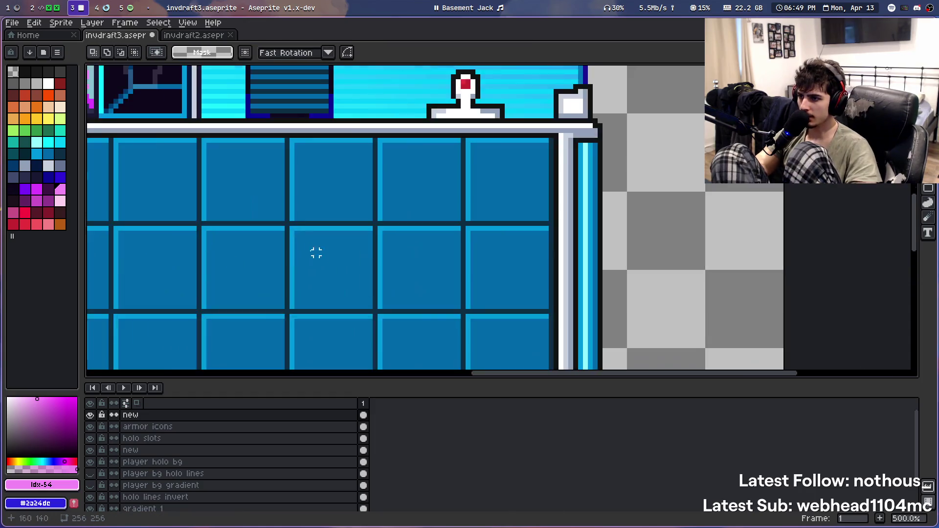
{"action": "scroll", "coordinate": [386, 94], "scroll_direction": "up", "scroll_amount": 1}
{"action": "scroll", "coordinate": [387, 94], "scroll_direction": "down", "scroll_amount": 2}
{"action": "scroll", "coordinate": [339, 192], "scroll_direction": "up", "scroll_amount": 2}
{"action": "scroll", "coordinate": [325, 204], "scroll_direction": "up", "scroll_amount": 3}
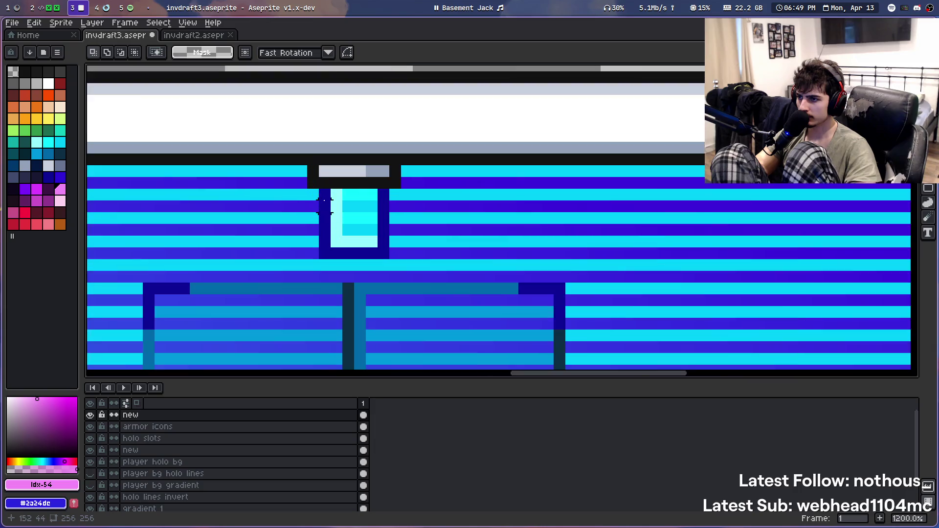
Select the U-shaped cyan piece, undo an accidental extra layer, and cancel a trial move
{"action": "left_click_drag", "start_coordinate": [324, 195], "coordinate": [389, 260]}
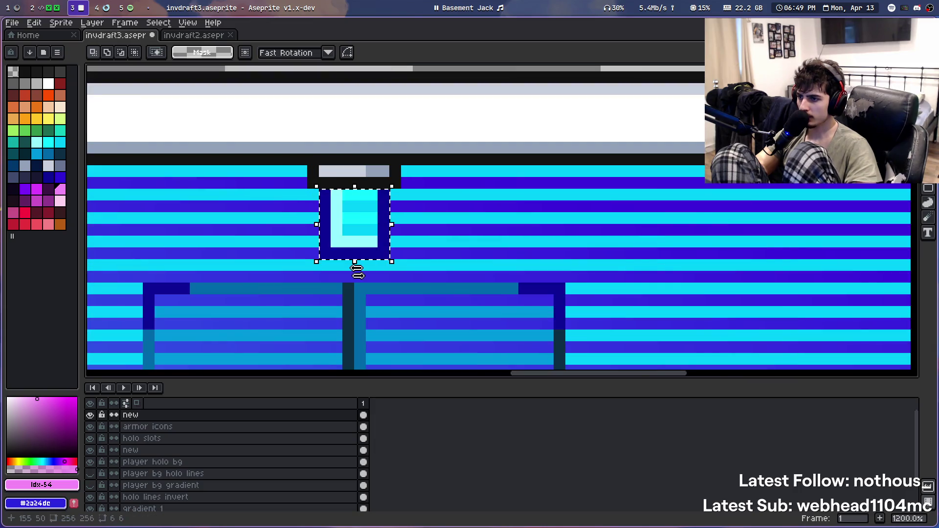
{"action": "left_click_drag", "start_coordinate": [201, 448], "coordinate": [199, 440]}
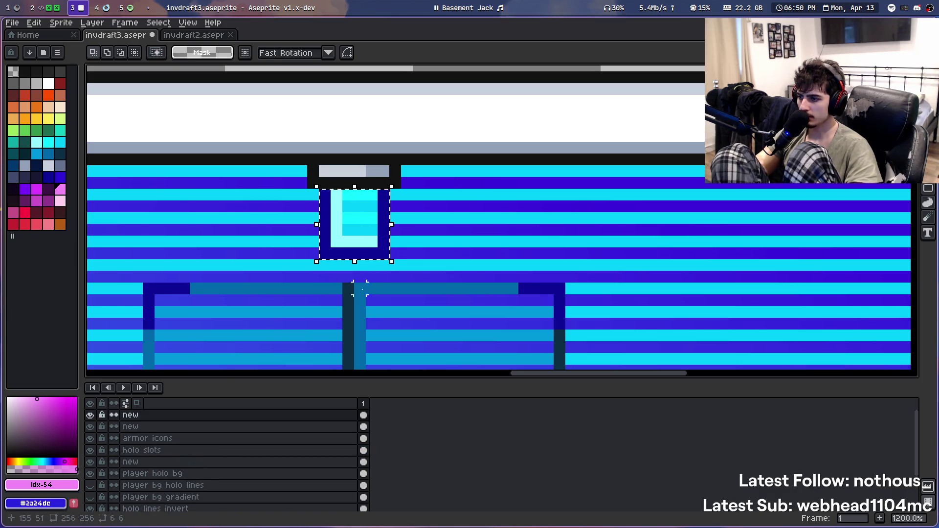
{"action": "left_click_drag", "start_coordinate": [312, 280], "coordinate": [322, 260]}
{"action": "key", "text": "ctrl+z"}
{"action": "key", "text": "ctrl+z"}
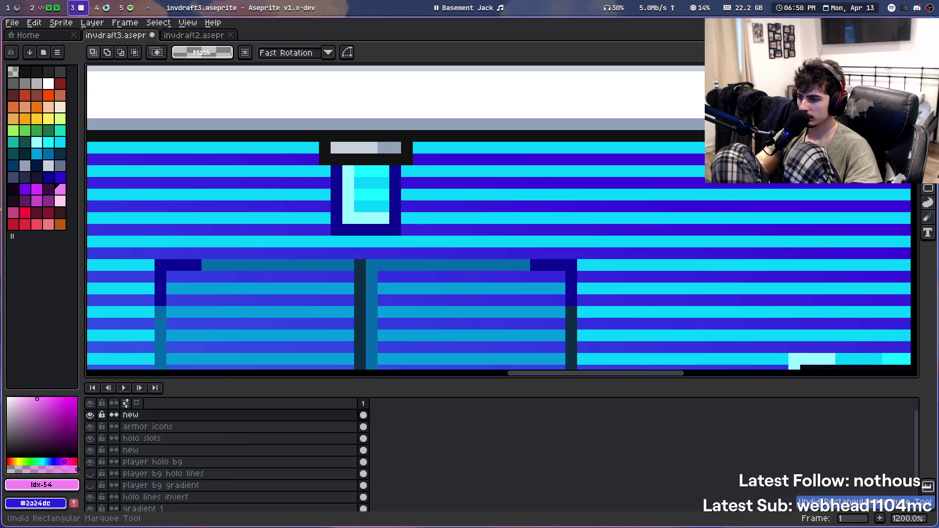
{"action": "key", "text": "ctrl+z"}
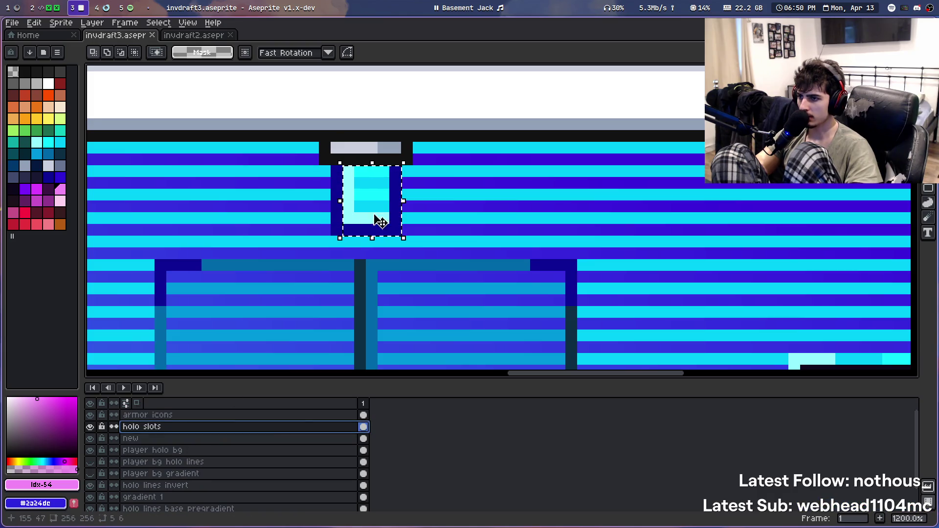
{"action": "left_click", "coordinate": [338, 170]}
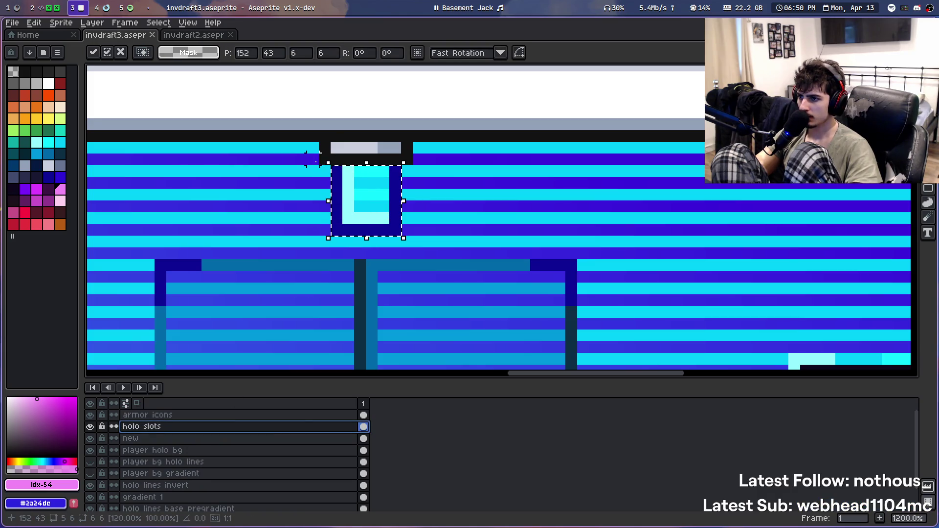
{"action": "left_click", "coordinate": [186, 438]}
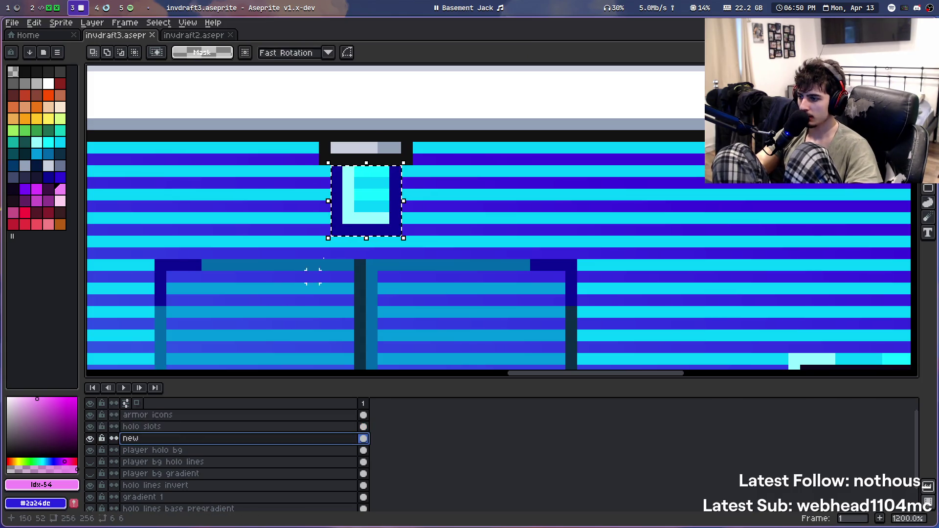
{"action": "scroll", "coordinate": [384, 217], "scroll_direction": "down", "scroll_amount": 5}
{"action": "left_click_drag", "start_coordinate": [384, 217], "coordinate": [220, 249]}
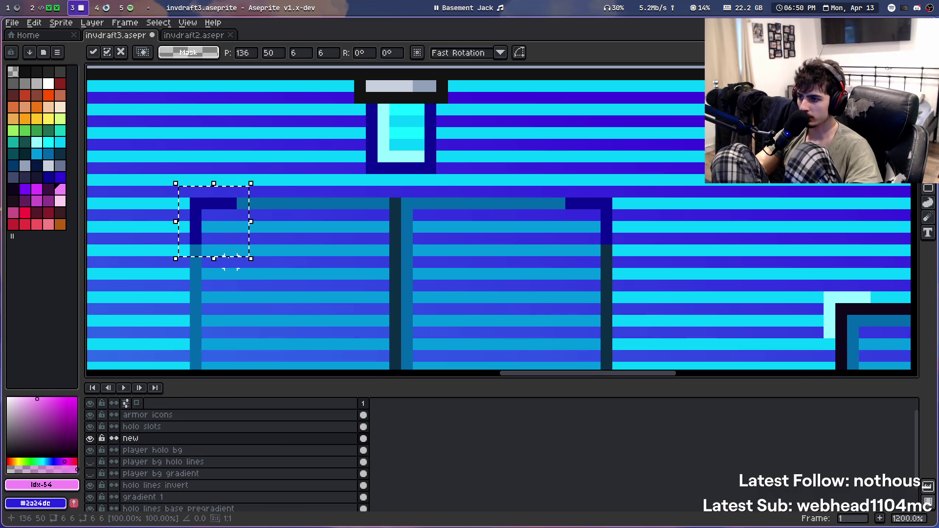
{"action": "key", "text": "Escape"}
Switch between the new and holo slots layers with the panel's top in view
{"action": "left_click", "coordinate": [168, 438]}
{"action": "left_click", "coordinate": [189, 429]}
{"action": "scroll", "coordinate": [405, 224], "scroll_direction": "down", "scroll_amount": 2}
{"action": "scroll", "coordinate": [398, 235], "scroll_direction": "down", "scroll_amount": 2}
{"action": "scroll", "coordinate": [397, 247], "scroll_direction": "down", "scroll_amount": 1}
{"action": "mouse_move", "coordinate": [397, 246]}
{"action": "left_mouse_down"}
{"action": "mouse_move", "coordinate": [397, 161]}
{"action": "mouse_move", "coordinate": [486, 293]}
{"action": "left_mouse_up"}
{"action": "left_click", "coordinate": [191, 438]}
{"action": "scroll", "coordinate": [397, 98], "scroll_direction": "up", "scroll_amount": 6}
{"action": "scroll", "coordinate": [371, 186], "scroll_direction": "up", "scroll_amount": 2}
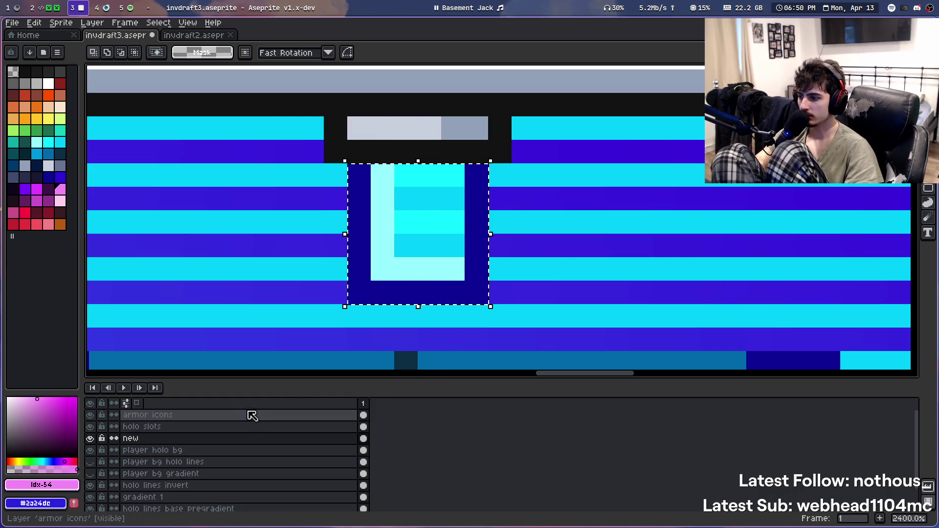
On the holo slots layer, drag the bracket down-left beside the window and commit it
{"action": "left_click", "coordinate": [241, 427]}
{"action": "left_click", "coordinate": [375, 279]}
{"action": "scroll", "coordinate": [376, 279], "scroll_direction": "down", "scroll_amount": 2}
{"action": "left_click_drag", "start_coordinate": [376, 279], "coordinate": [325, 199]}
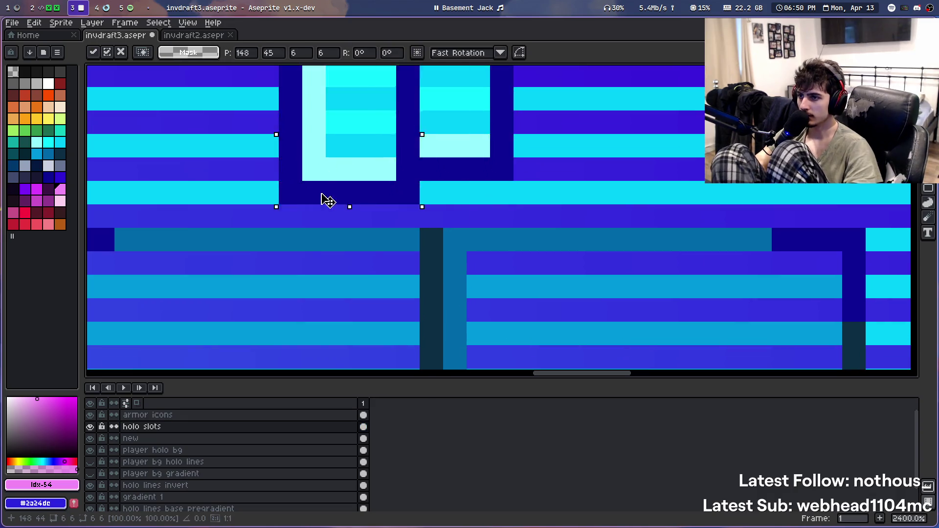
{"action": "scroll", "coordinate": [326, 199], "scroll_direction": "down", "scroll_amount": 3}
{"action": "left_click_drag", "start_coordinate": [341, 279], "coordinate": [383, 150]}
{"action": "scroll", "coordinate": [391, 149], "scroll_direction": "down", "scroll_amount": 1}
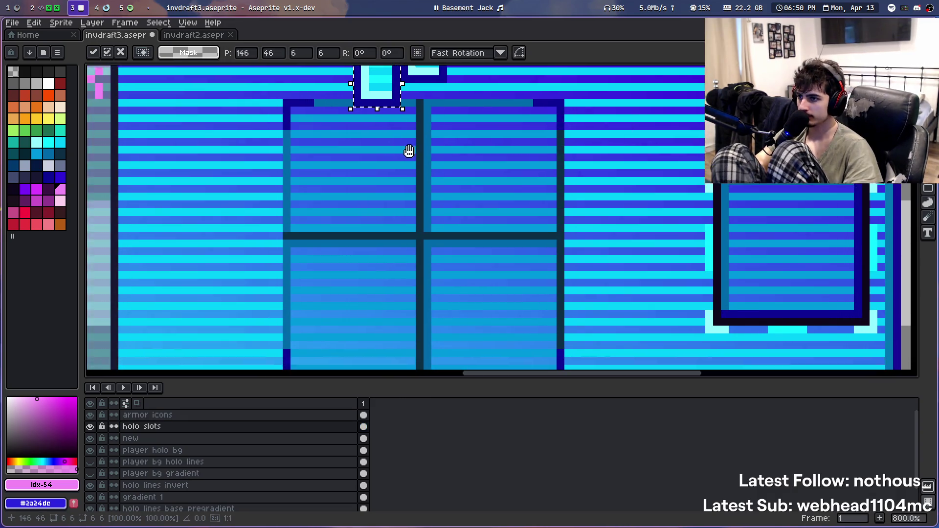
{"action": "left_click_drag", "start_coordinate": [372, 93], "coordinate": [271, 323]}
{"action": "scroll", "coordinate": [291, 220], "scroll_direction": "down", "scroll_amount": 4}
{"action": "left_click_drag", "start_coordinate": [291, 220], "coordinate": [277, 260]}
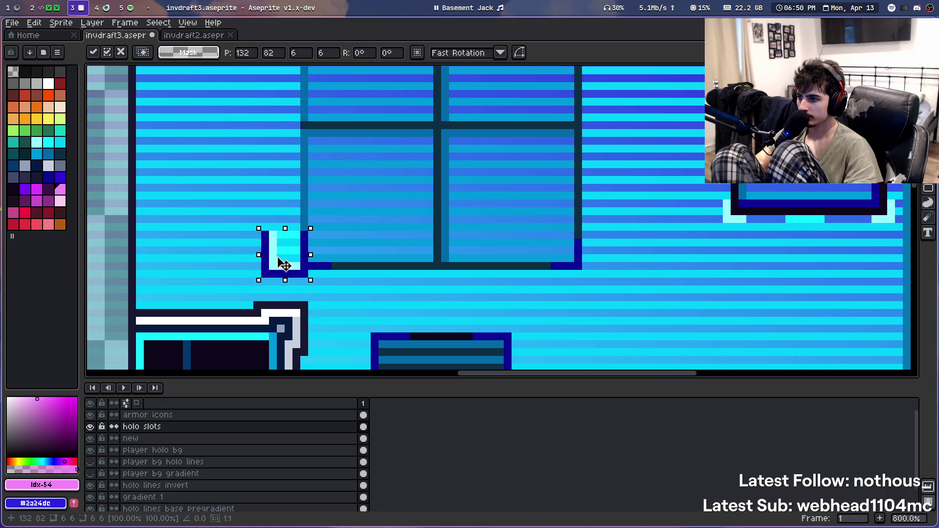
{"action": "key", "text": "Return"}
Reselect the bracket and nudge it one pixel right
{"action": "left_click_drag", "start_coordinate": [227, 280], "coordinate": [272, 213]}
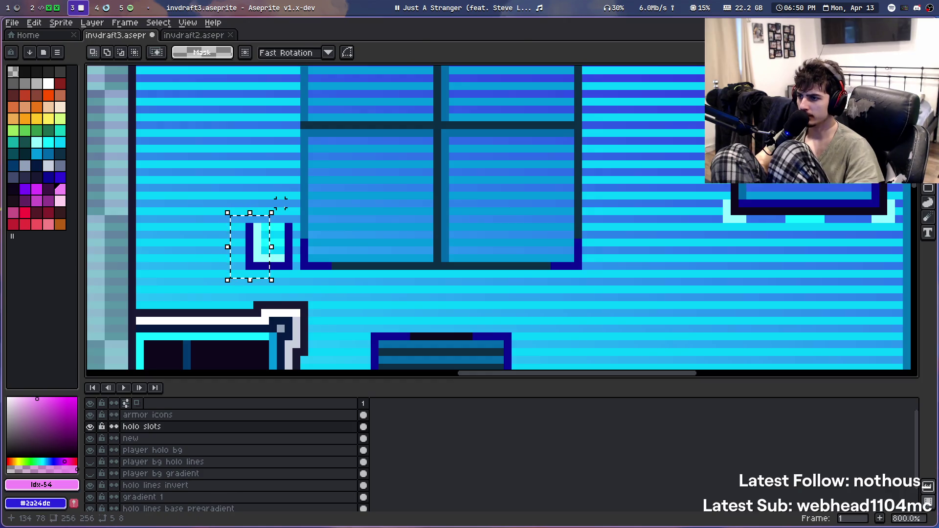
{"action": "key", "text": "Right"}
{"action": "key", "text": "Right"}
{"action": "key", "text": "Right"}
{"action": "key", "text": "Return"}
{"action": "scroll", "coordinate": [292, 242], "scroll_direction": "down", "scroll_amount": 4}
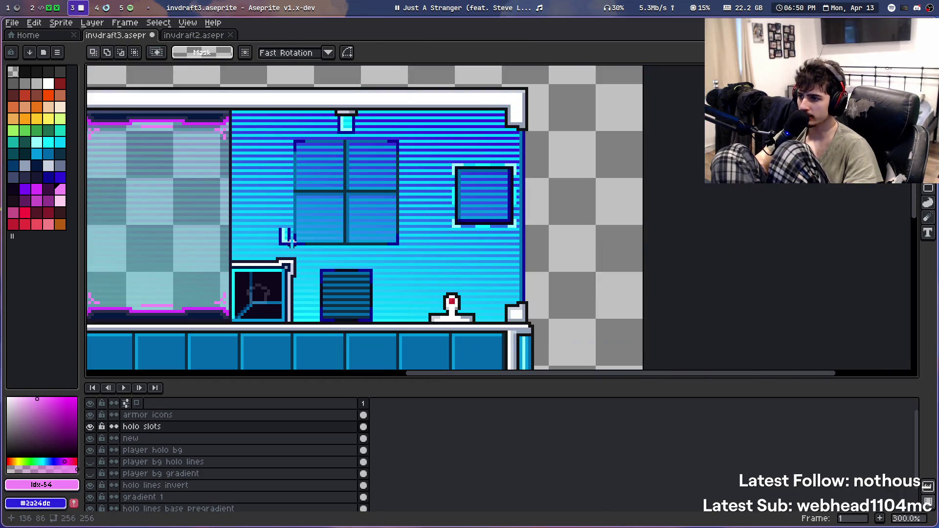
Select the cyan bracket and move it down-left toward the preview panel
{"action": "scroll", "coordinate": [280, 259], "scroll_direction": "down", "scroll_amount": 1}
{"action": "scroll", "coordinate": [279, 245], "scroll_direction": "up", "scroll_amount": 5}
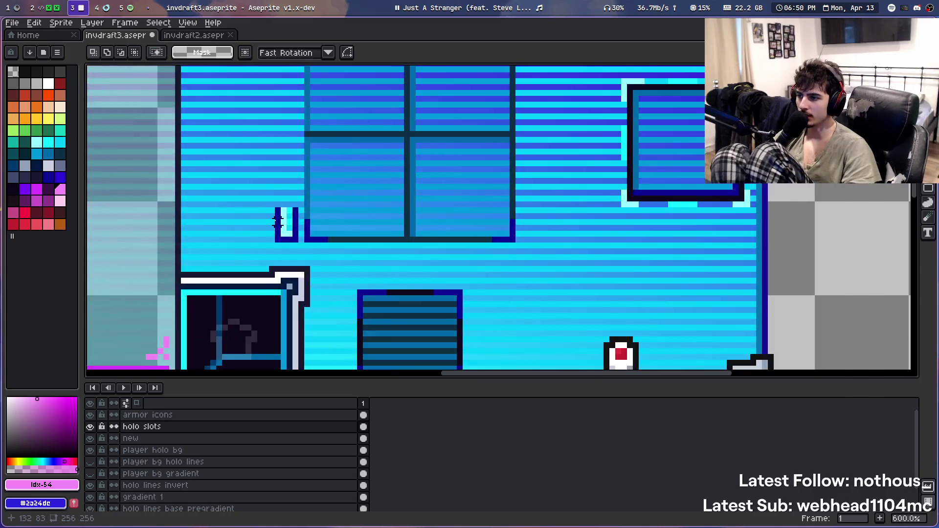
{"action": "scroll", "coordinate": [278, 227], "scroll_direction": "up", "scroll_amount": 3}
{"action": "scroll", "coordinate": [278, 227], "scroll_direction": "down", "scroll_amount": 4}
{"action": "scroll", "coordinate": [300, 235], "scroll_direction": "down", "scroll_amount": 1}
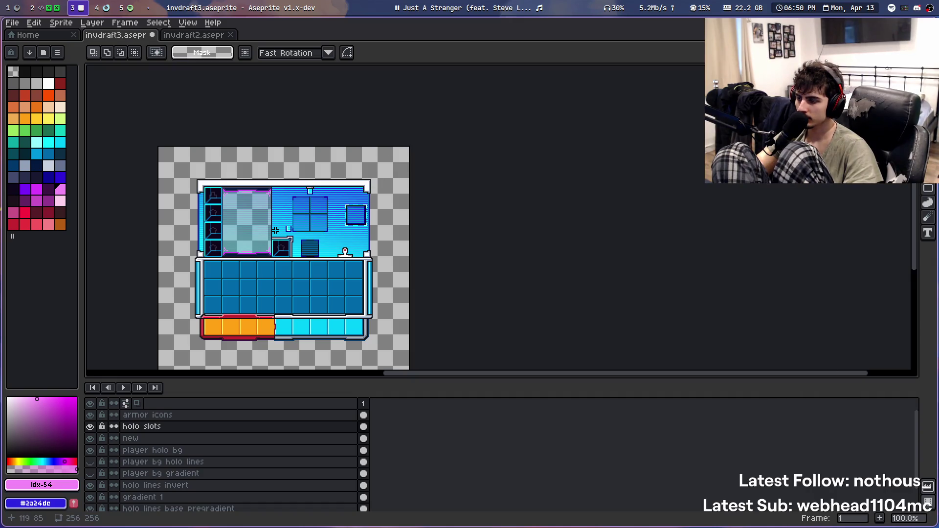
{"action": "scroll", "coordinate": [297, 243], "scroll_direction": "up", "scroll_amount": 1}
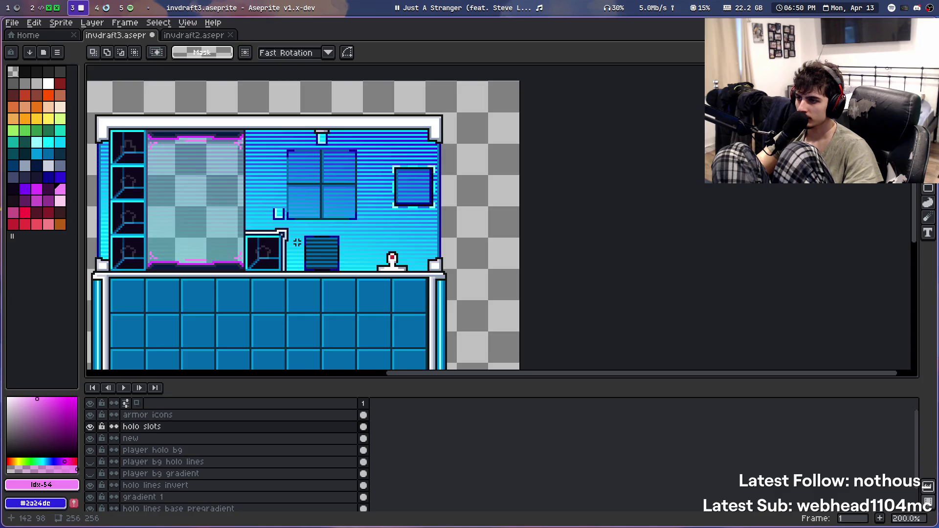
{"action": "left_click_drag", "start_coordinate": [367, 237], "coordinate": [435, 227]}
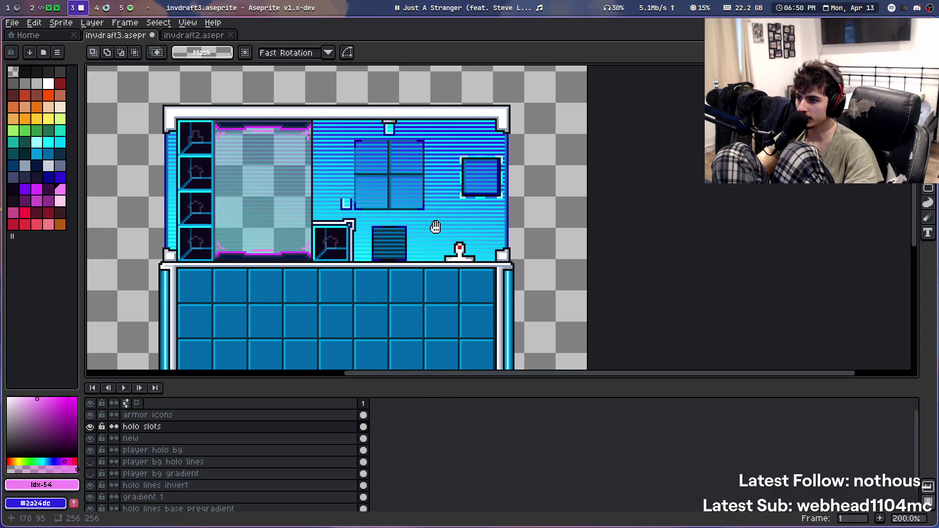
{"action": "mouse_move", "coordinate": [425, 170]}
{"action": "left_mouse_down"}
{"action": "mouse_move", "coordinate": [430, 108]}
{"action": "mouse_move", "coordinate": [413, 154]}
{"action": "mouse_move", "coordinate": [366, 176]}
{"action": "left_mouse_up"}
{"action": "scroll", "coordinate": [356, 180], "scroll_direction": "up", "scroll_amount": 3}
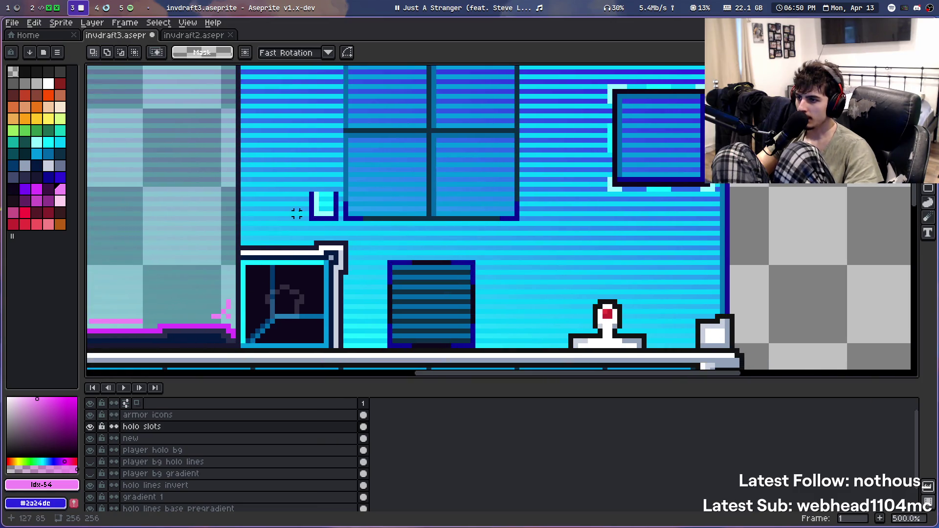
{"action": "mouse_move", "coordinate": [340, 188]}
{"action": "left_mouse_down"}
{"action": "mouse_move", "coordinate": [309, 221]}
{"action": "mouse_move", "coordinate": [257, 242]}
{"action": "mouse_move", "coordinate": [253, 232]}
{"action": "left_mouse_up"}
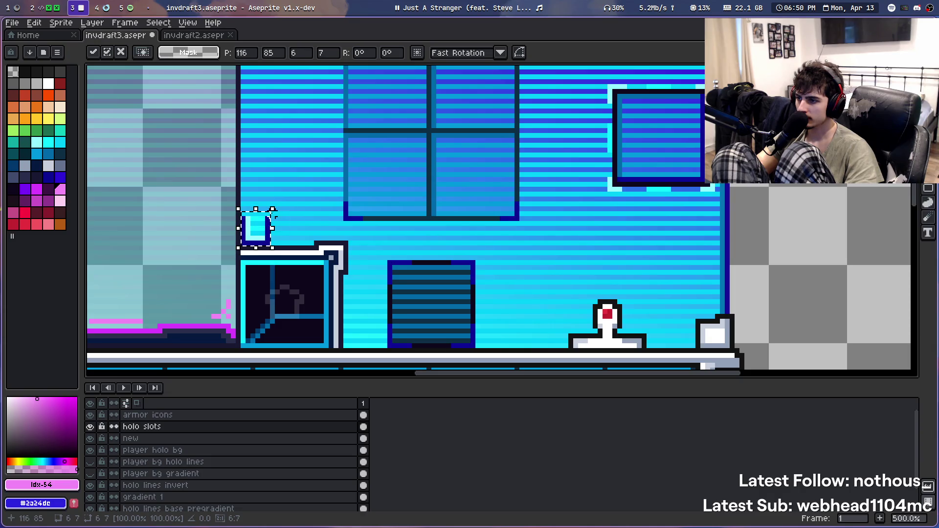
{"action": "key", "text": "Return"}
Restore the bracket selection and set the bracket down on the white ledge
{"action": "mouse_move", "coordinate": [301, 210]}
{"action": "left_mouse_down"}
{"action": "mouse_move", "coordinate": [361, 220]}
{"action": "mouse_move", "coordinate": [318, 243]}
{"action": "left_mouse_up"}
{"action": "key", "text": "ctrl+d"}
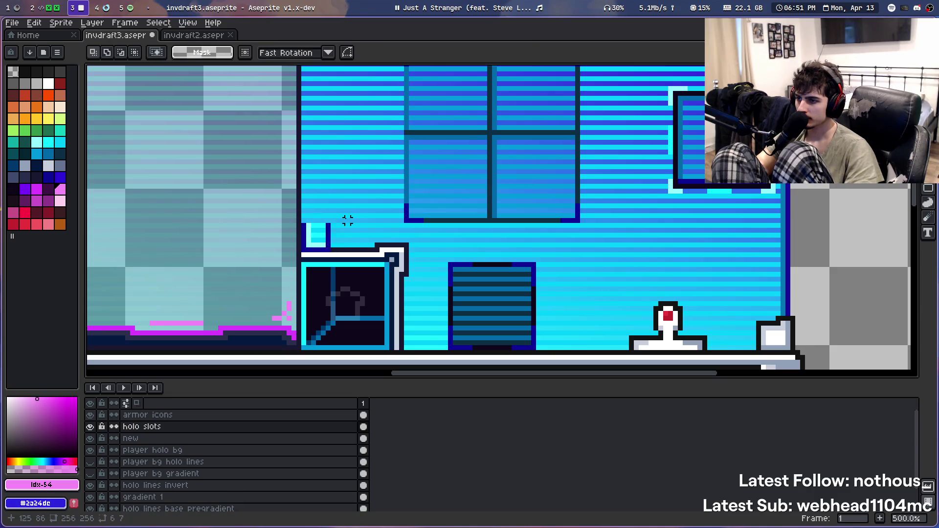
{"action": "scroll", "coordinate": [318, 243], "scroll_direction": "up", "scroll_amount": 4}
{"action": "scroll", "coordinate": [318, 243], "scroll_direction": "up", "scroll_amount": 1}
{"action": "key", "text": "ctrl+z"}
{"action": "key", "text": "ctrl+z"}
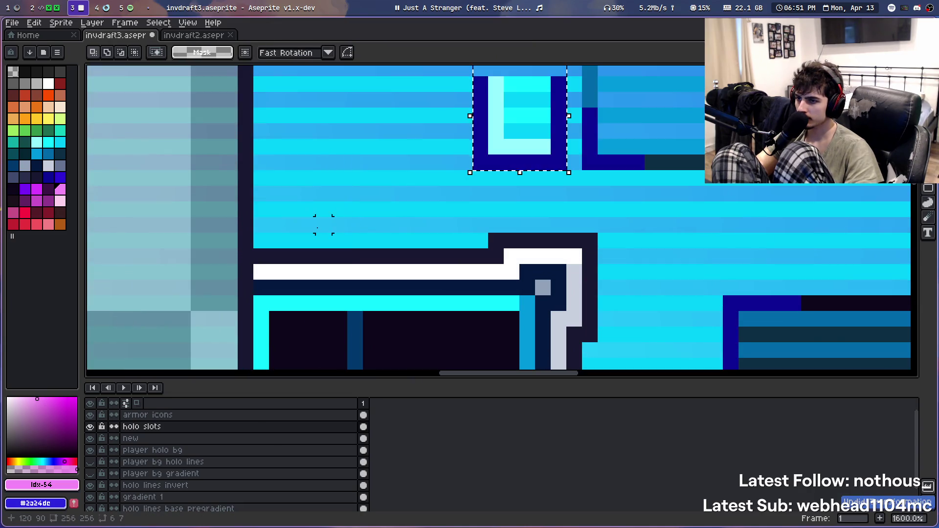
{"action": "scroll", "coordinate": [387, 225], "scroll_direction": "down", "scroll_amount": 2}
{"action": "scroll", "coordinate": [472, 192], "scroll_direction": "up", "scroll_amount": 1}
{"action": "left_click_drag", "start_coordinate": [489, 181], "coordinate": [334, 249]}
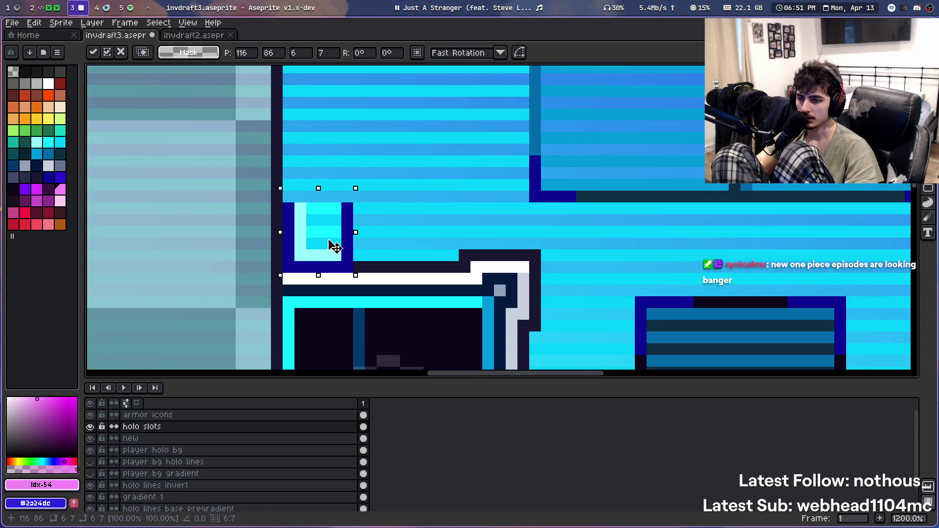
{"action": "key", "text": "ctrl+d"}
Erase the small piece hanging from the panel's top edge on the 'new' layer
{"action": "scroll", "coordinate": [444, 197], "scroll_direction": "down", "scroll_amount": 5}
{"action": "scroll", "coordinate": [444, 197], "scroll_direction": "down", "scroll_amount": 1}
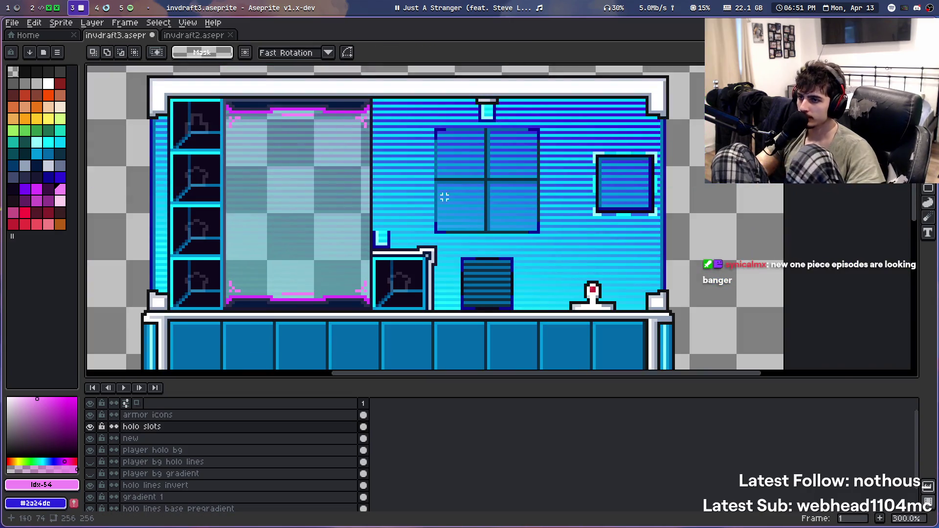
{"action": "left_click_drag", "start_coordinate": [465, 97], "coordinate": [502, 120]}
{"action": "scroll", "coordinate": [552, 115], "scroll_direction": "up", "scroll_amount": 3}
{"action": "scroll", "coordinate": [552, 116], "scroll_direction": "up", "scroll_amount": 3}
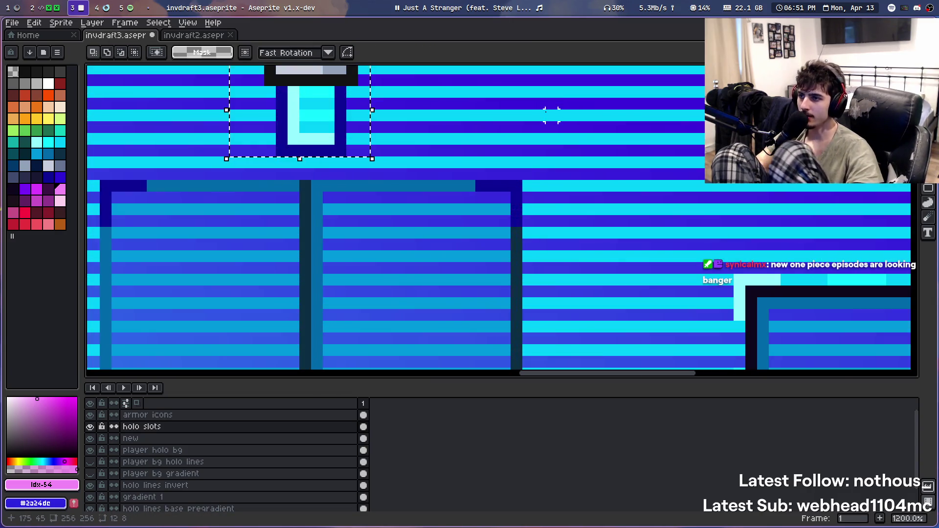
{"action": "scroll", "coordinate": [552, 115], "scroll_direction": "up", "scroll_amount": 3}
{"action": "mouse_move", "coordinate": [491, 157]}
{"action": "left_mouse_down"}
{"action": "mouse_move", "coordinate": [602, 394]}
{"action": "mouse_move", "coordinate": [632, 395]}
{"action": "mouse_move", "coordinate": [659, 350]}
{"action": "left_mouse_up"}
{"action": "left_click", "coordinate": [293, 438]}
{"action": "key", "text": "Delete"}
Select the bracket's 4x4 inner block on the holo slots layer, cancelling an accidental move
{"action": "scroll", "coordinate": [395, 293], "scroll_direction": "down", "scroll_amount": 8}
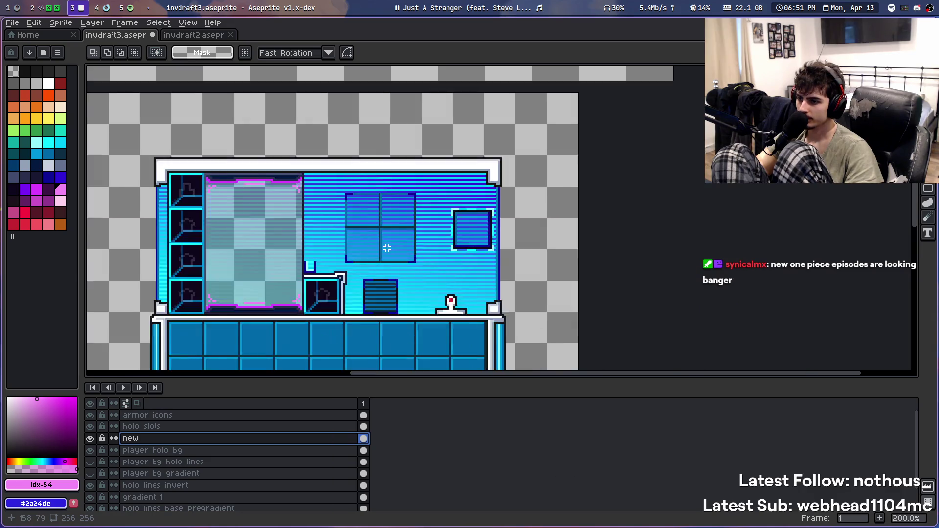
{"action": "scroll", "coordinate": [387, 248], "scroll_direction": "up", "scroll_amount": 1}
{"action": "scroll", "coordinate": [261, 223], "scroll_direction": "down", "scroll_amount": 2}
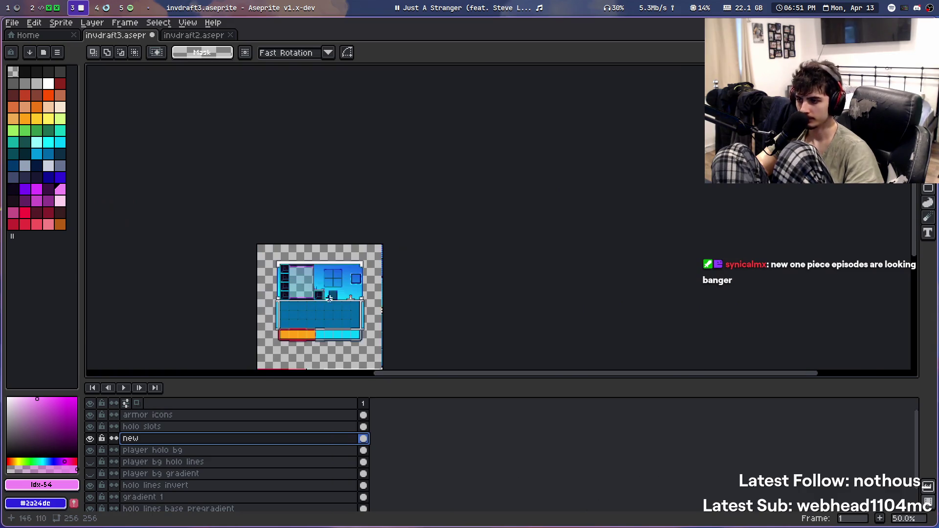
{"action": "scroll", "coordinate": [261, 223], "scroll_direction": "up", "scroll_amount": 1}
{"action": "scroll", "coordinate": [260, 223], "scroll_direction": "up", "scroll_amount": 3}
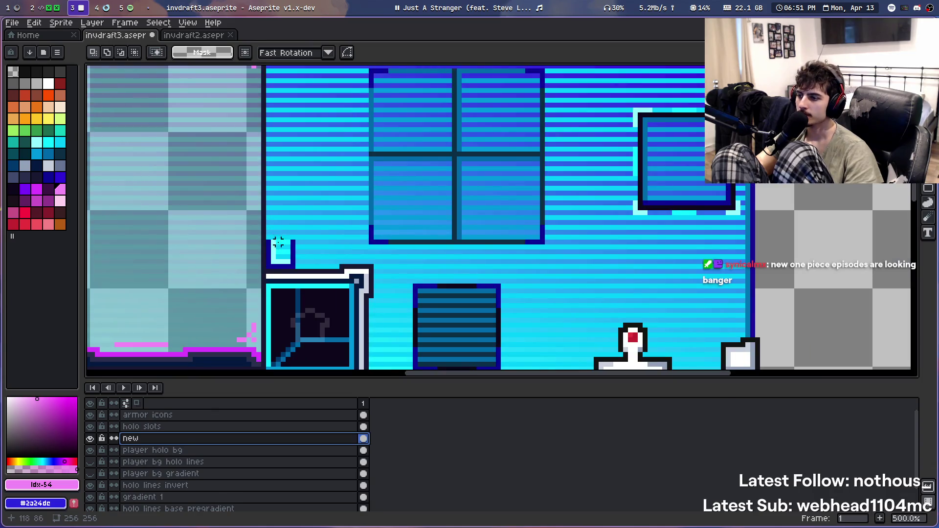
{"action": "scroll", "coordinate": [278, 243], "scroll_direction": "up", "scroll_amount": 1}
{"action": "scroll", "coordinate": [276, 243], "scroll_direction": "up", "scroll_amount": 3}
{"action": "left_click_drag", "start_coordinate": [311, 275], "coordinate": [299, 231]}
{"action": "left_click", "coordinate": [166, 426]}
{"action": "key", "text": "Escape"}
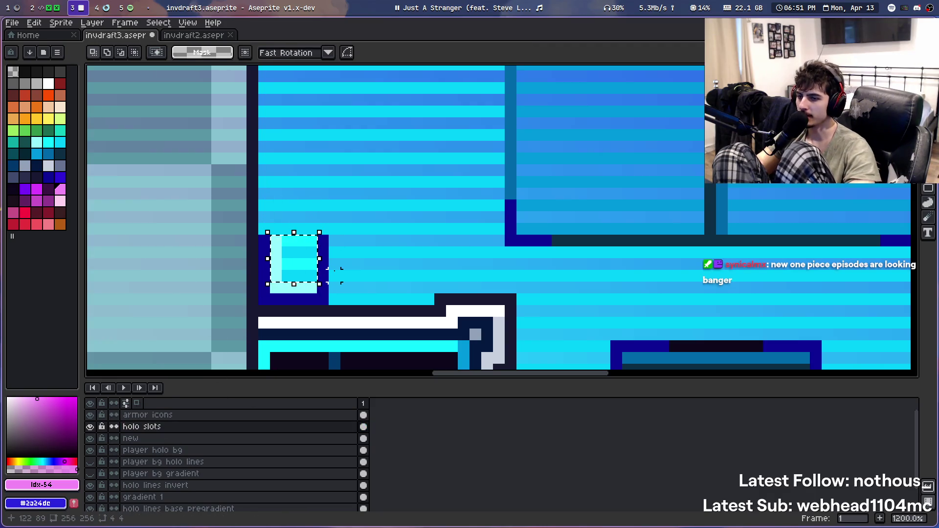
Raise the bracket's inner block about 40 px into a tall thin strip and commit it
{"action": "left_click_drag", "start_coordinate": [291, 273], "coordinate": [300, 130]}
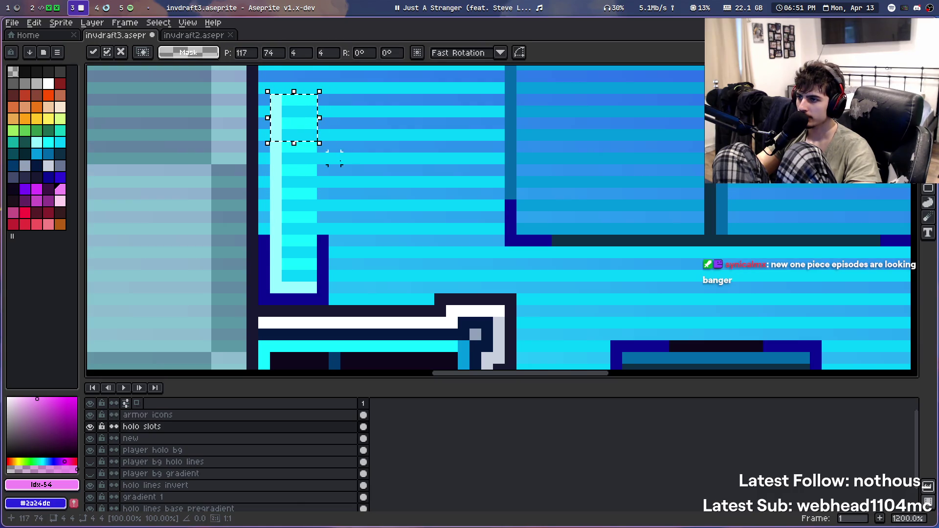
{"action": "scroll", "coordinate": [335, 157], "scroll_direction": "up", "scroll_amount": 1}
{"action": "scroll", "coordinate": [377, 126], "scroll_direction": "up", "scroll_amount": 3}
{"action": "mouse_move", "coordinate": [373, 279]}
{"action": "left_mouse_down"}
{"action": "mouse_move", "coordinate": [331, 207]}
{"action": "mouse_move", "coordinate": [357, 164]}
{"action": "mouse_move", "coordinate": [401, 332]}
{"action": "mouse_move", "coordinate": [361, 258]}
{"action": "mouse_move", "coordinate": [364, 209]}
{"action": "mouse_move", "coordinate": [373, 351]}
{"action": "mouse_move", "coordinate": [361, 161]}
{"action": "mouse_move", "coordinate": [372, 227]}
{"action": "left_mouse_up"}
{"action": "mouse_move", "coordinate": [383, 272]}
{"action": "left_mouse_down"}
{"action": "mouse_move", "coordinate": [381, 125]}
{"action": "mouse_move", "coordinate": [373, 133]}
{"action": "left_mouse_up"}
{"action": "key", "text": "Return"}
Reselect the raised block and zoom out to check the strip along the panel's right edge
{"action": "left_click_drag", "start_coordinate": [327, 93], "coordinate": [420, 161]}
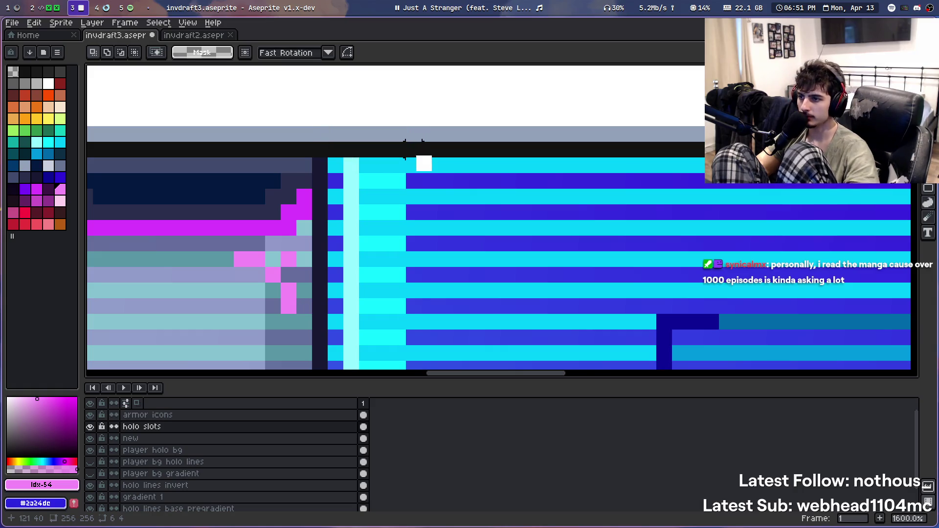
{"action": "scroll", "coordinate": [416, 220], "scroll_direction": "down", "scroll_amount": 7}
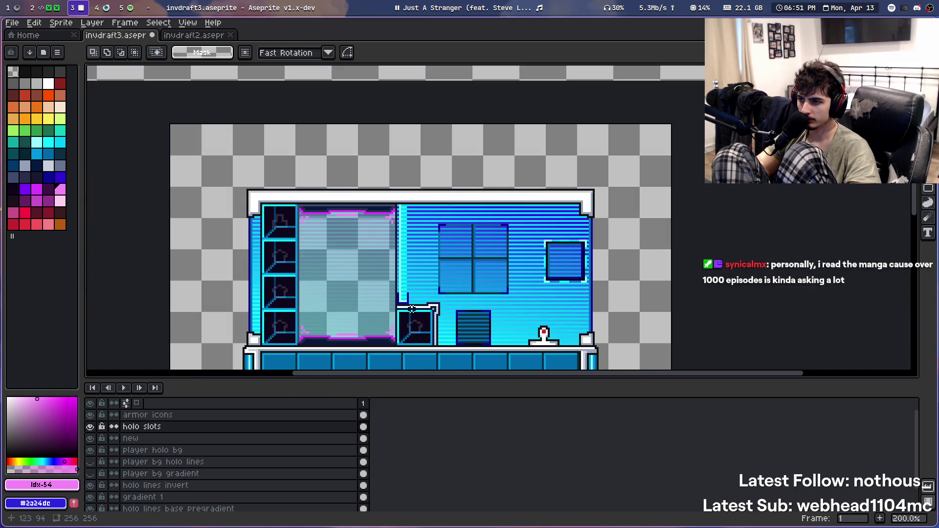
{"action": "scroll", "coordinate": [412, 309], "scroll_direction": "up", "scroll_amount": 1}
{"action": "mouse_move", "coordinate": [413, 309]}
{"action": "left_mouse_down"}
{"action": "mouse_move", "coordinate": [322, 230]}
{"action": "mouse_move", "coordinate": [352, 259]}
{"action": "left_mouse_up"}
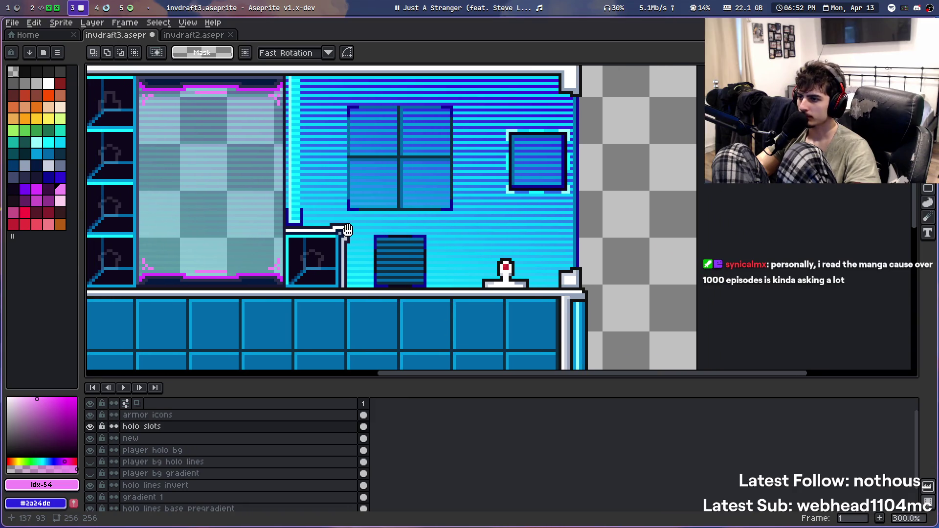
{"action": "scroll", "coordinate": [352, 260], "scroll_direction": "up", "scroll_amount": 2}
{"action": "scroll", "coordinate": [353, 260], "scroll_direction": "down", "scroll_amount": 2}
{"action": "scroll", "coordinate": [353, 260], "scroll_direction": "down", "scroll_amount": 1}
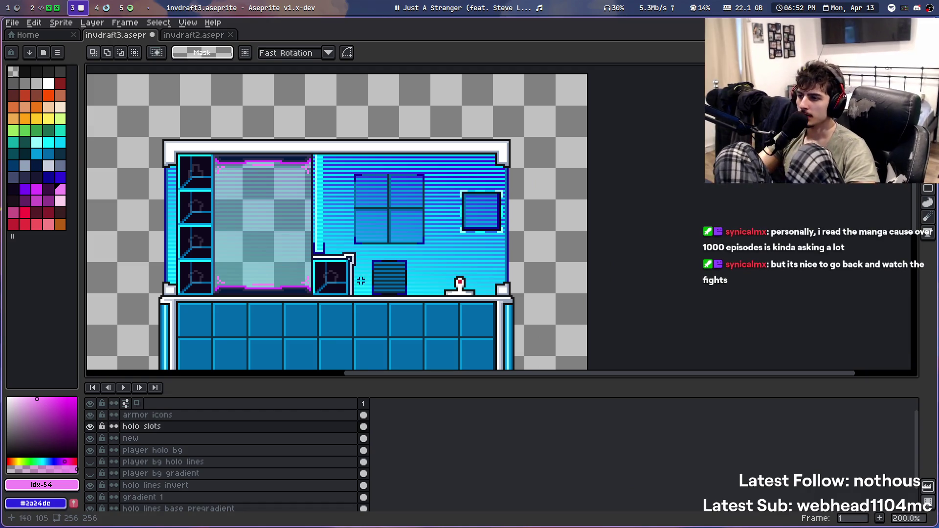
{"action": "scroll", "coordinate": [342, 267], "scroll_direction": "down", "scroll_amount": 1}
{"action": "scroll", "coordinate": [340, 267], "scroll_direction": "up", "scroll_amount": 2}
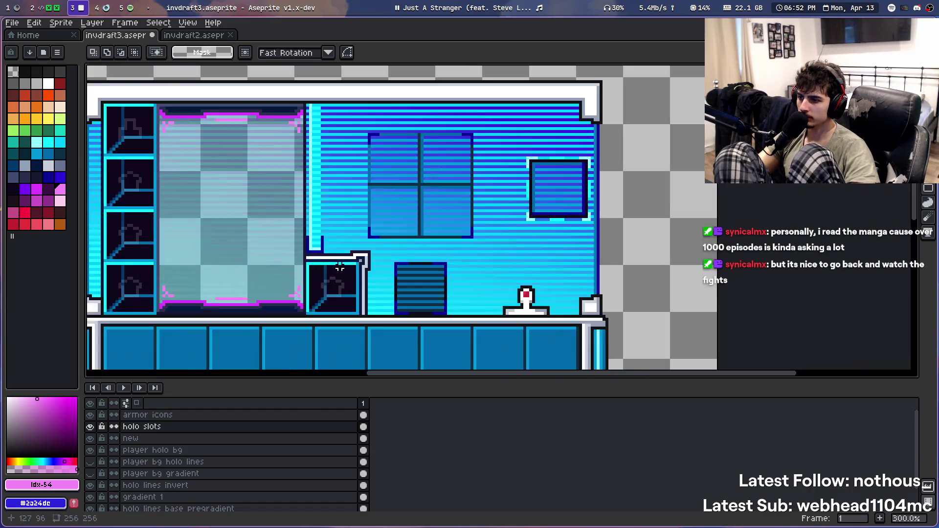
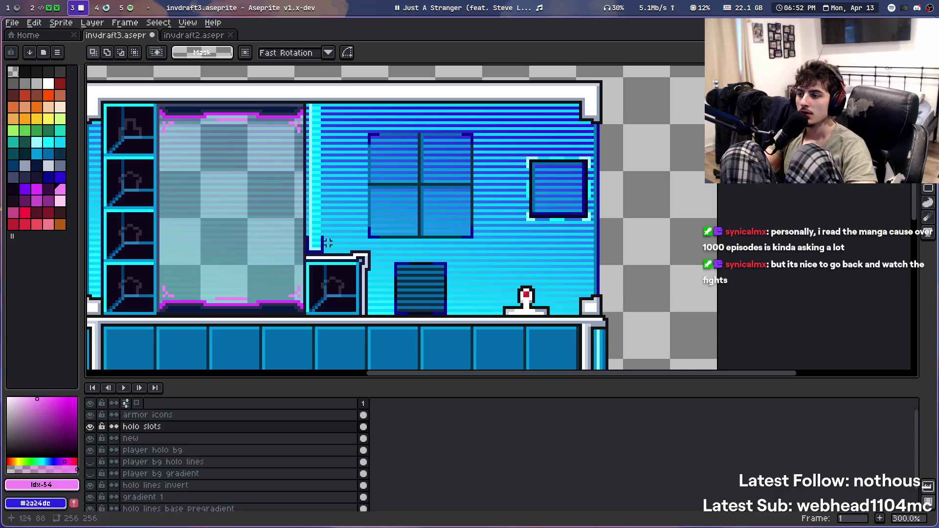
Shift the 1x6 dark-blue pixel column one pixel left and commit it
{"action": "scroll", "coordinate": [323, 238], "scroll_direction": "up", "scroll_amount": 2}
{"action": "scroll", "coordinate": [446, 174], "scroll_direction": "up", "scroll_amount": 2}
{"action": "scroll", "coordinate": [384, 297], "scroll_direction": "up", "scroll_amount": 1}
{"action": "scroll", "coordinate": [409, 205], "scroll_direction": "up", "scroll_amount": 2}
{"action": "left_click_drag", "start_coordinate": [409, 190], "coordinate": [413, 272]}
{"action": "key", "text": "Left"}
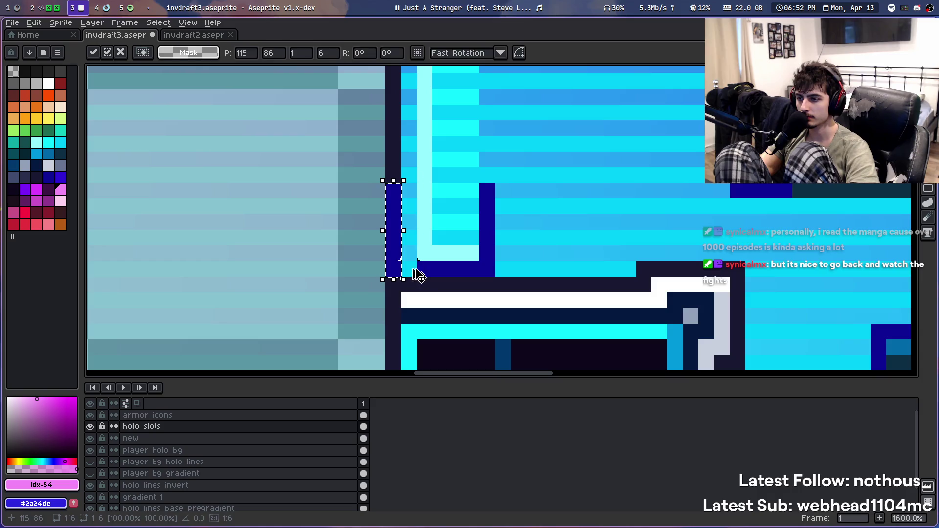
{"action": "key", "text": "ctrl+d"}
Repaint the stray white pixel run dark navy and cover the dark strip with cyan
{"action": "scroll", "coordinate": [414, 278], "scroll_direction": "down", "scroll_amount": 3}
{"action": "scroll", "coordinate": [412, 280], "scroll_direction": "down", "scroll_amount": 3}
{"action": "scroll", "coordinate": [409, 284], "scroll_direction": "down", "scroll_amount": 2}
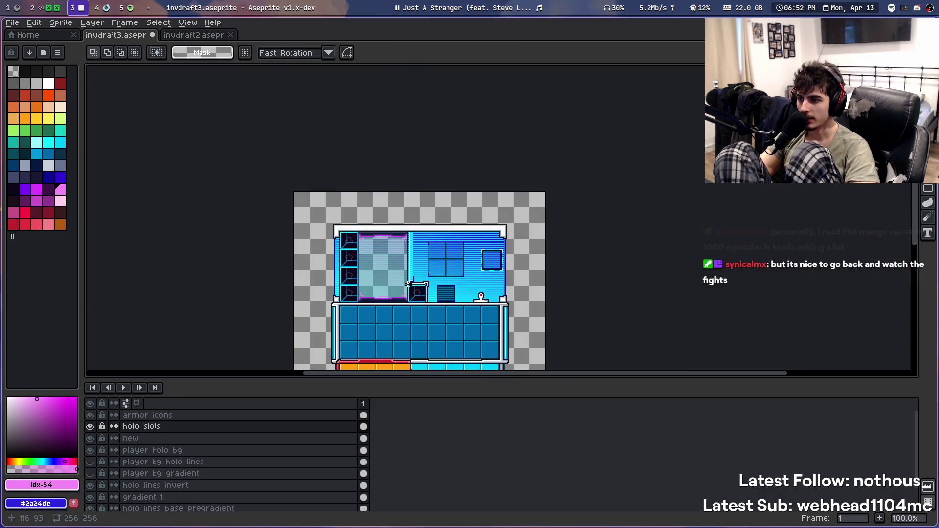
{"action": "scroll", "coordinate": [412, 288], "scroll_direction": "up", "scroll_amount": 1}
{"action": "scroll", "coordinate": [412, 289], "scroll_direction": "up", "scroll_amount": 1}
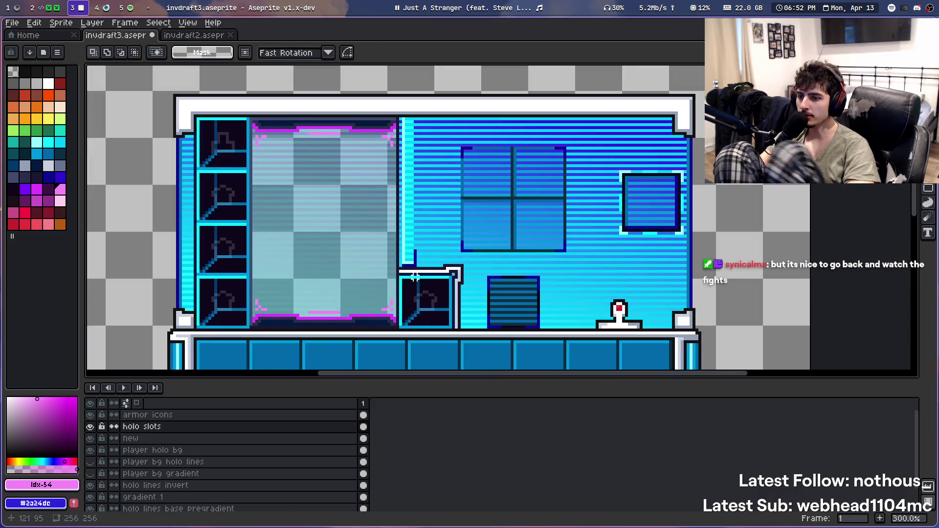
{"action": "scroll", "coordinate": [421, 220], "scroll_direction": "up", "scroll_amount": 1}
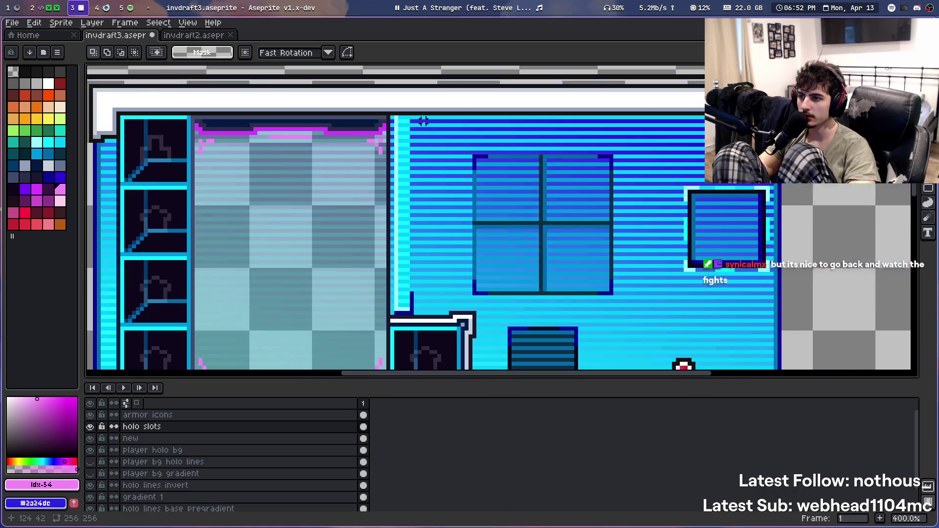
{"action": "scroll", "coordinate": [430, 177], "scroll_direction": "up", "scroll_amount": 1}
{"action": "scroll", "coordinate": [335, 194], "scroll_direction": "down", "scroll_amount": 3}
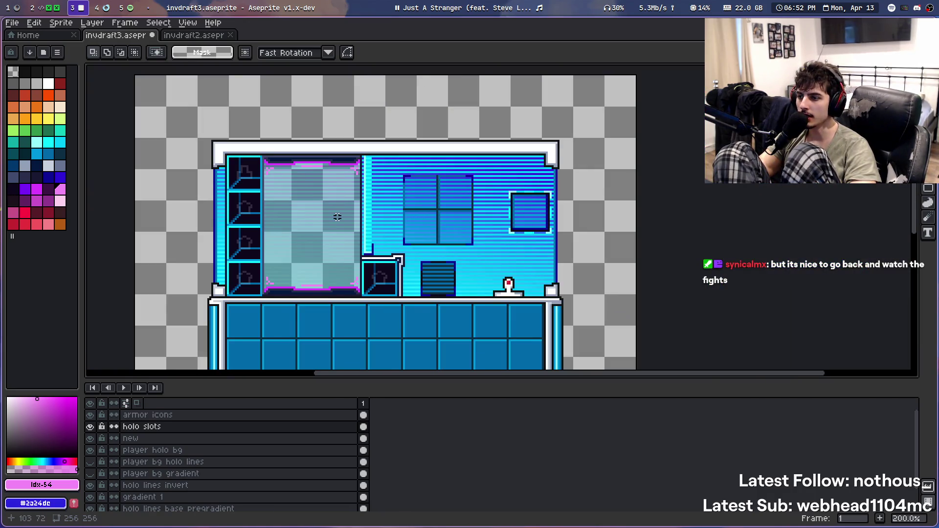
{"action": "scroll", "coordinate": [416, 229], "scroll_direction": "down", "scroll_amount": 1}
{"action": "scroll", "coordinate": [497, 241], "scroll_direction": "up", "scroll_amount": 1}
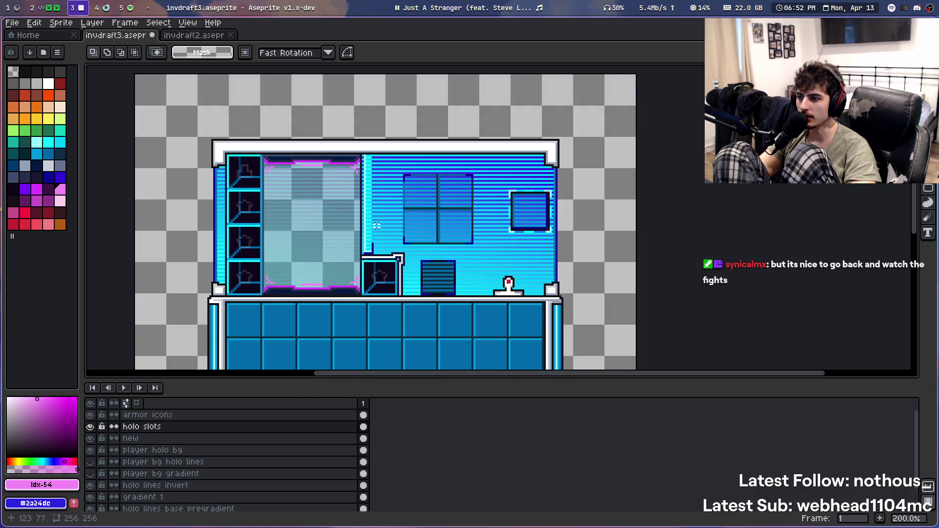
{"action": "scroll", "coordinate": [377, 227], "scroll_direction": "up", "scroll_amount": 2}
{"action": "scroll", "coordinate": [369, 275], "scroll_direction": "up", "scroll_amount": 3}
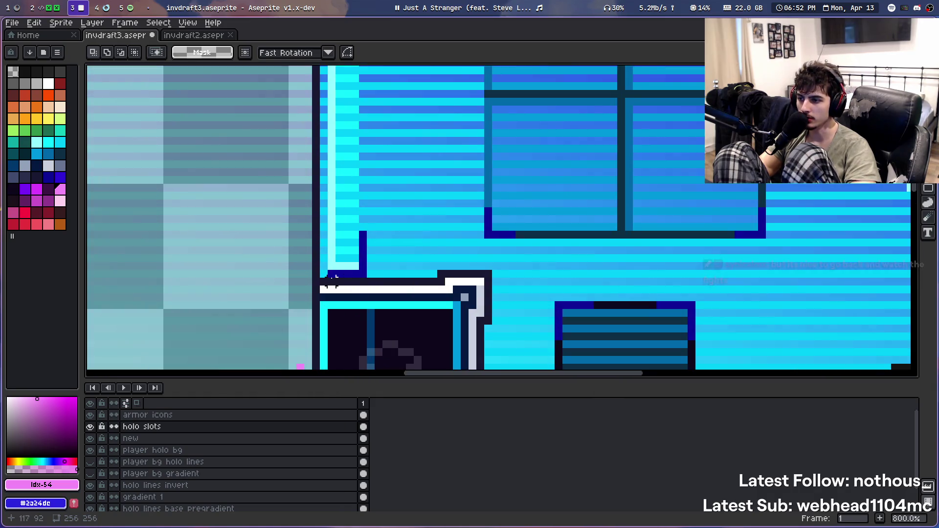
{"action": "mouse_move", "coordinate": [362, 277]}
{"action": "left_mouse_down"}
{"action": "mouse_move", "coordinate": [343, 275]}
{"action": "mouse_move", "coordinate": [370, 274]}
{"action": "left_mouse_up"}
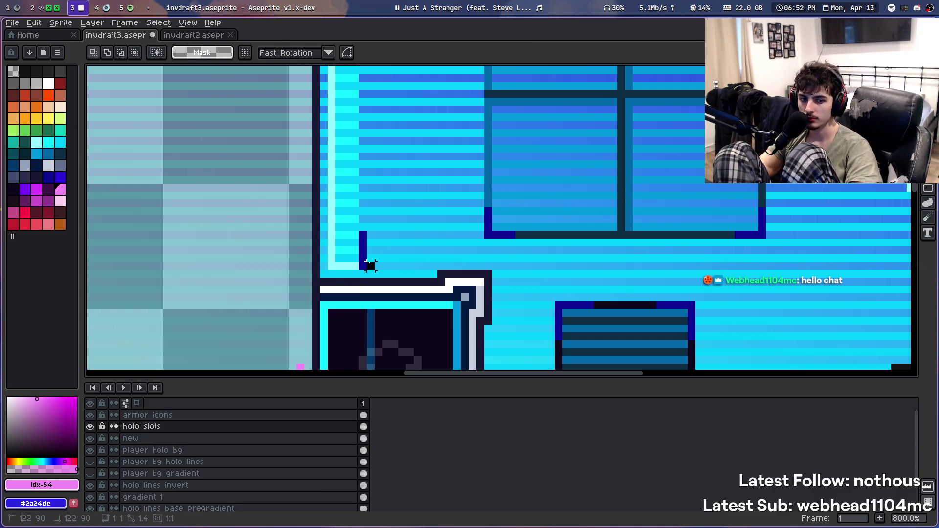
{"action": "left_click_drag", "start_coordinate": [364, 227], "coordinate": [364, 229]}
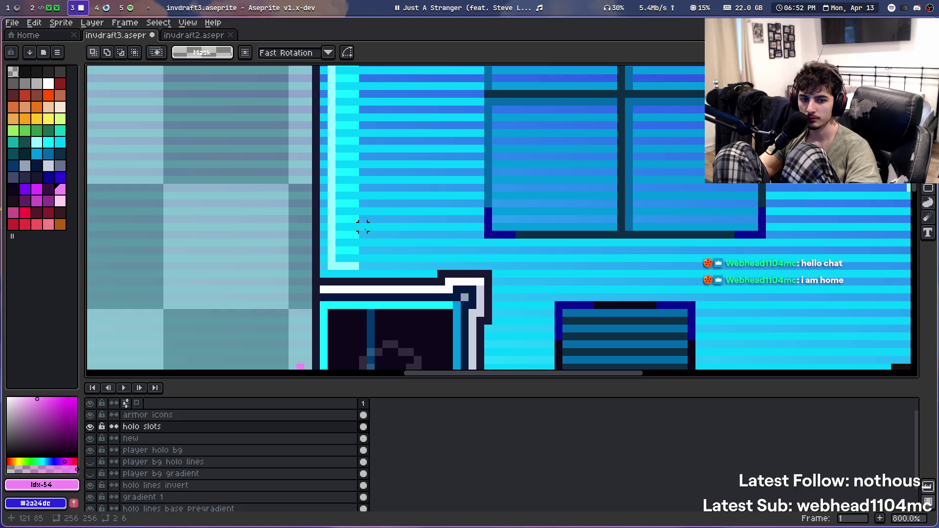
Select the bright cyan divider column
{"action": "scroll", "coordinate": [362, 226], "scroll_direction": "down", "scroll_amount": 4}
{"action": "scroll", "coordinate": [352, 245], "scroll_direction": "down", "scroll_amount": 1}
{"action": "scroll", "coordinate": [342, 260], "scroll_direction": "down", "scroll_amount": 3}
{"action": "scroll", "coordinate": [335, 269], "scroll_direction": "up", "scroll_amount": 3}
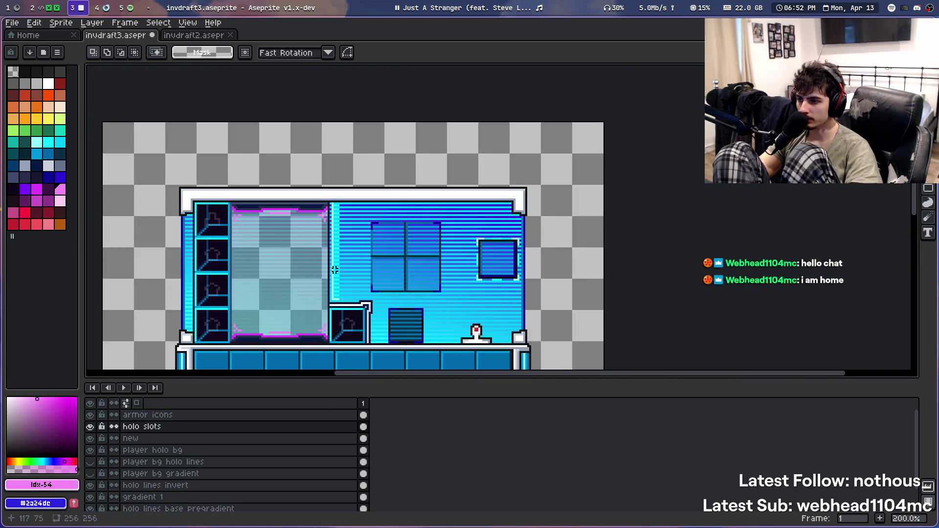
{"action": "scroll", "coordinate": [334, 269], "scroll_direction": "up", "scroll_amount": 1}
{"action": "scroll", "coordinate": [283, 284], "scroll_direction": "down", "scroll_amount": 1}
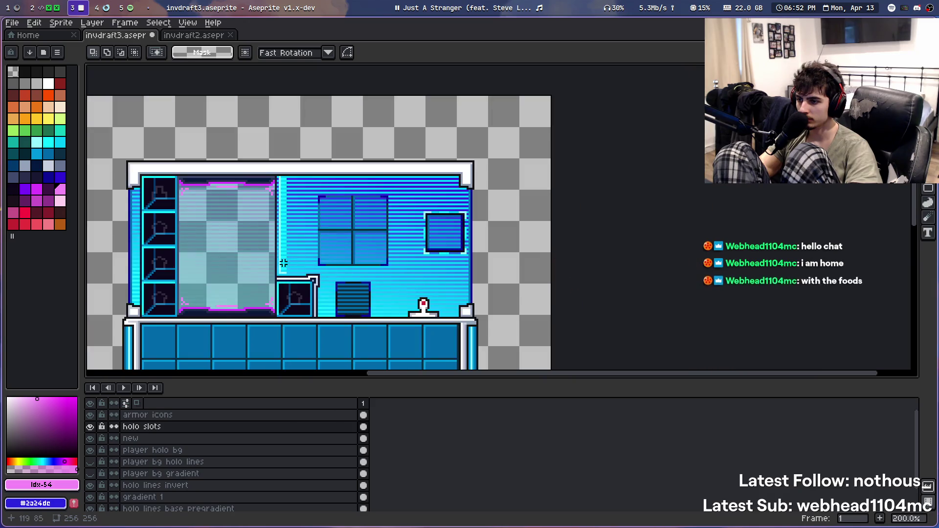
{"action": "scroll", "coordinate": [384, 231], "scroll_direction": "up", "scroll_amount": 1}
{"action": "scroll", "coordinate": [440, 210], "scroll_direction": "down", "scroll_amount": 1}
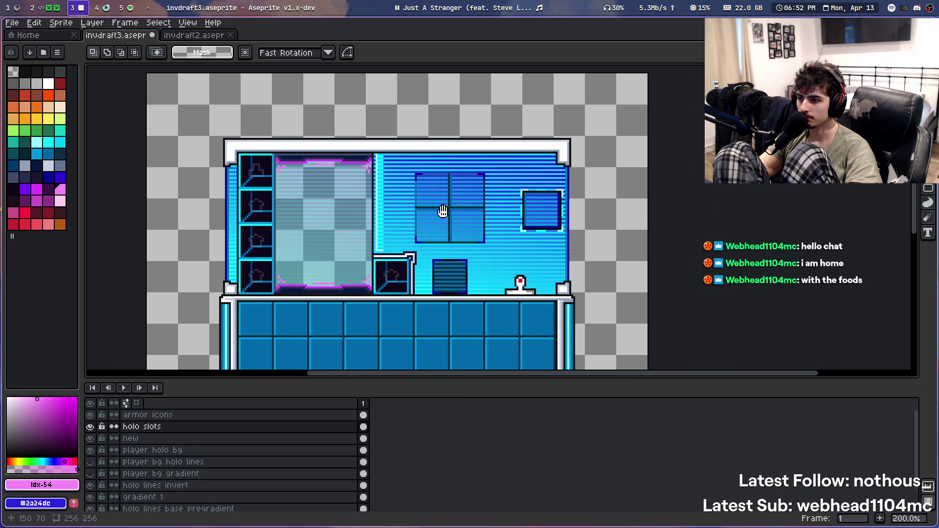
{"action": "scroll", "coordinate": [441, 211], "scroll_direction": "down", "scroll_amount": 1}
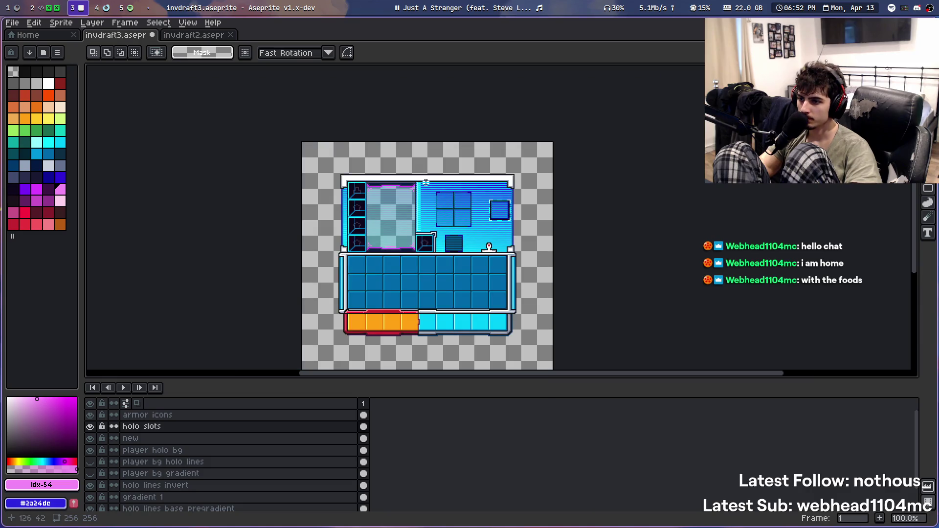
{"action": "scroll", "coordinate": [434, 210], "scroll_direction": "up", "scroll_amount": 1}
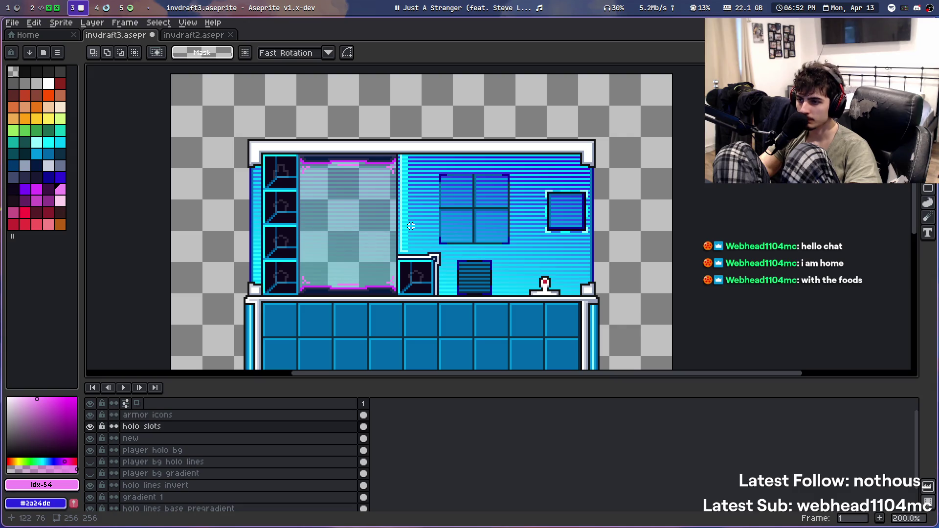
{"action": "scroll", "coordinate": [411, 226], "scroll_direction": "up", "scroll_amount": 4}
{"action": "mouse_move", "coordinate": [395, 257]}
{"action": "left_mouse_down"}
{"action": "mouse_move", "coordinate": [412, 189]}
{"action": "mouse_move", "coordinate": [403, 140]}
{"action": "mouse_move", "coordinate": [384, 122]}
{"action": "left_mouse_up"}
Move the cyan divider right beside the window, trim it to 2 pixels wide, and commit
{"action": "scroll", "coordinate": [411, 189], "scroll_direction": "down", "scroll_amount": 1}
{"action": "scroll", "coordinate": [411, 186], "scroll_direction": "down", "scroll_amount": 2}
{"action": "scroll", "coordinate": [409, 161], "scroll_direction": "down", "scroll_amount": 1}
{"action": "scroll", "coordinate": [403, 139], "scroll_direction": "up", "scroll_amount": 4}
{"action": "left_click_drag", "start_coordinate": [403, 161], "coordinate": [491, 185]}
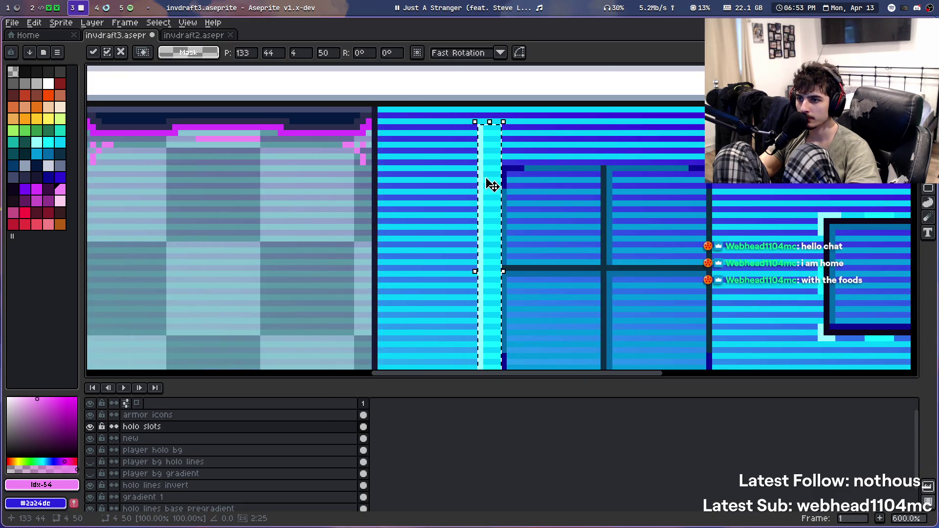
{"action": "scroll", "coordinate": [492, 185], "scroll_direction": "down", "scroll_amount": 3}
{"action": "scroll", "coordinate": [478, 252], "scroll_direction": "down", "scroll_amount": 1}
{"action": "left_click_drag", "start_coordinate": [541, 289], "coordinate": [478, 224]}
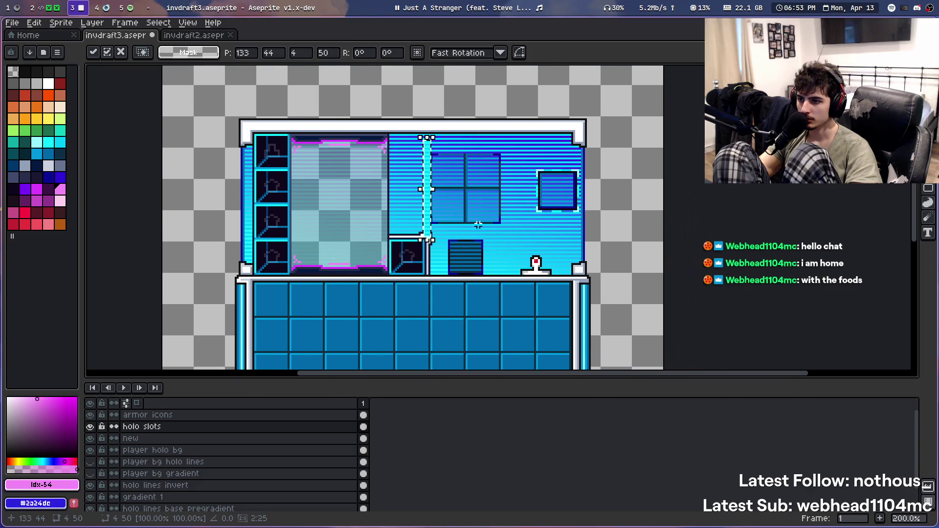
{"action": "scroll", "coordinate": [478, 225], "scroll_direction": "up", "scroll_amount": 4}
{"action": "left_click_drag", "start_coordinate": [353, 142], "coordinate": [369, 155]}
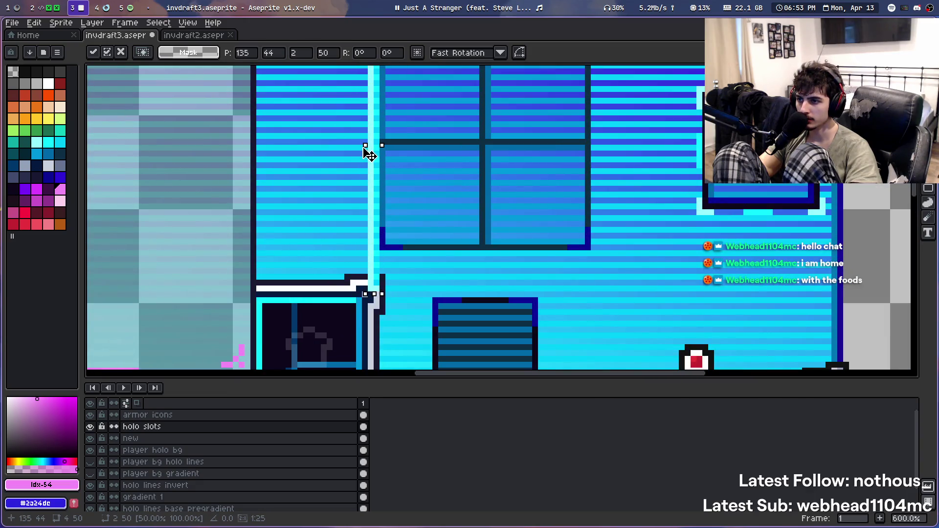
{"action": "scroll", "coordinate": [487, 227], "scroll_direction": "down", "scroll_amount": 2}
{"action": "scroll", "coordinate": [487, 228], "scroll_direction": "down", "scroll_amount": 1}
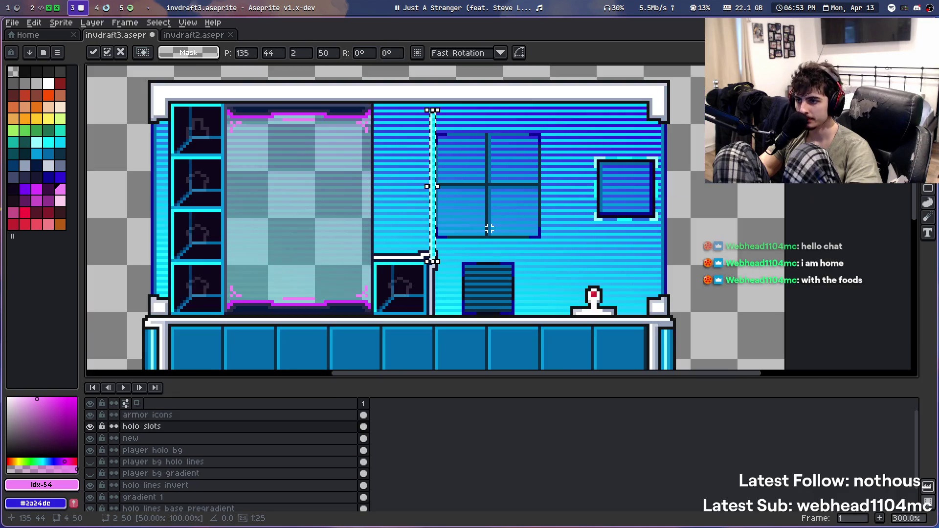
{"action": "left_click", "coordinate": [474, 235]}
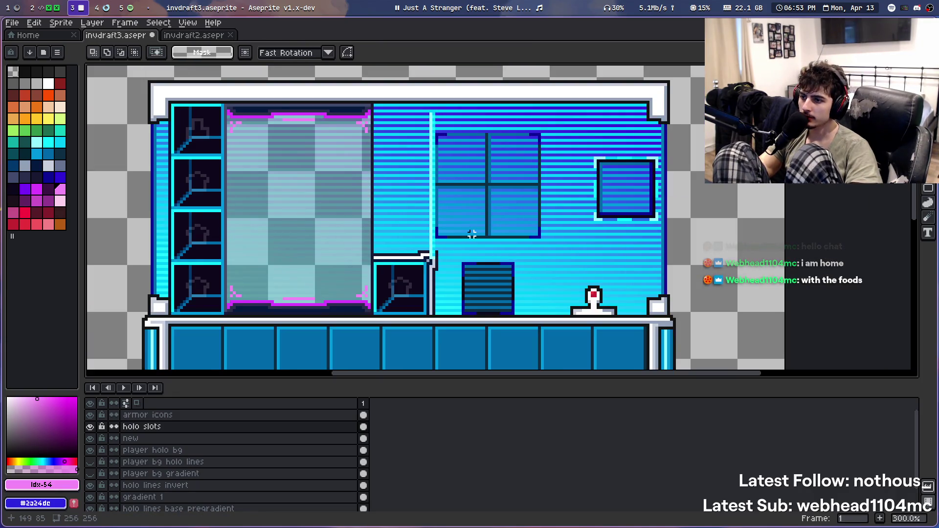
Sample the divider's cyan as the drawing colour
{"action": "scroll", "coordinate": [472, 234], "scroll_direction": "up", "scroll_amount": 4}
{"action": "scroll", "coordinate": [461, 253], "scroll_direction": "up", "scroll_amount": 2}
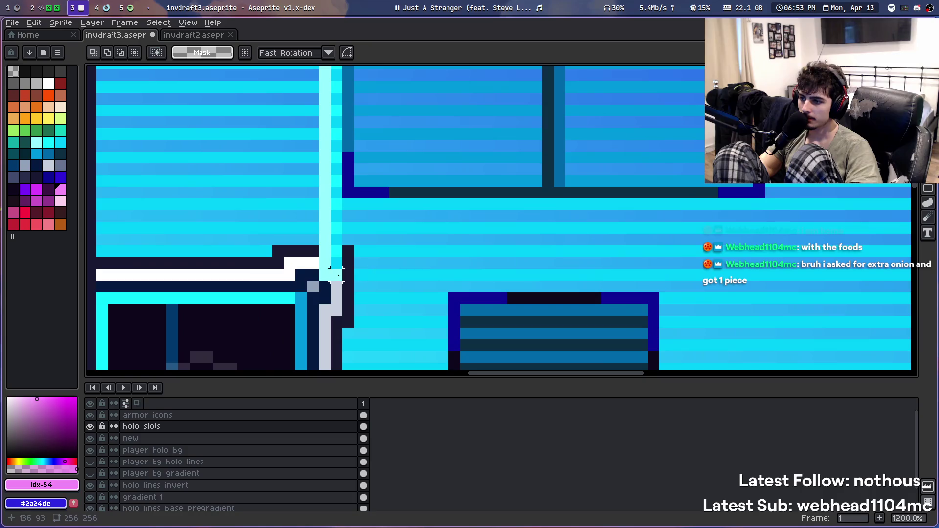
{"action": "left_click_drag", "start_coordinate": [333, 274], "coordinate": [320, 198]}
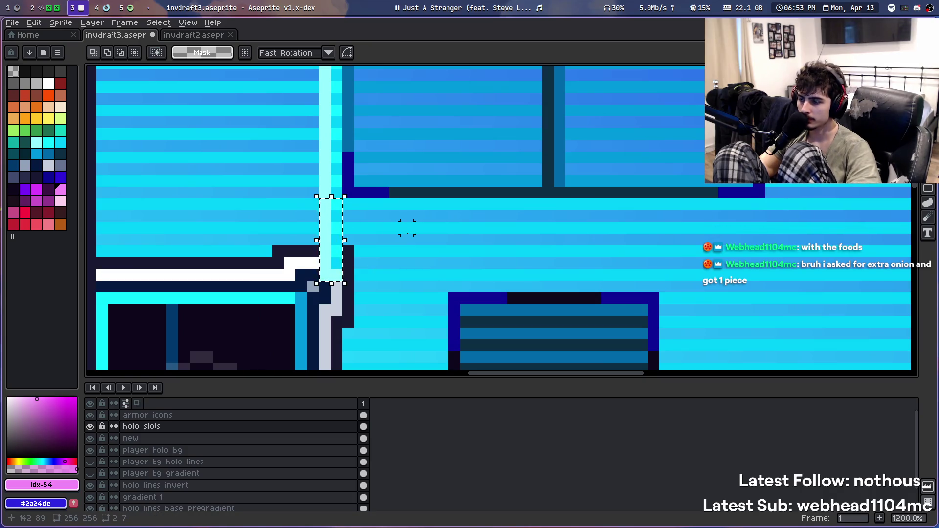
{"action": "key", "text": "ctrl+d"}
{"action": "key", "text": "i"}
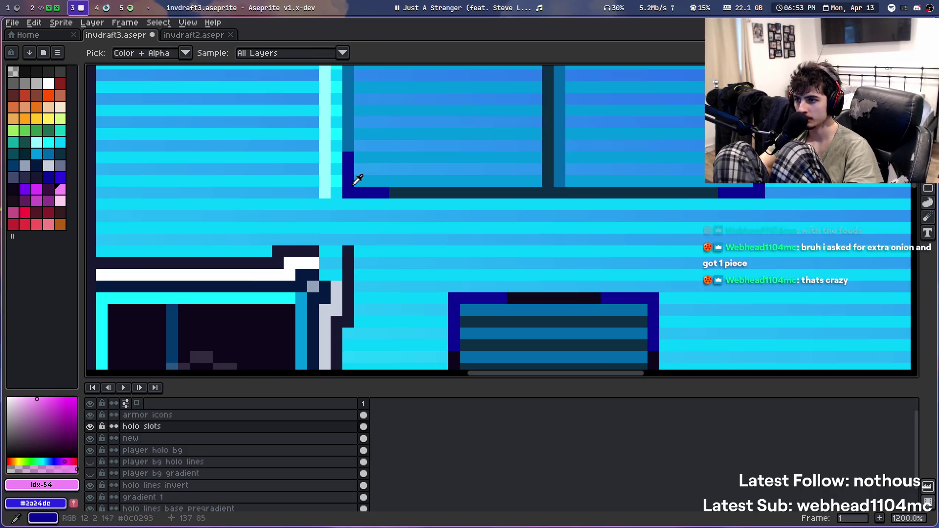
{"action": "left_click", "coordinate": [336, 197], "text": "alt"}
Try drawing a cyan line under the window, then undo it
{"action": "left_click_drag", "start_coordinate": [342, 205], "coordinate": [743, 210]}
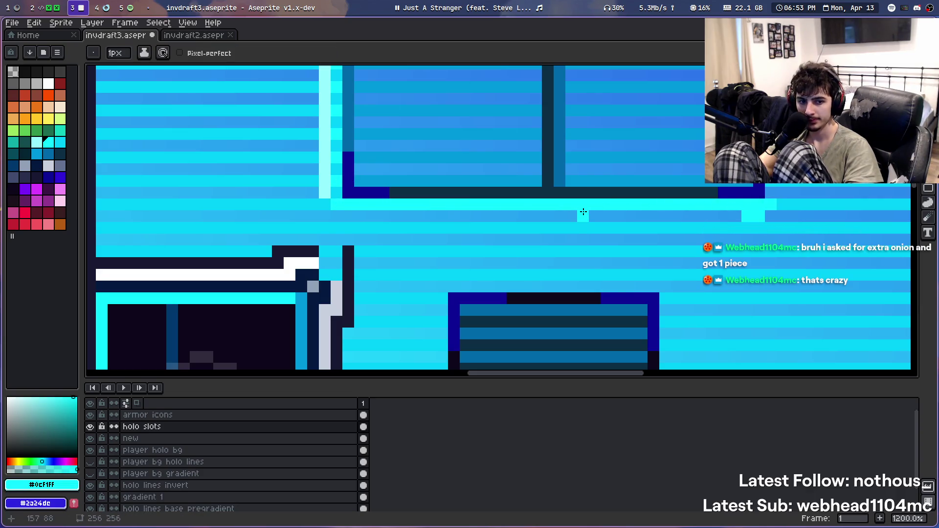
{"action": "key", "text": "v"}
{"action": "key", "text": "b"}
{"action": "key", "text": "ctrl+z"}
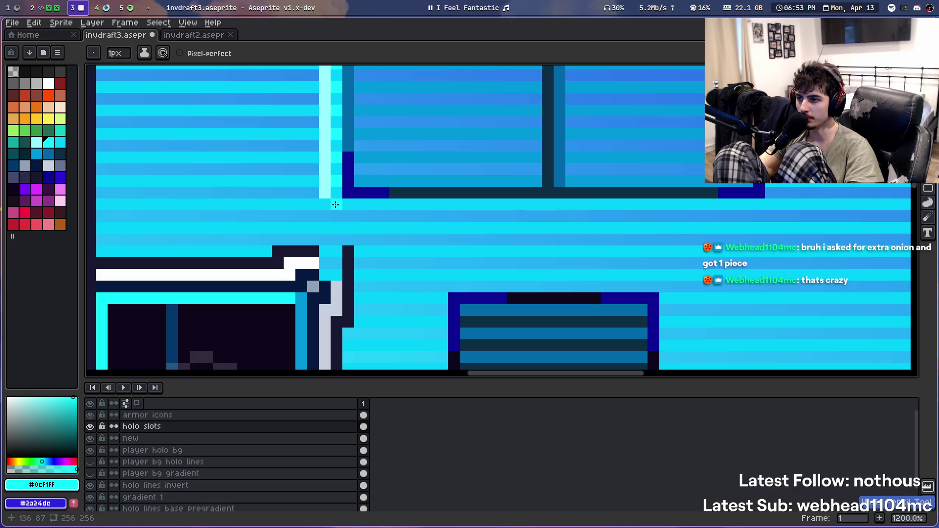
{"action": "left_click_drag", "start_coordinate": [349, 204], "coordinate": [733, 200]}
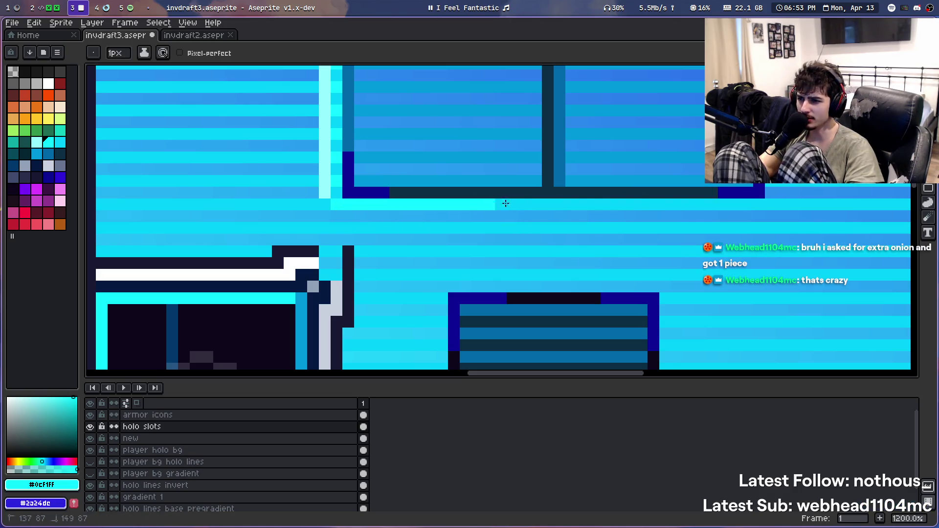
{"action": "key", "text": "ctrl+z"}
{"action": "mouse_move", "coordinate": [348, 205]}
{"action": "left_mouse_down"}
{"action": "mouse_move", "coordinate": [732, 197]}
{"action": "mouse_move", "coordinate": [409, 206]}
{"action": "left_mouse_up"}
{"action": "key", "text": "ctrl+z"}
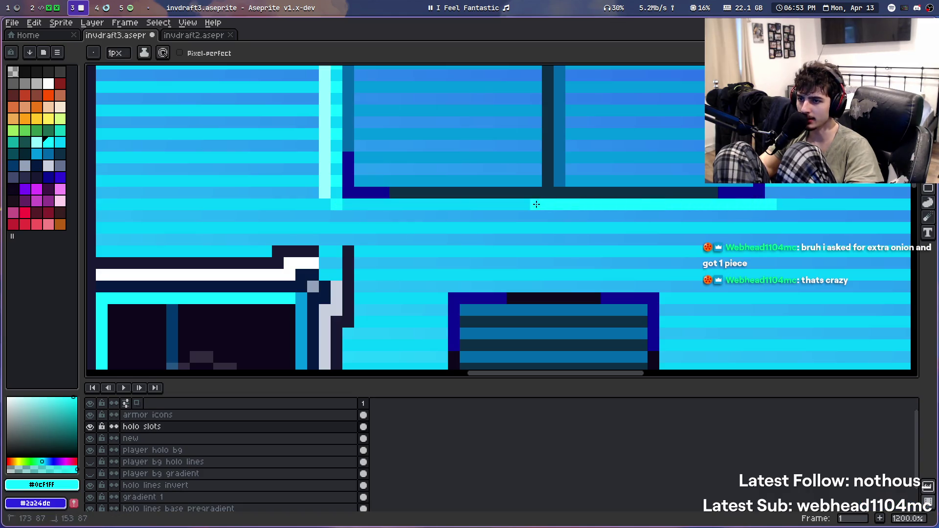
Select and reposition a tall strip along the window's right edge
{"action": "left_click_drag", "start_coordinate": [543, 151], "coordinate": [358, 262]}
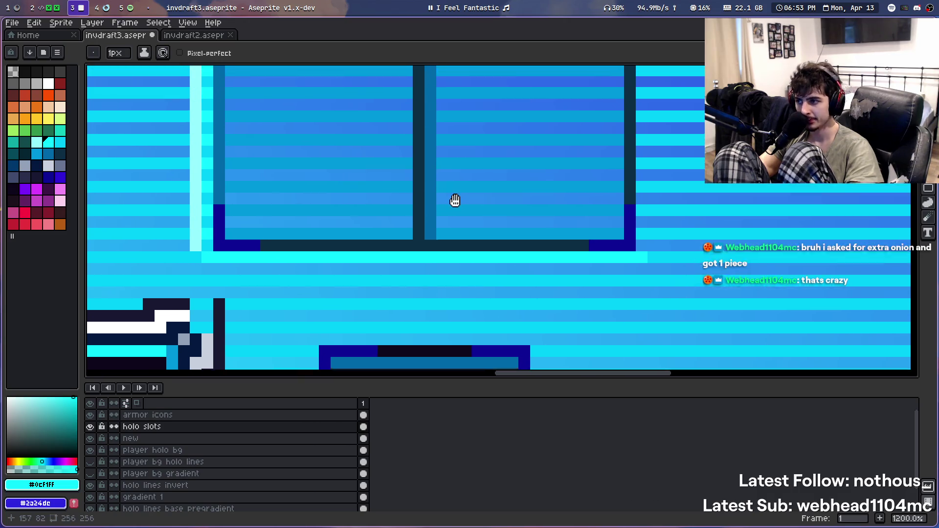
{"action": "key", "text": "m"}
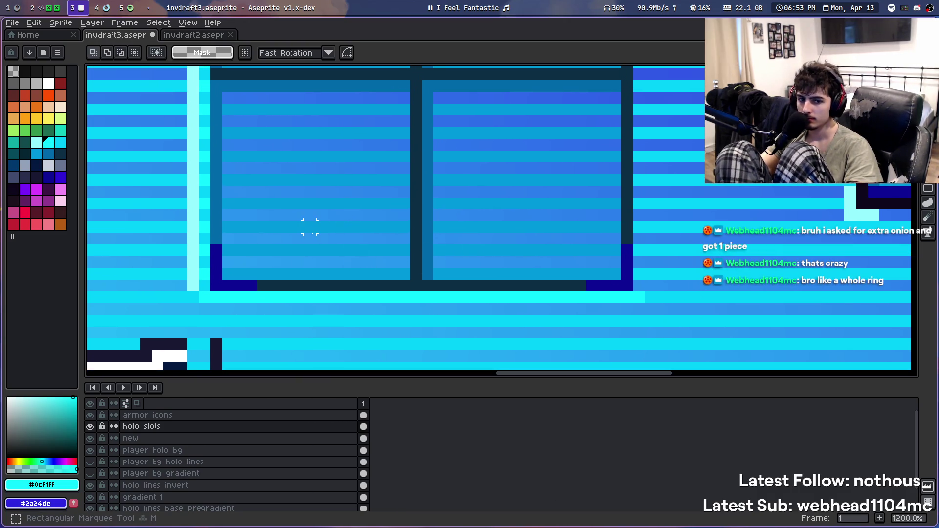
{"action": "scroll", "coordinate": [310, 225], "scroll_direction": "down", "scroll_amount": 2}
{"action": "mouse_move", "coordinate": [310, 224]}
{"action": "left_mouse_down"}
{"action": "mouse_move", "coordinate": [326, 212]}
{"action": "mouse_move", "coordinate": [317, 264]}
{"action": "left_mouse_up"}
{"action": "scroll", "coordinate": [317, 264], "scroll_direction": "down", "scroll_amount": 1}
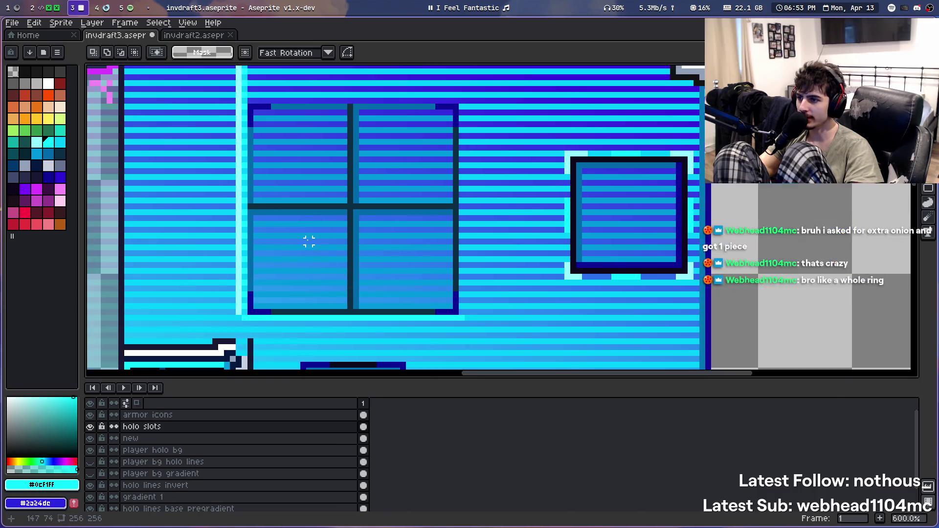
{"action": "mouse_move", "coordinate": [241, 97]}
{"action": "left_mouse_down"}
{"action": "mouse_move", "coordinate": [248, 316]}
{"action": "mouse_move", "coordinate": [462, 285]}
{"action": "left_mouse_up"}
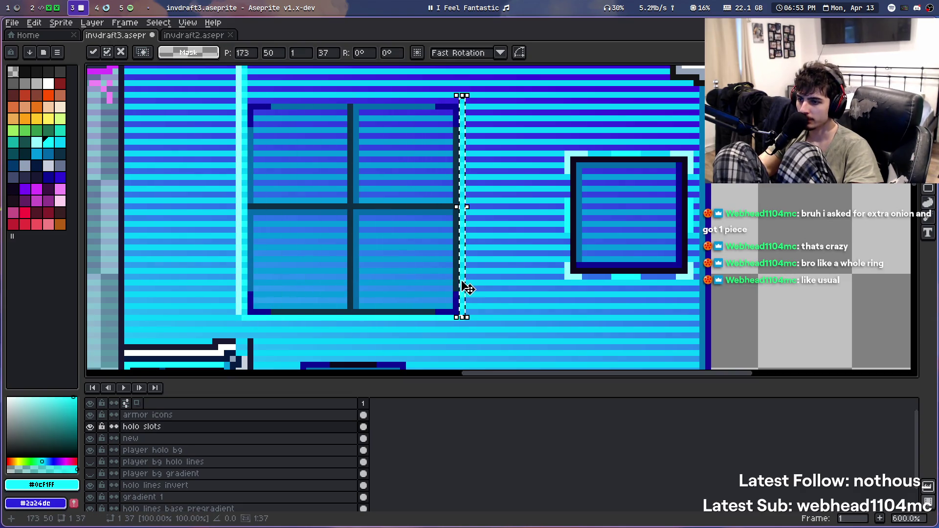
{"action": "left_click", "coordinate": [538, 276]}
Draw a light cyan line along the window's top edge
{"action": "left_click_drag", "start_coordinate": [397, 195], "coordinate": [411, 233]}
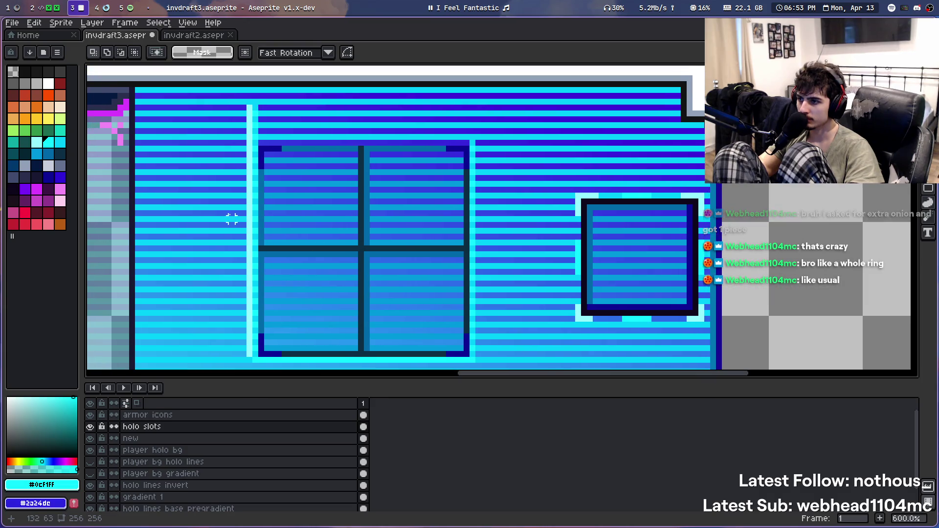
{"action": "scroll", "coordinate": [264, 137], "scroll_direction": "up", "scroll_amount": 2}
{"action": "scroll", "coordinate": [263, 147], "scroll_direction": "up", "scroll_amount": 1}
{"action": "key", "text": "i"}
{"action": "key", "text": "b"}
{"action": "left_click_drag", "start_coordinate": [259, 151], "coordinate": [628, 146]}
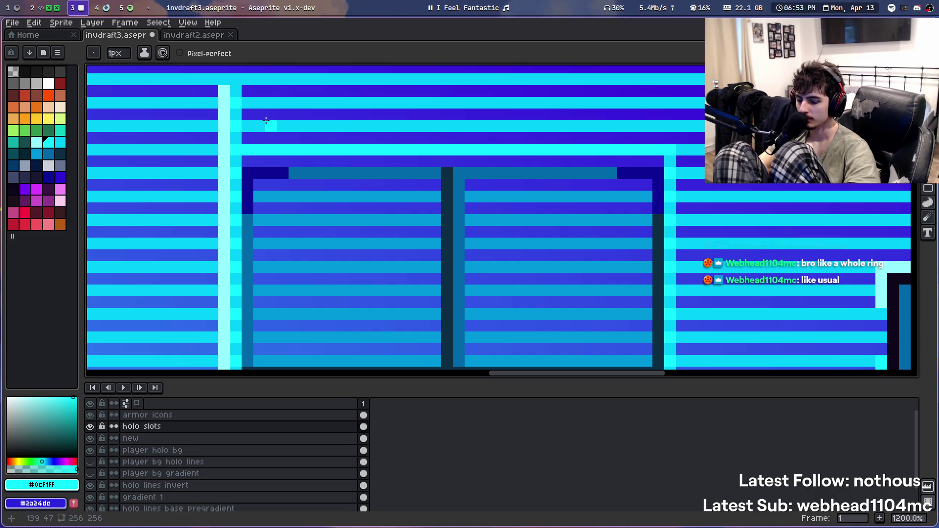
Delete the top of the light column and sample its pale cyan #94fdff
{"action": "key", "text": "m"}
{"action": "left_click_drag", "start_coordinate": [224, 90], "coordinate": [252, 130]}
{"action": "key", "text": "Delete"}
{"action": "key", "text": "i"}
{"action": "left_click", "coordinate": [224, 147]}
Draw a pale cyan outline line above the window
{"action": "key", "text": "v"}
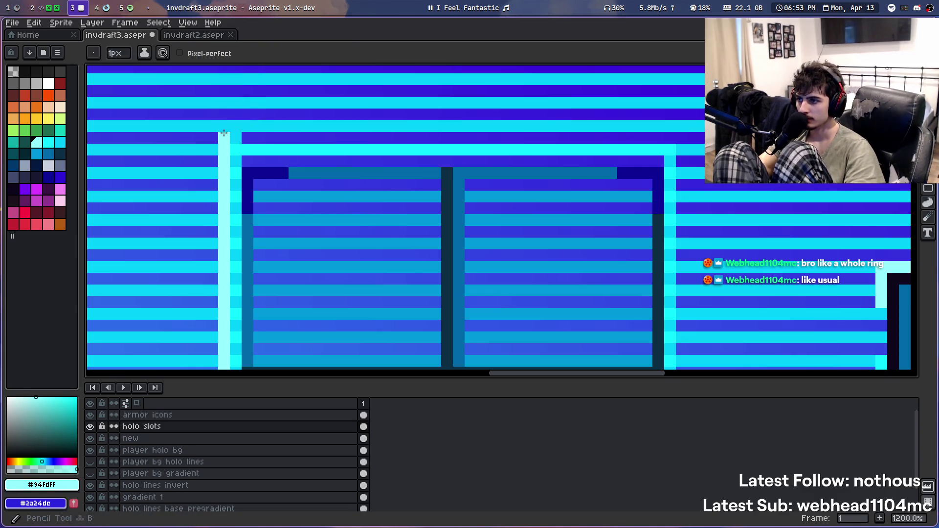
{"action": "key", "text": "b"}
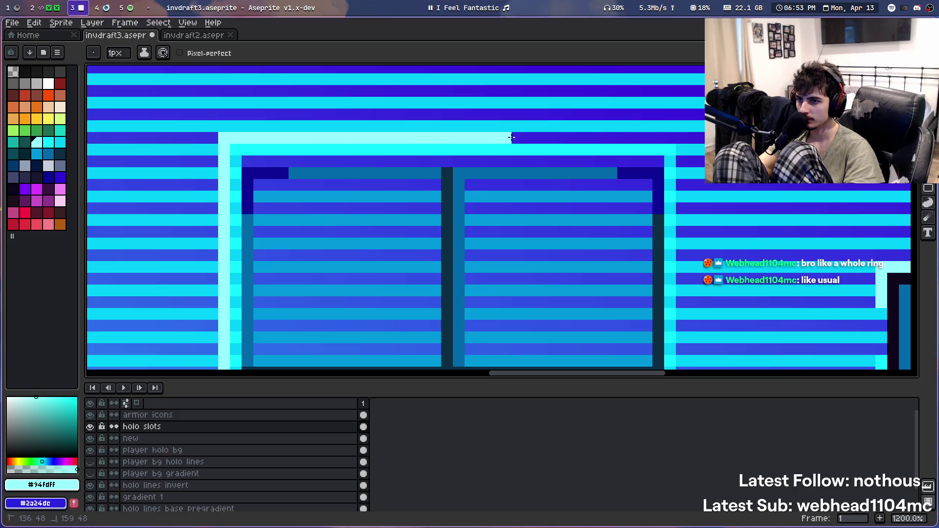
{"action": "left_click_drag", "start_coordinate": [245, 138], "coordinate": [518, 137]}
{"action": "scroll", "coordinate": [324, 151], "scroll_direction": "up", "scroll_amount": 8}
{"action": "scroll", "coordinate": [325, 151], "scroll_direction": "down", "scroll_amount": 5}
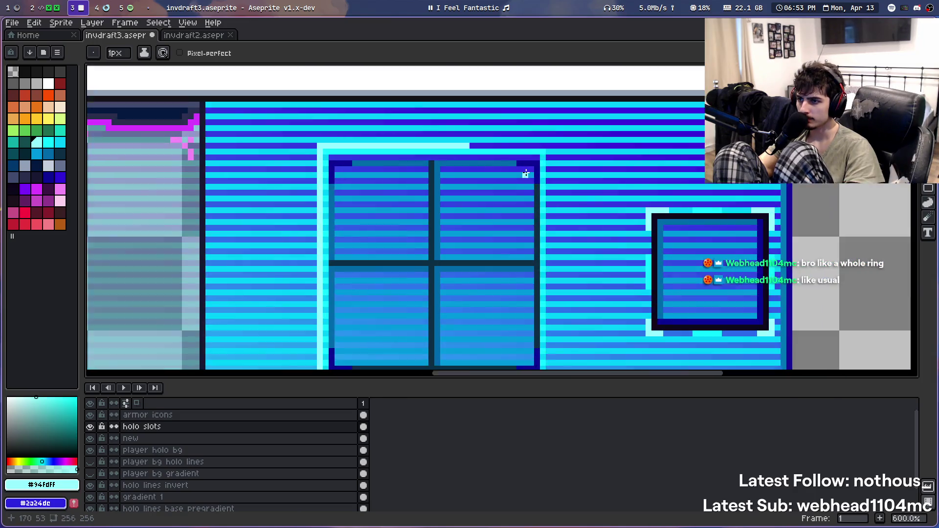
{"action": "scroll", "coordinate": [415, 153], "scroll_direction": "up", "scroll_amount": 1}
{"action": "left_click_drag", "start_coordinate": [415, 153], "coordinate": [412, 150]}
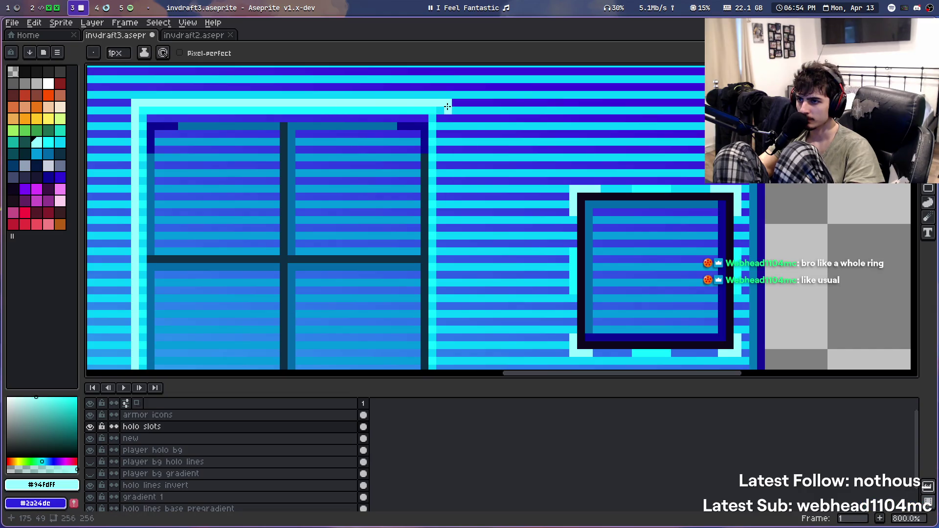
Extend the pale cyan outline down the window's right and bottom edges
{"action": "key", "text": "i"}
{"action": "key", "text": "e"}
{"action": "scroll", "coordinate": [465, 115], "scroll_direction": "down", "scroll_amount": 1}
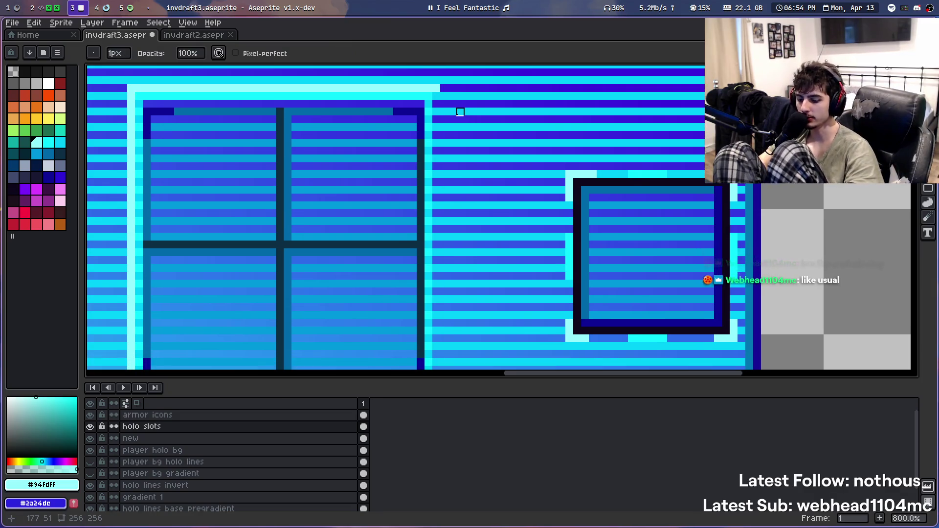
{"action": "scroll", "coordinate": [487, 109], "scroll_direction": "down", "scroll_amount": 1}
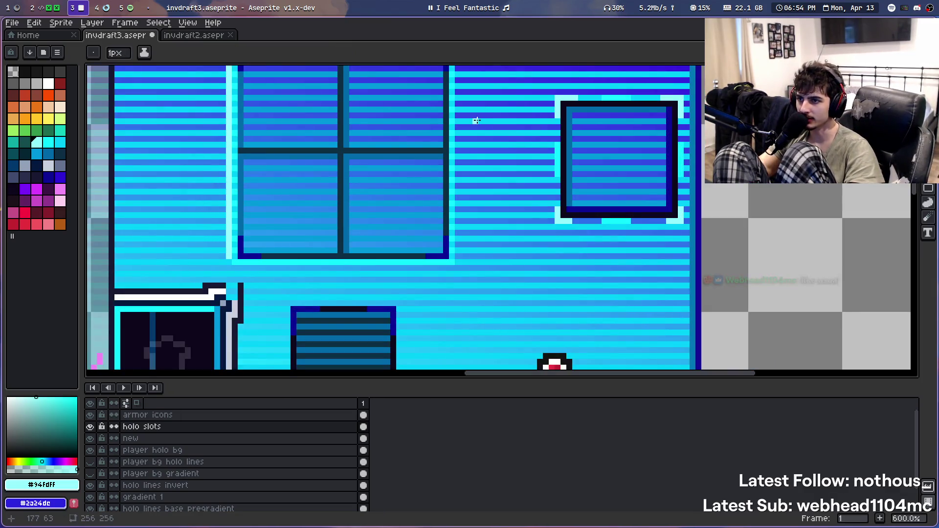
{"action": "scroll", "coordinate": [477, 120], "scroll_direction": "up", "scroll_amount": 2}
{"action": "mouse_move", "coordinate": [470, 91]}
{"action": "left_mouse_down"}
{"action": "mouse_move", "coordinate": [325, 325]}
{"action": "mouse_move", "coordinate": [240, 319]}
{"action": "left_mouse_up"}
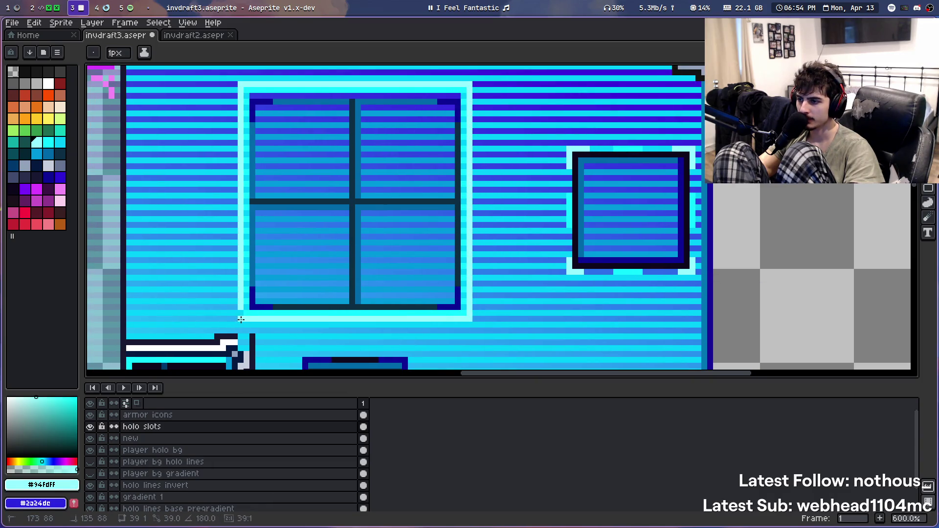
Pick a dark navy swatch and switch to the Paint Bucket
{"action": "key", "text": "1"}
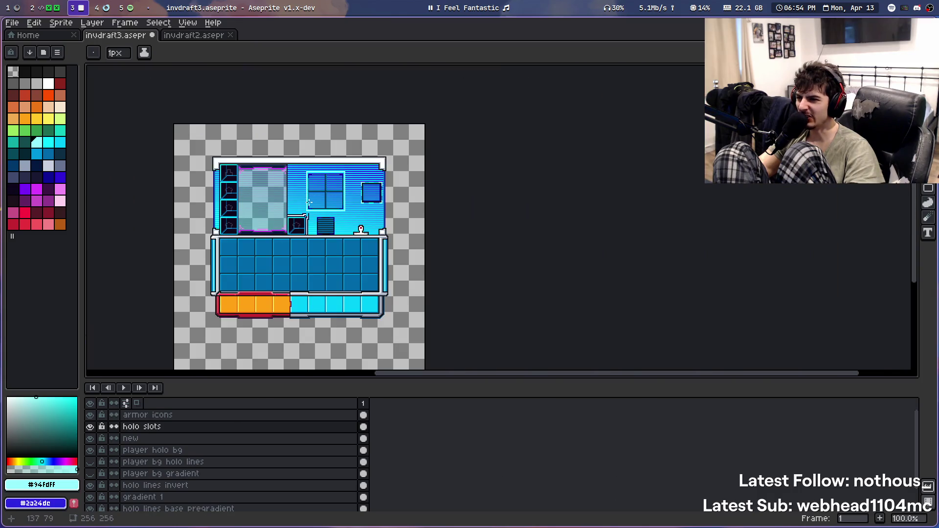
{"action": "scroll", "coordinate": [309, 202], "scroll_direction": "up", "scroll_amount": 8}
{"action": "scroll", "coordinate": [316, 215], "scroll_direction": "down", "scroll_amount": 3}
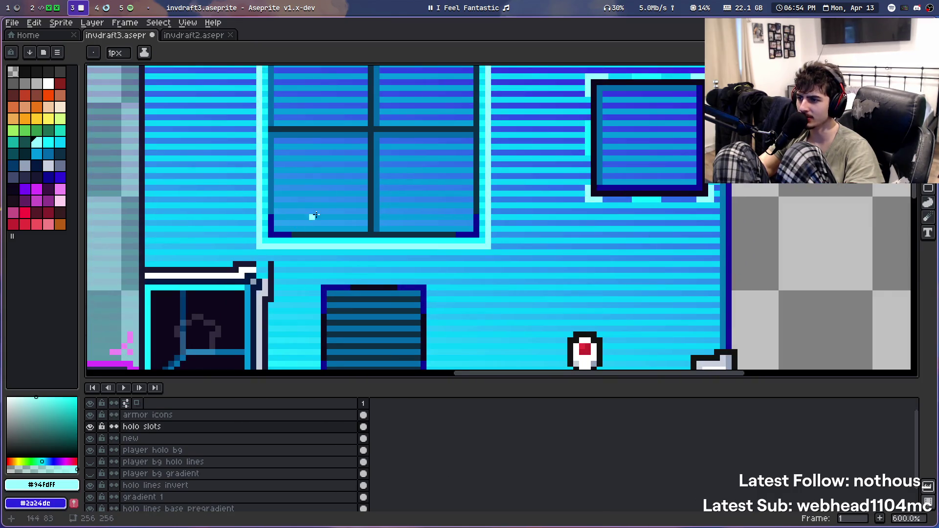
{"action": "left_click_drag", "start_coordinate": [315, 215], "coordinate": [375, 167]}
{"action": "left_click", "coordinate": [49, 175]}
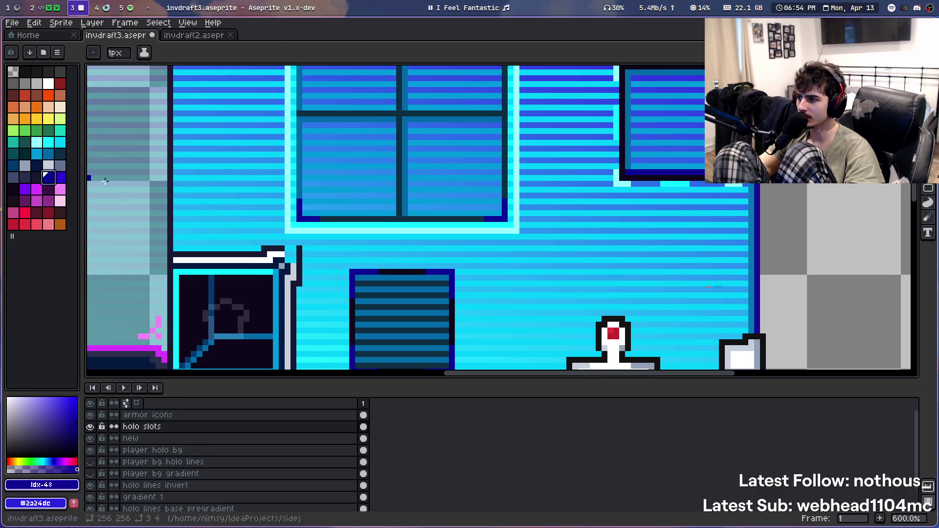
{"action": "key", "text": "g"}
{"action": "scroll", "coordinate": [280, 148], "scroll_direction": "down", "scroll_amount": 1}
{"action": "scroll", "coordinate": [281, 148], "scroll_direction": "down", "scroll_amount": 2}
{"action": "scroll", "coordinate": [329, 142], "scroll_direction": "down", "scroll_amount": 2}
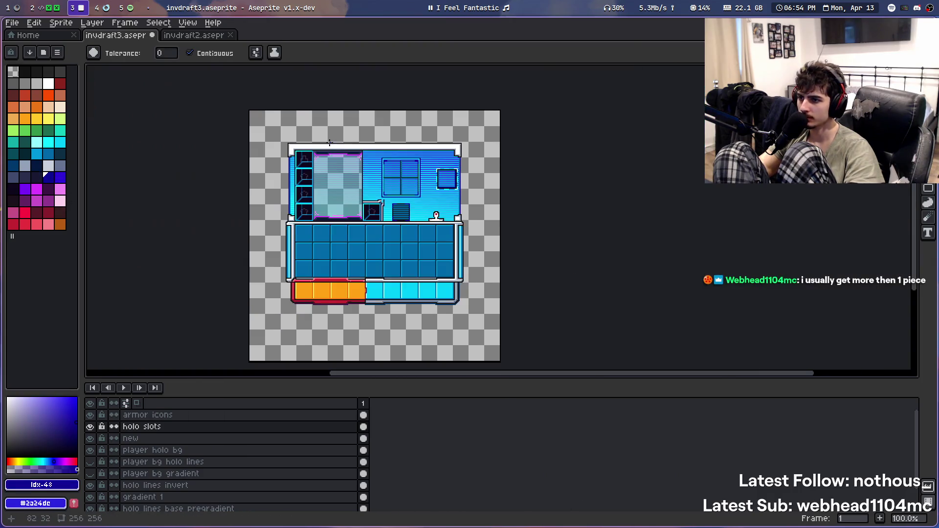
{"action": "scroll", "coordinate": [402, 184], "scroll_direction": "up", "scroll_amount": 2}
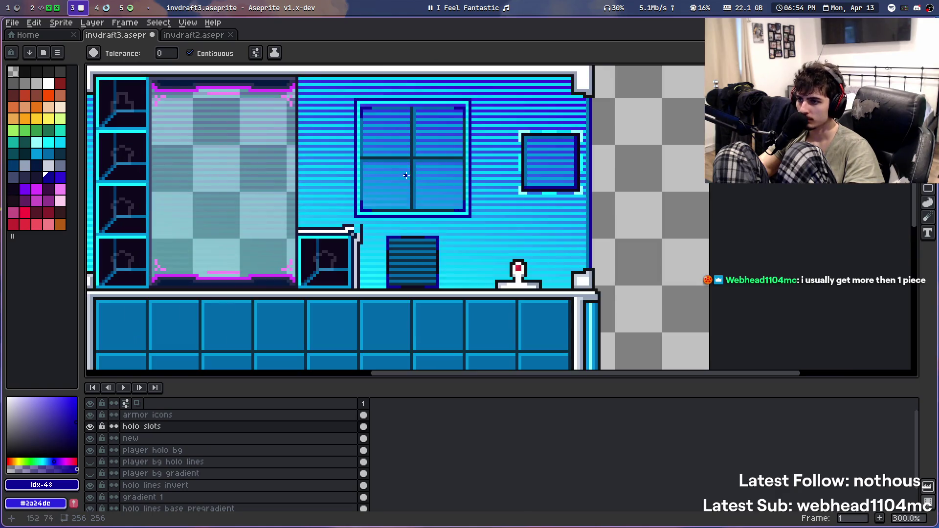
{"action": "scroll", "coordinate": [370, 196], "scroll_direction": "up", "scroll_amount": 4}
{"action": "scroll", "coordinate": [332, 204], "scroll_direction": "up", "scroll_amount": 2}
Choose the violet palette swatch for the ring around the window
{"action": "left_click", "coordinate": [60, 176]}
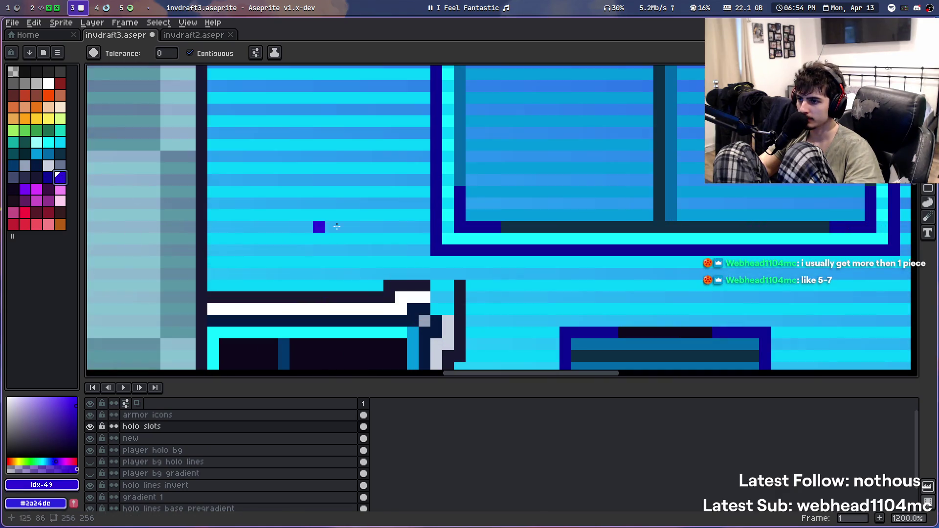
{"action": "scroll", "coordinate": [430, 248], "scroll_direction": "down", "scroll_amount": 5}
{"action": "scroll", "coordinate": [318, 176], "scroll_direction": "down", "scroll_amount": 1}
{"action": "scroll", "coordinate": [323, 185], "scroll_direction": "up", "scroll_amount": 2}
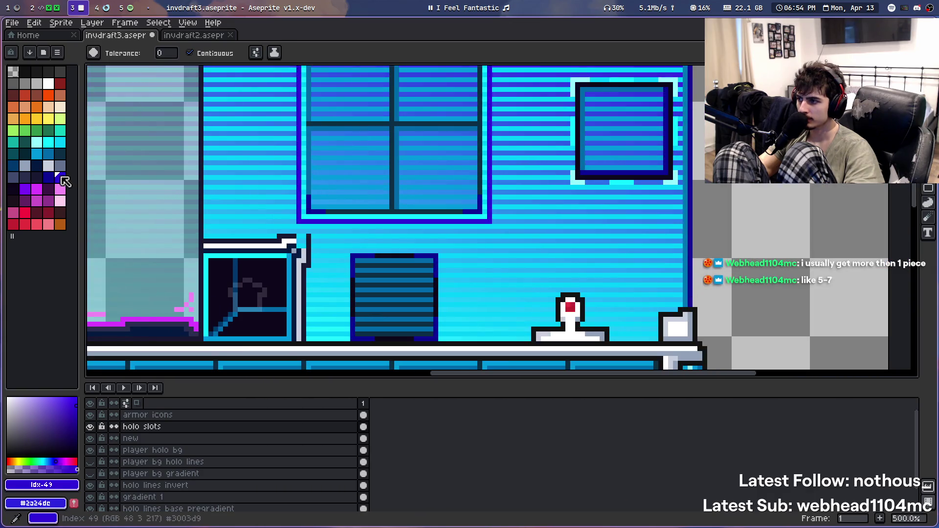
{"action": "left_click", "coordinate": [27, 189]}
{"action": "scroll", "coordinate": [324, 174], "scroll_direction": "down", "scroll_amount": 3}
{"action": "scroll", "coordinate": [325, 173], "scroll_direction": "down", "scroll_amount": 1}
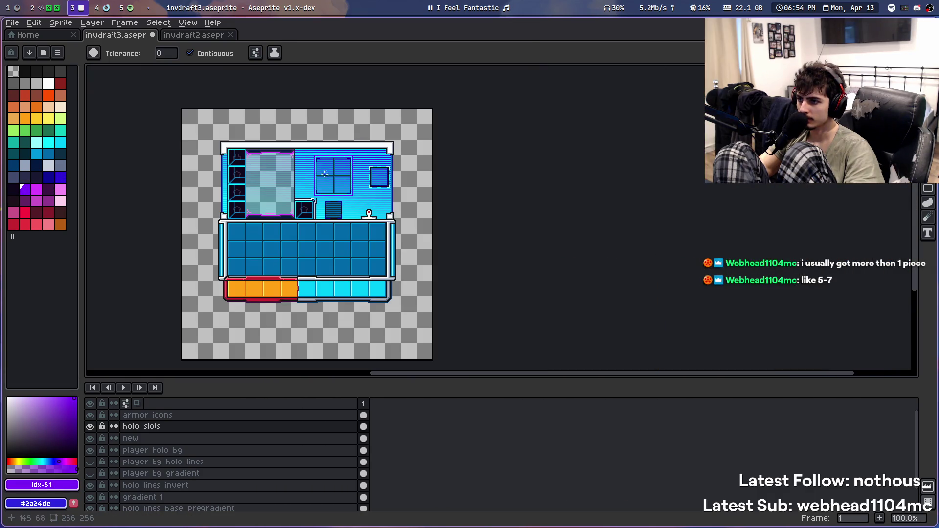
{"action": "scroll", "coordinate": [336, 191], "scroll_direction": "up", "scroll_amount": 6}
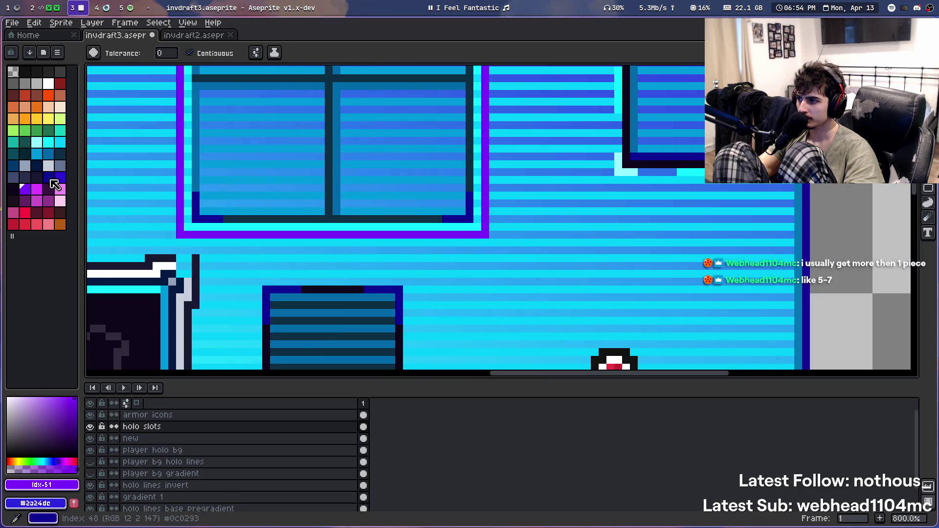
Fill the violet ring around the holo window with dark navy blue
{"action": "left_click", "coordinate": [49, 178]}
{"action": "left_click", "coordinate": [198, 237]}
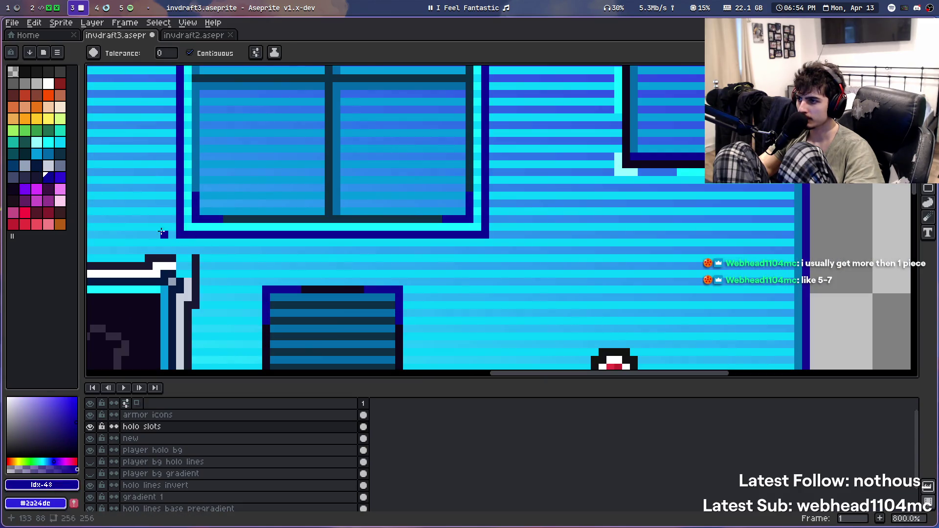
{"action": "key", "text": "ctrl+z"}
{"action": "left_click", "coordinate": [60, 176]}
{"action": "left_click", "coordinate": [194, 212]}
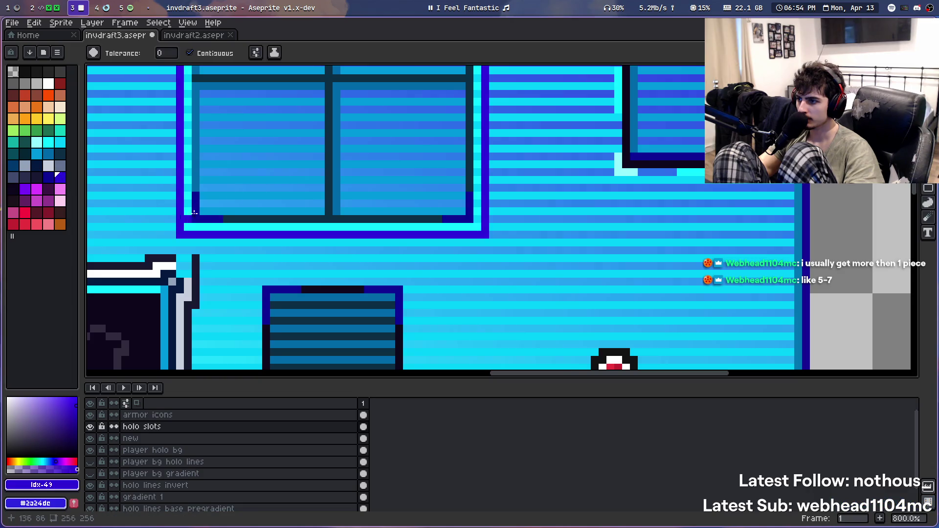
Fill the window frame with a lighter blue from the palette
{"action": "scroll", "coordinate": [230, 195], "scroll_direction": "down", "scroll_amount": 2}
{"action": "scroll", "coordinate": [328, 211], "scroll_direction": "down", "scroll_amount": 2}
{"action": "scroll", "coordinate": [328, 212], "scroll_direction": "down", "scroll_amount": 1}
{"action": "scroll", "coordinate": [263, 168], "scroll_direction": "up", "scroll_amount": 2}
{"action": "scroll", "coordinate": [291, 169], "scroll_direction": "down", "scroll_amount": 1}
{"action": "scroll", "coordinate": [352, 211], "scroll_direction": "down", "scroll_amount": 1}
{"action": "scroll", "coordinate": [352, 211], "scroll_direction": "up", "scroll_amount": 1}
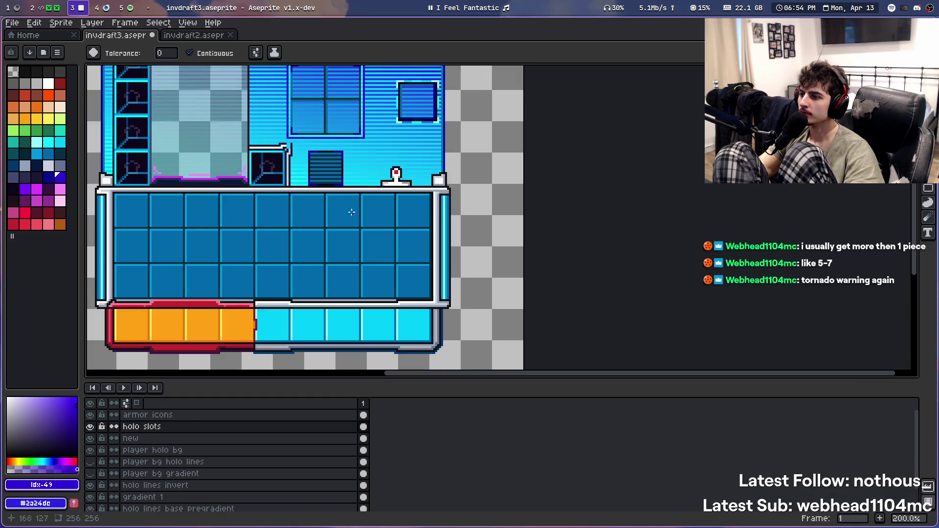
{"action": "scroll", "coordinate": [352, 212], "scroll_direction": "down", "scroll_amount": 1}
{"action": "scroll", "coordinate": [351, 212], "scroll_direction": "up", "scroll_amount": 1}
{"action": "scroll", "coordinate": [342, 220], "scroll_direction": "up", "scroll_amount": 1}
{"action": "left_click", "coordinate": [60, 154]}
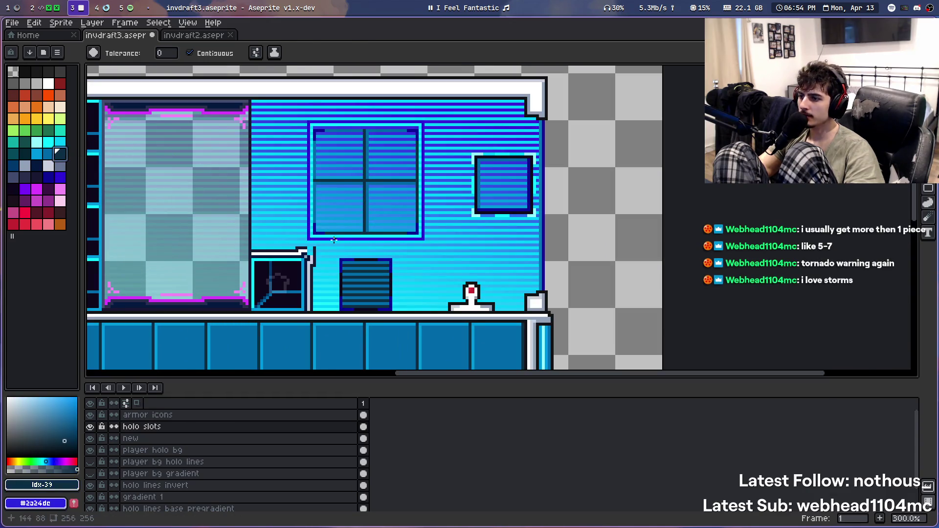
{"action": "scroll", "coordinate": [332, 239], "scroll_direction": "down", "scroll_amount": 1}
{"action": "scroll", "coordinate": [332, 239], "scroll_direction": "up", "scroll_amount": 2}
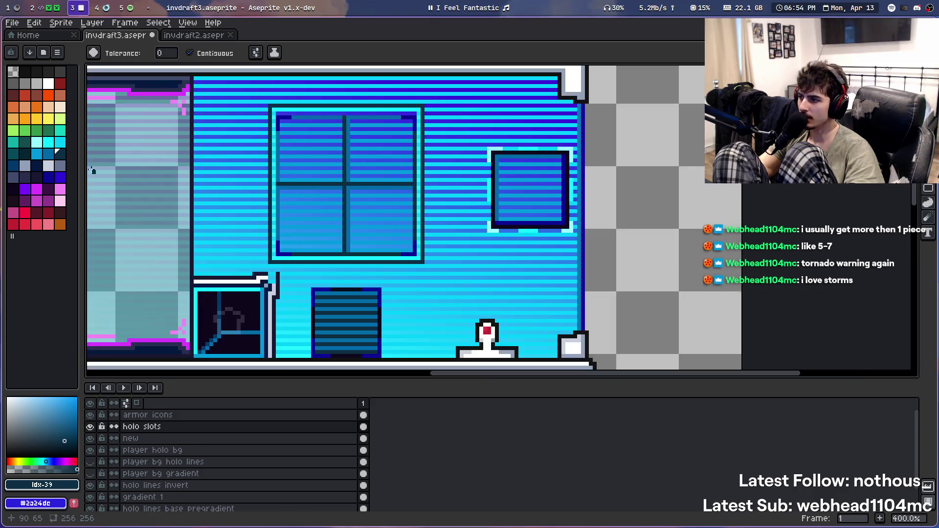
{"action": "left_click", "coordinate": [49, 153]}
{"action": "left_click", "coordinate": [275, 261]}
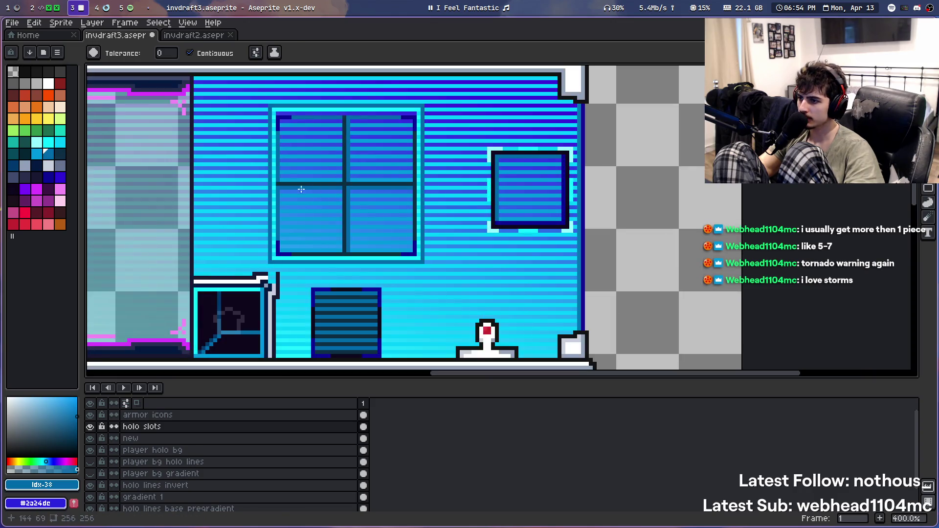
Test an even lighter blue on the window frame
{"action": "left_click", "coordinate": [37, 153]}
{"action": "left_click", "coordinate": [275, 263]}
{"action": "scroll", "coordinate": [276, 249], "scroll_direction": "down", "scroll_amount": 1}
{"action": "scroll", "coordinate": [277, 245], "scroll_direction": "up", "scroll_amount": 1}
{"action": "scroll", "coordinate": [277, 241], "scroll_direction": "up", "scroll_amount": 3}
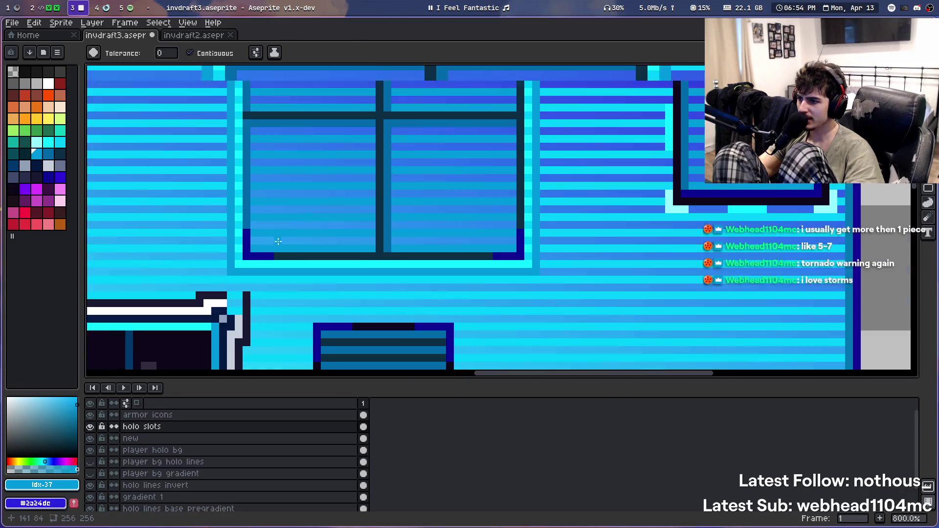
{"action": "scroll", "coordinate": [278, 241], "scroll_direction": "down", "scroll_amount": 7}
{"action": "scroll", "coordinate": [372, 161], "scroll_direction": "up", "scroll_amount": 2}
{"action": "left_click_drag", "start_coordinate": [360, 162], "coordinate": [410, 161]}
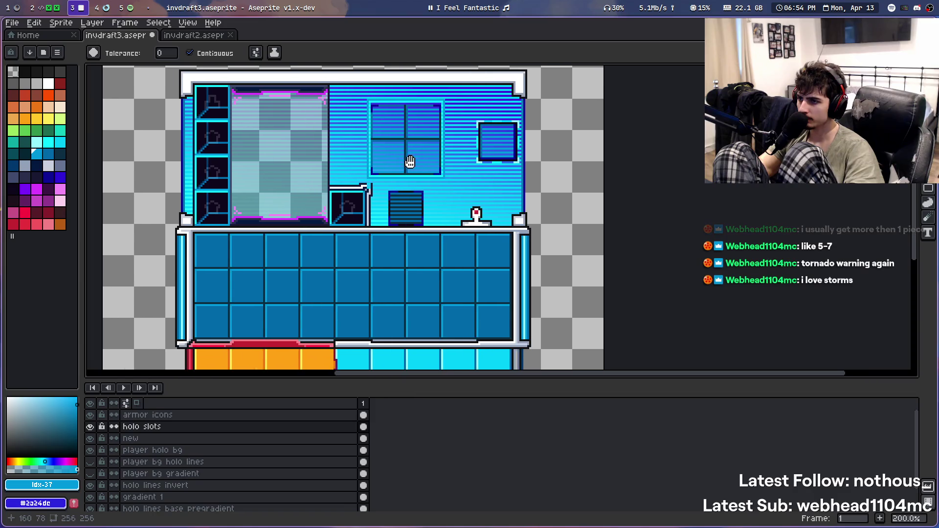
{"action": "scroll", "coordinate": [410, 162], "scroll_direction": "up", "scroll_amount": 2}
{"action": "scroll", "coordinate": [410, 161], "scroll_direction": "up", "scroll_amount": 2}
Try another blue on the frame, undo it, and refill the frame
{"action": "left_click", "coordinate": [24, 153]}
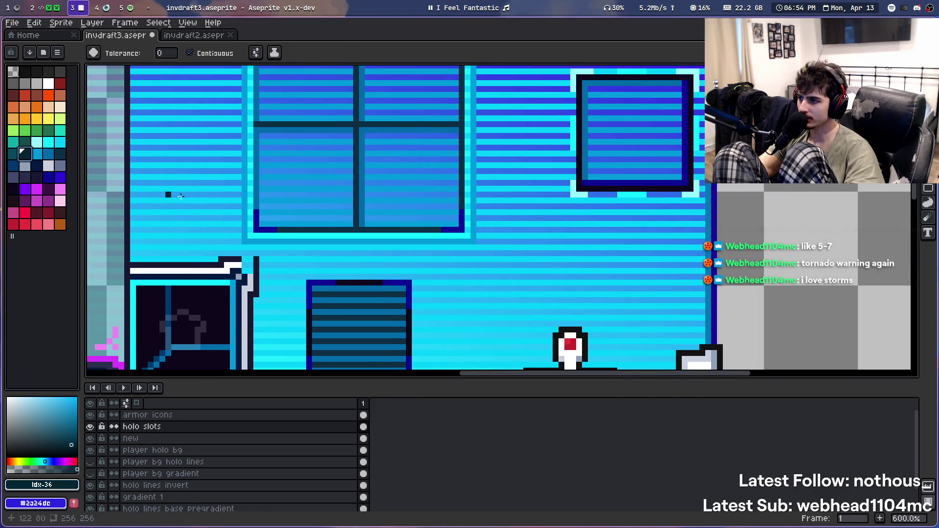
{"action": "left_click", "coordinate": [250, 240]}
{"action": "key", "text": "ctrl+z"}
{"action": "left_click", "coordinate": [256, 180]}
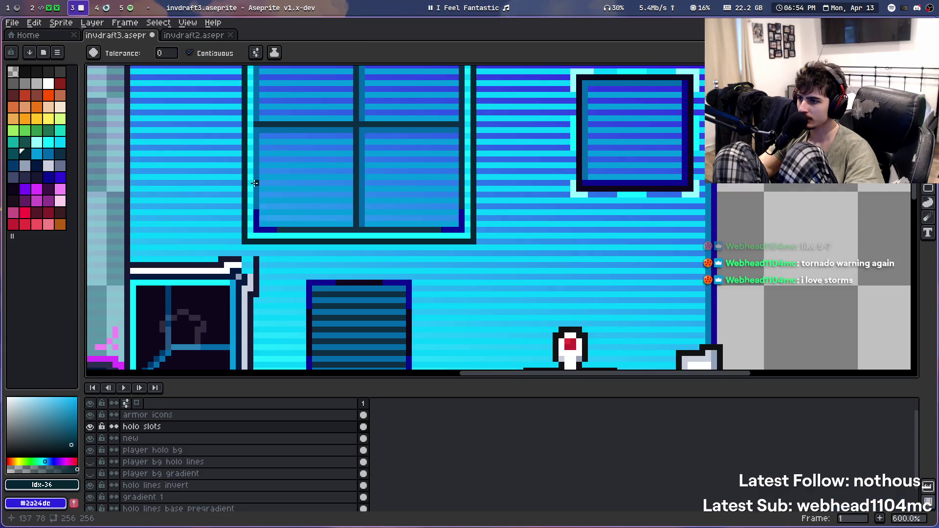
{"action": "scroll", "coordinate": [254, 182], "scroll_direction": "down", "scroll_amount": 2}
{"action": "scroll", "coordinate": [254, 183], "scroll_direction": "down", "scroll_amount": 1}
{"action": "left_click_drag", "start_coordinate": [303, 215], "coordinate": [327, 239]}
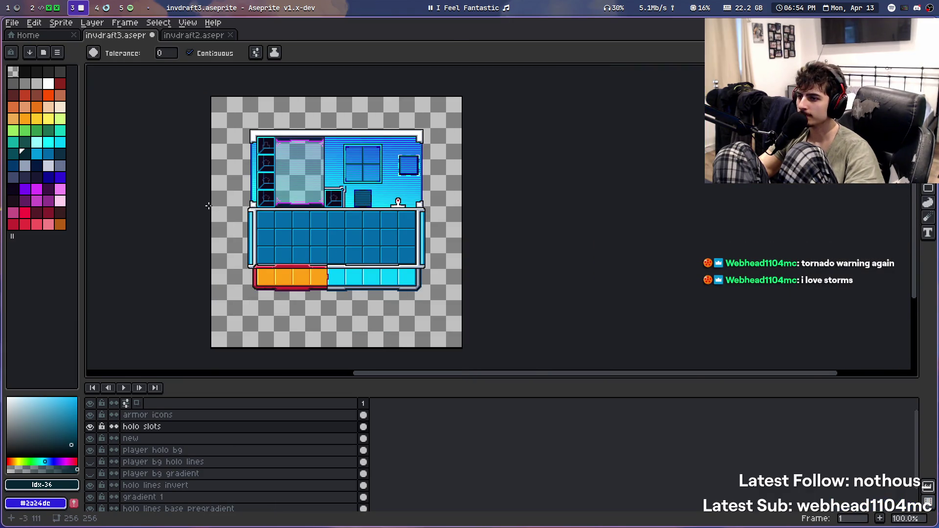
Choose dark teal from the palette as the drawing colour
{"action": "scroll", "coordinate": [346, 169], "scroll_direction": "up", "scroll_amount": 4}
{"action": "scroll", "coordinate": [358, 197], "scroll_direction": "up", "scroll_amount": 2}
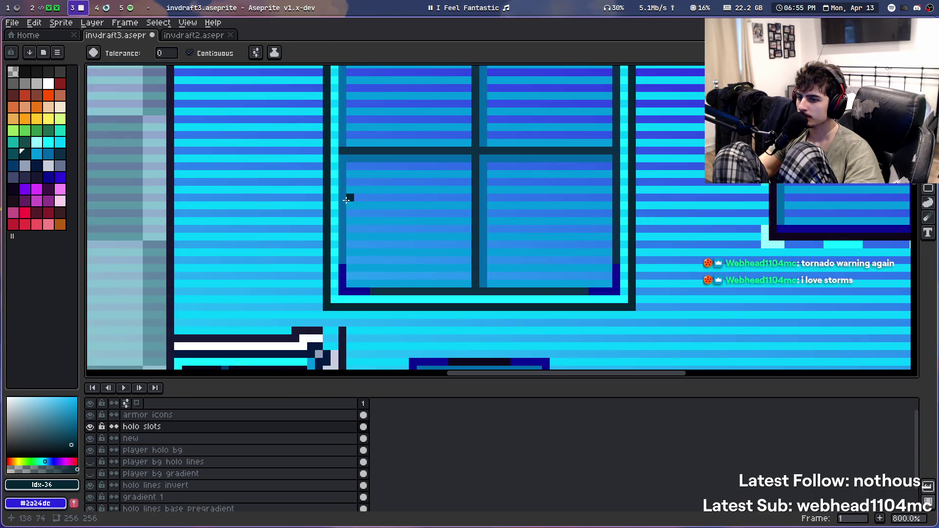
{"action": "scroll", "coordinate": [347, 200], "scroll_direction": "down", "scroll_amount": 2}
{"action": "scroll", "coordinate": [344, 201], "scroll_direction": "down", "scroll_amount": 2}
{"action": "scroll", "coordinate": [344, 200], "scroll_direction": "up", "scroll_amount": 1}
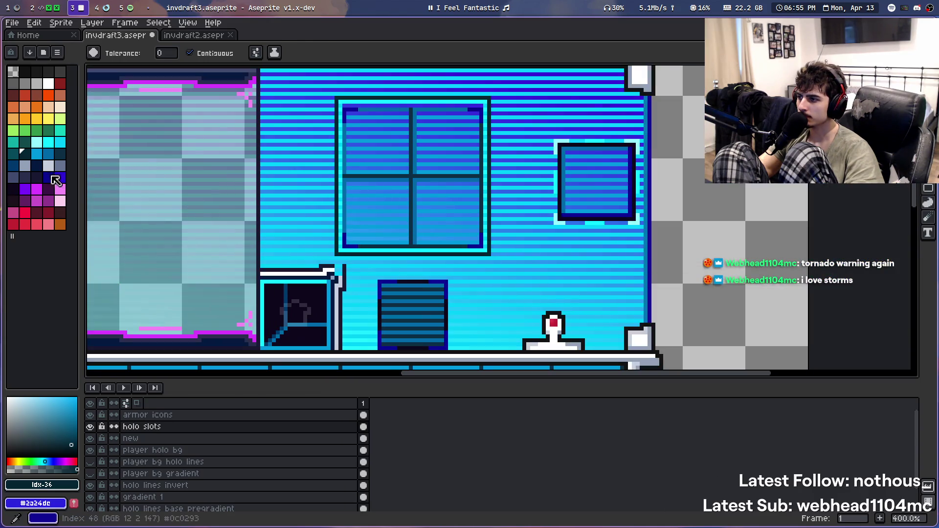
{"action": "left_click", "coordinate": [37, 131]}
{"action": "left_click", "coordinate": [25, 142]}
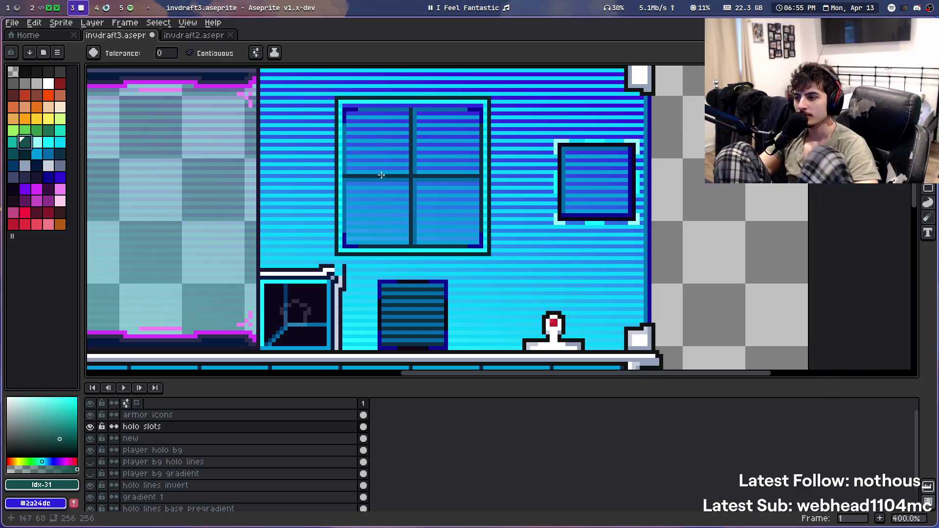
Try marquee-selecting the window's top edge and undo the failed transformation
{"action": "scroll", "coordinate": [385, 134], "scroll_direction": "up", "scroll_amount": 1}
{"action": "scroll", "coordinate": [357, 113], "scroll_direction": "up", "scroll_amount": 4}
{"action": "scroll", "coordinate": [354, 110], "scroll_direction": "up", "scroll_amount": 1}
{"action": "scroll", "coordinate": [354, 109], "scroll_direction": "down", "scroll_amount": 1}
{"action": "scroll", "coordinate": [354, 110], "scroll_direction": "down", "scroll_amount": 3}
{"action": "key", "text": "m"}
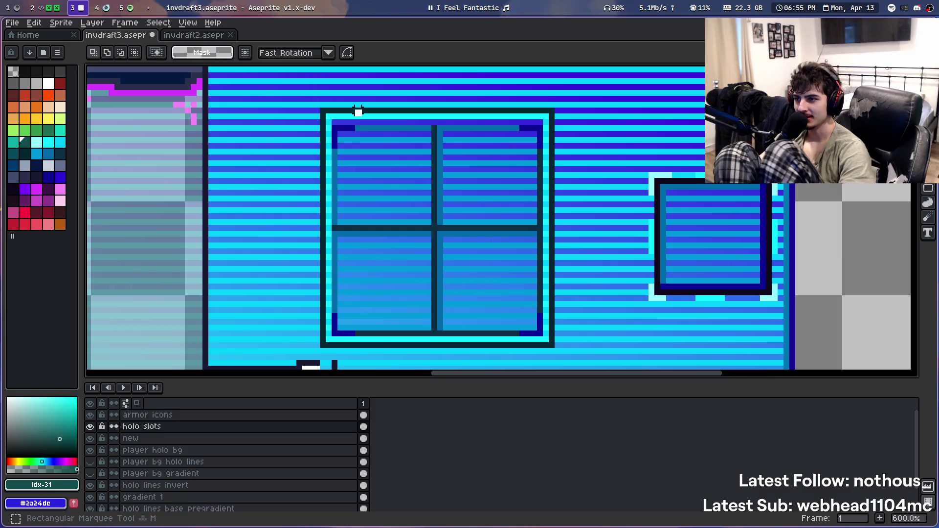
{"action": "left_click_drag", "start_coordinate": [315, 96], "coordinate": [597, 129]}
{"action": "left_click", "coordinate": [516, 116]}
{"action": "left_click_drag", "start_coordinate": [288, 99], "coordinate": [578, 126]}
{"action": "left_click", "coordinate": [576, 120]}
{"action": "left_click", "coordinate": [569, 116]}
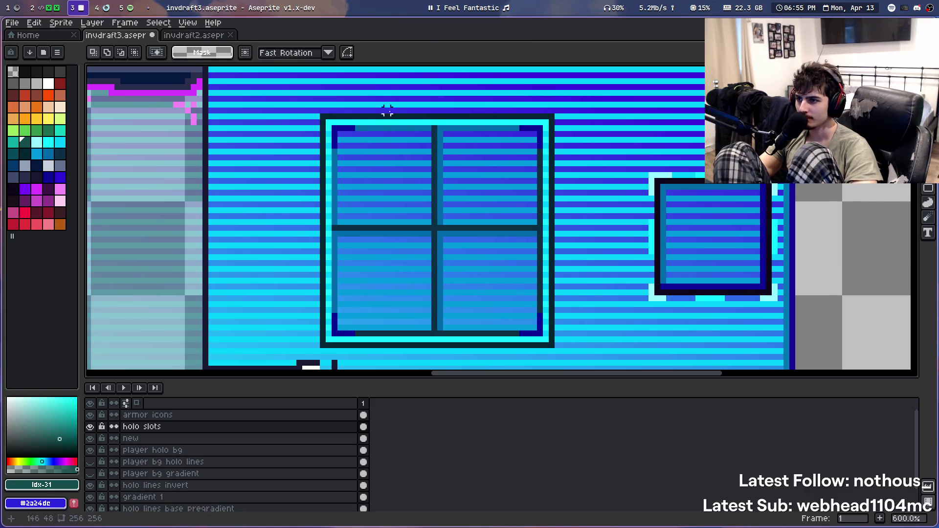
{"action": "scroll", "coordinate": [381, 87], "scroll_direction": "down", "scroll_amount": 3}
{"action": "scroll", "coordinate": [444, 110], "scroll_direction": "down", "scroll_amount": 1}
{"action": "key", "text": "ctrl+z"}
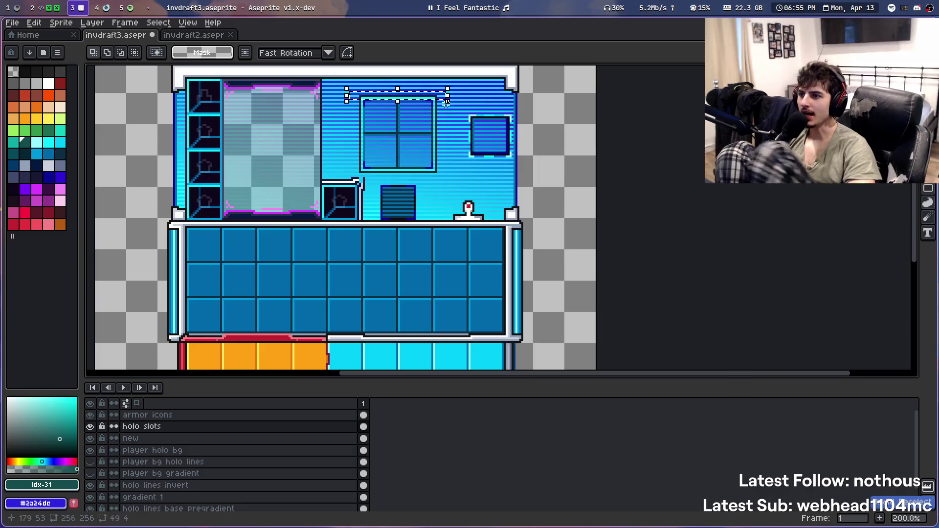
{"action": "scroll", "coordinate": [444, 110], "scroll_direction": "up", "scroll_amount": 5}
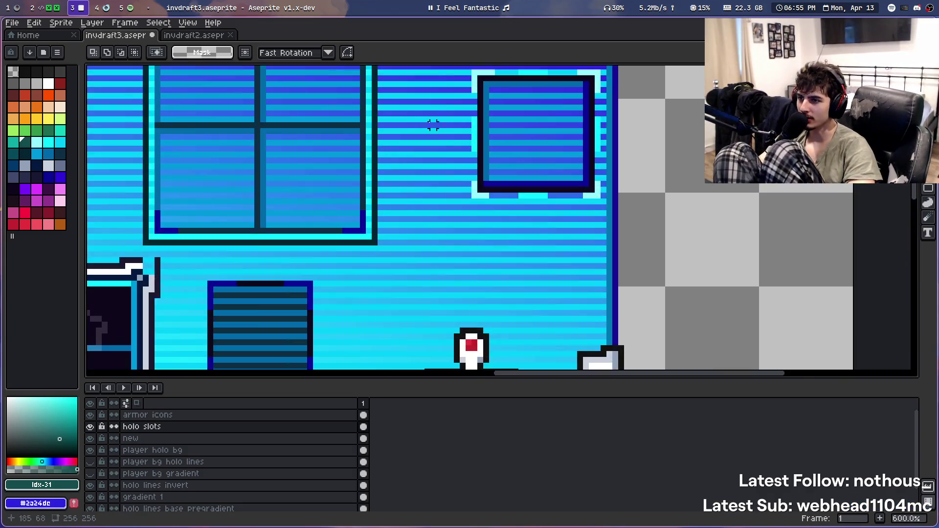
Select the frame's top bar, nudge it down one pixel, and deselect
{"action": "left_click_drag", "start_coordinate": [506, 250], "coordinate": [595, 232]}
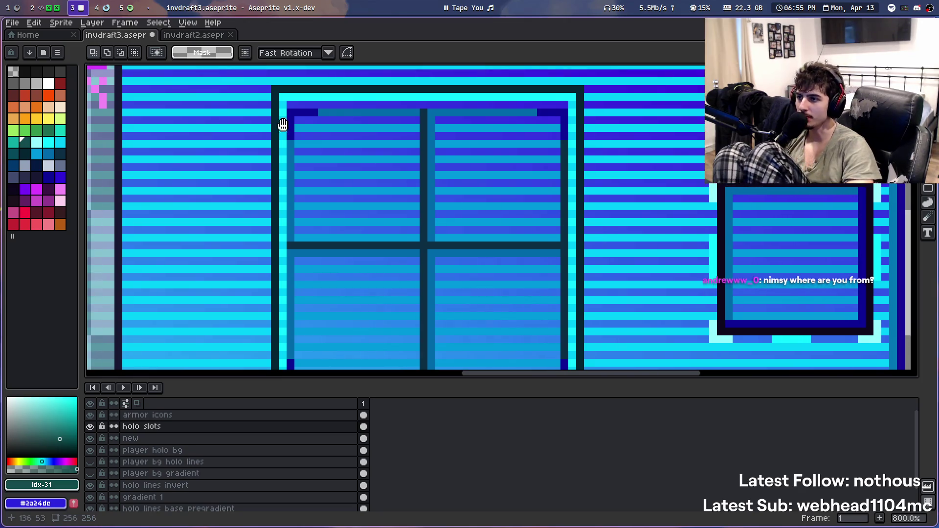
{"action": "scroll", "coordinate": [273, 117], "scroll_direction": "up", "scroll_amount": 1}
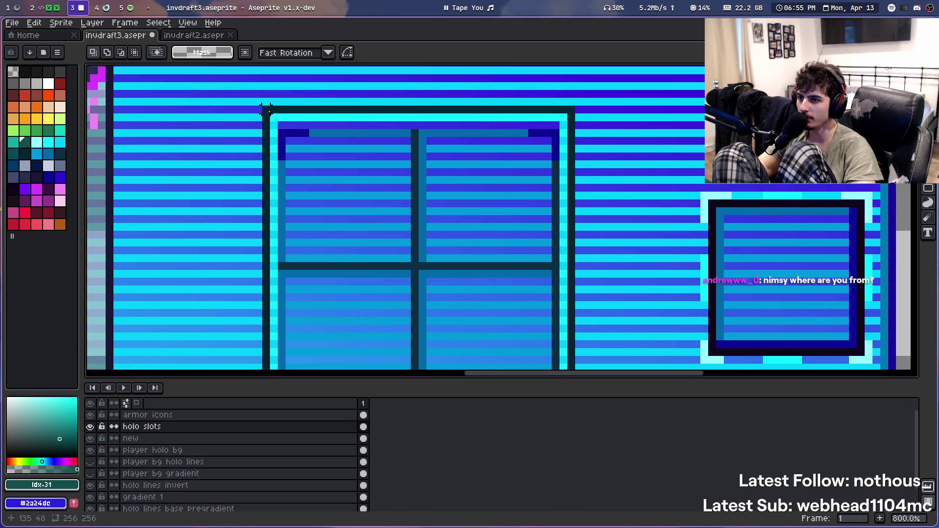
{"action": "left_click_drag", "start_coordinate": [265, 109], "coordinate": [564, 119]}
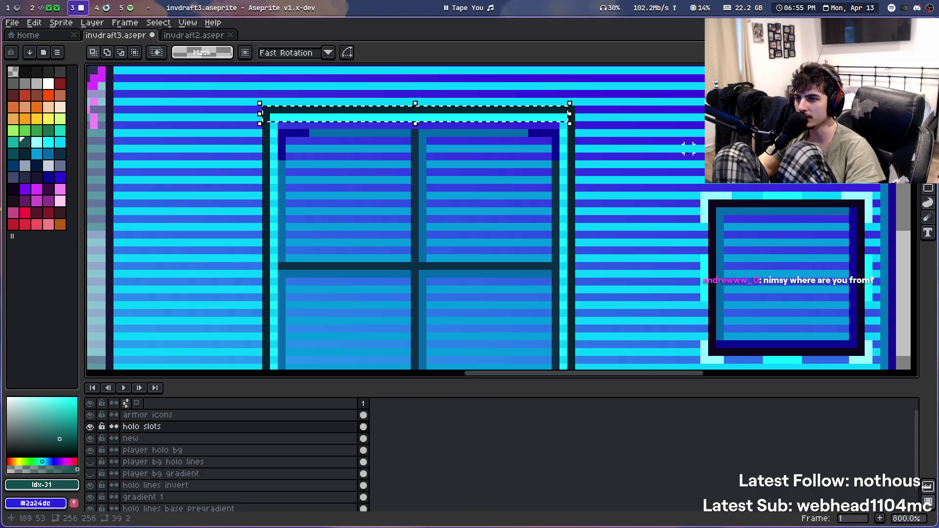
{"action": "key", "text": "Down"}
{"action": "key", "text": "Down"}
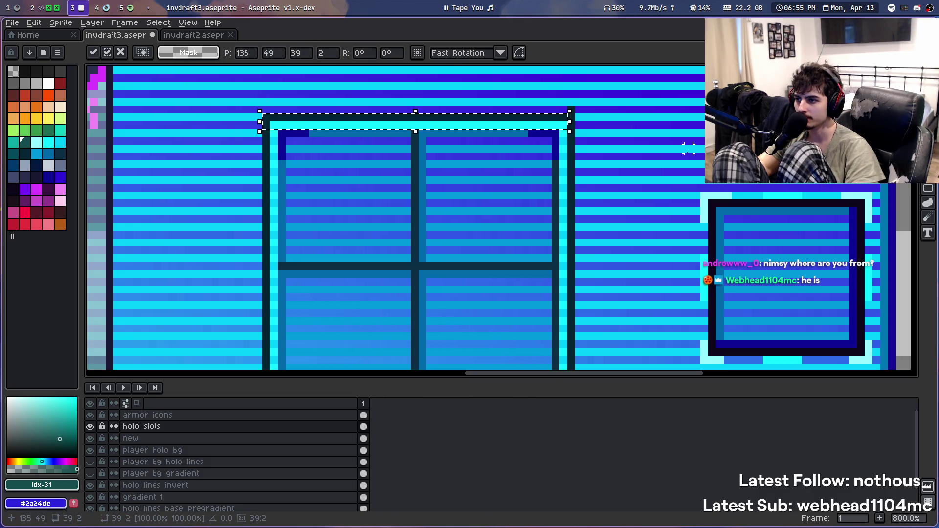
{"action": "key", "text": "Up"}
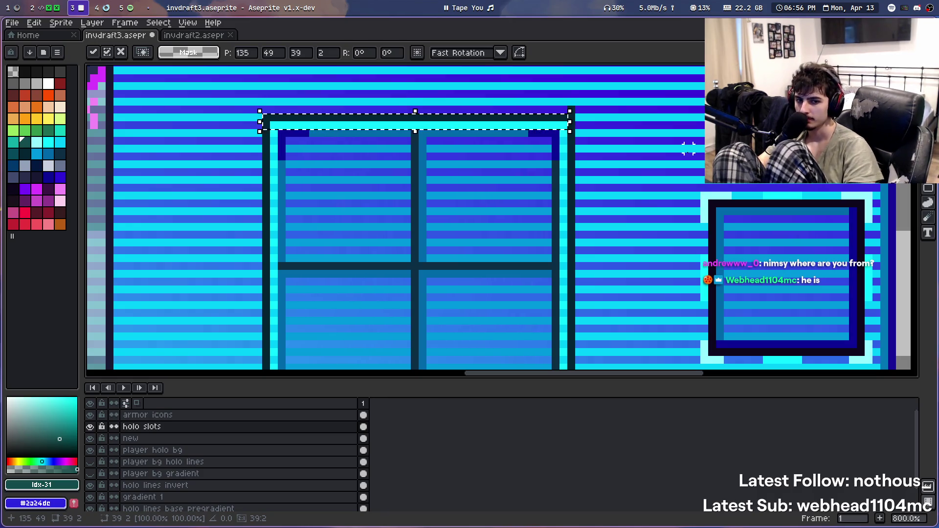
{"action": "key", "text": "ctrl+d"}
{"action": "scroll", "coordinate": [362, 101], "scroll_direction": "up", "scroll_amount": 3}
Sample the cyan stripe and bucket-fill the gap in the window's top bar
{"action": "key", "text": "i"}
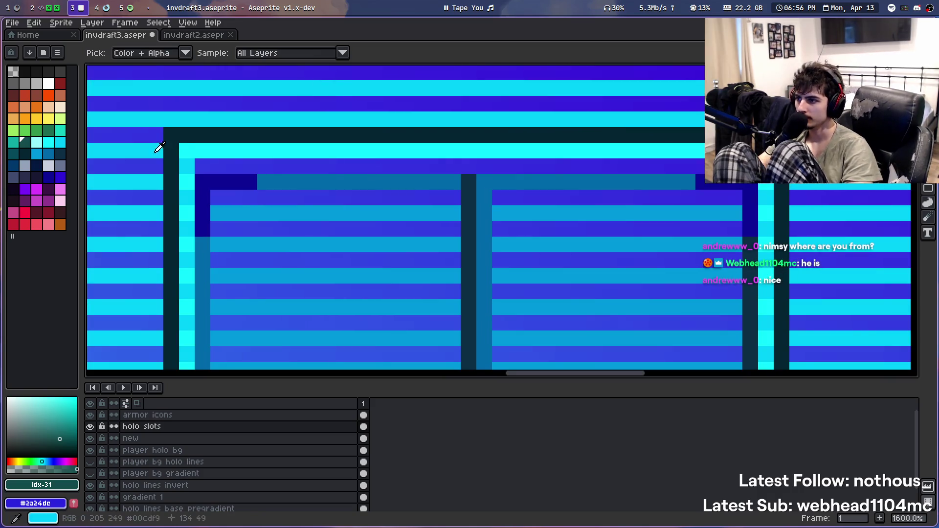
{"action": "left_click", "coordinate": [157, 147]}
{"action": "key", "text": "g"}
{"action": "left_click", "coordinate": [208, 152]}
{"action": "scroll", "coordinate": [236, 122], "scroll_direction": "down", "scroll_amount": 1}
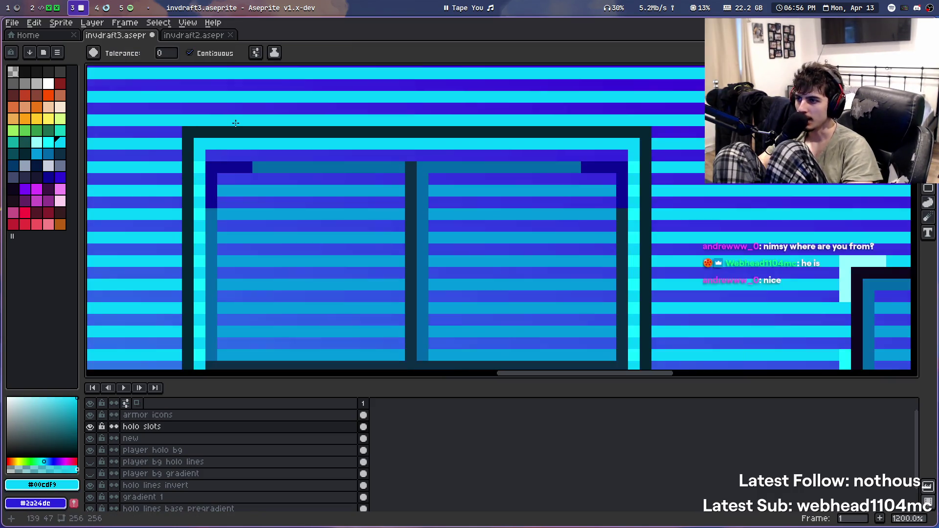
Select the window's top border rows and save the file
{"action": "key", "text": "m"}
{"action": "left_click_drag", "start_coordinate": [188, 128], "coordinate": [644, 143]}
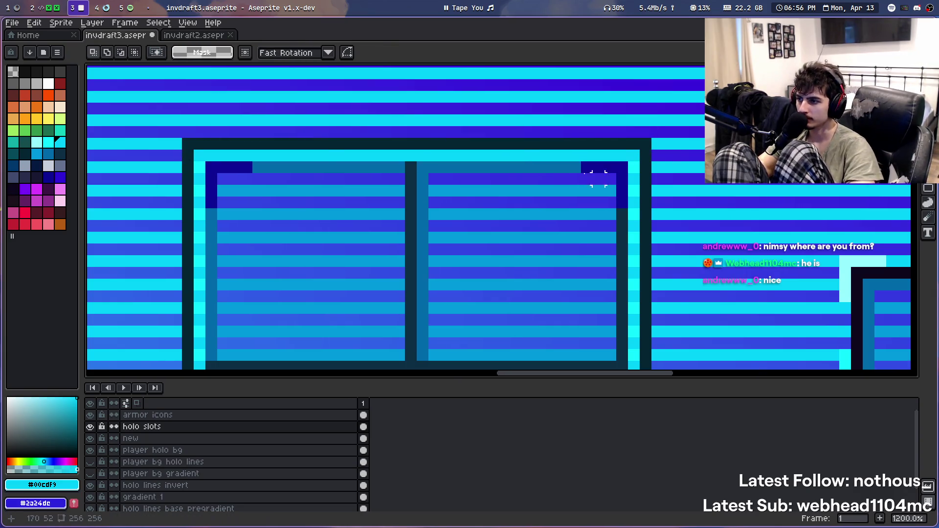
{"action": "scroll", "coordinate": [454, 141], "scroll_direction": "down", "scroll_amount": 4}
{"action": "scroll", "coordinate": [411, 140], "scroll_direction": "up", "scroll_amount": 1}
{"action": "scroll", "coordinate": [362, 147], "scroll_direction": "up", "scroll_amount": 5}
{"action": "scroll", "coordinate": [363, 140], "scroll_direction": "down", "scroll_amount": 3}
{"action": "scroll", "coordinate": [354, 140], "scroll_direction": "down", "scroll_amount": 3}
{"action": "scroll", "coordinate": [354, 141], "scroll_direction": "down", "scroll_amount": 1}
{"action": "left_click_drag", "start_coordinate": [405, 230], "coordinate": [390, 176]}
{"action": "key", "text": "ctrl+s"}
Try a magenta fill on the window's outer border, then undo it
{"action": "scroll", "coordinate": [390, 200], "scroll_direction": "up", "scroll_amount": 1}
{"action": "key", "text": "i"}
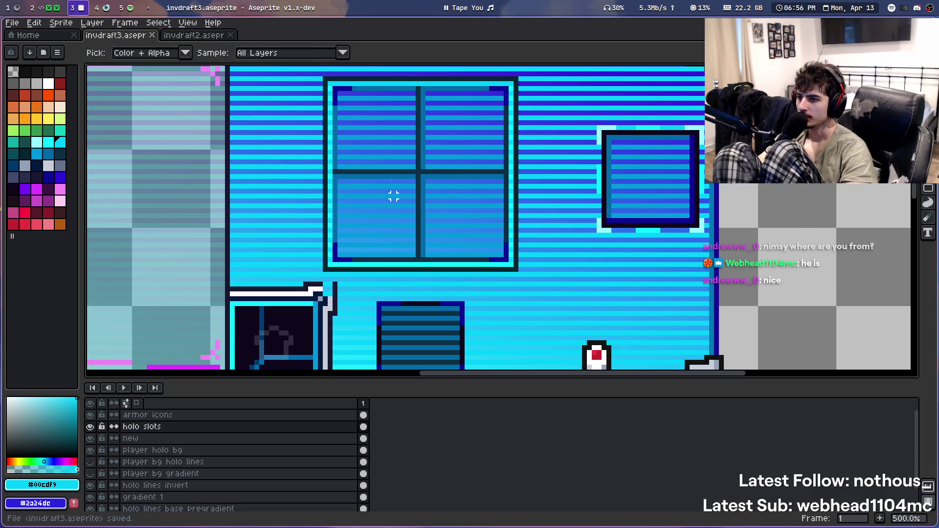
{"action": "scroll", "coordinate": [394, 189], "scroll_direction": "up", "scroll_amount": 2}
{"action": "left_click", "coordinate": [37, 200]}
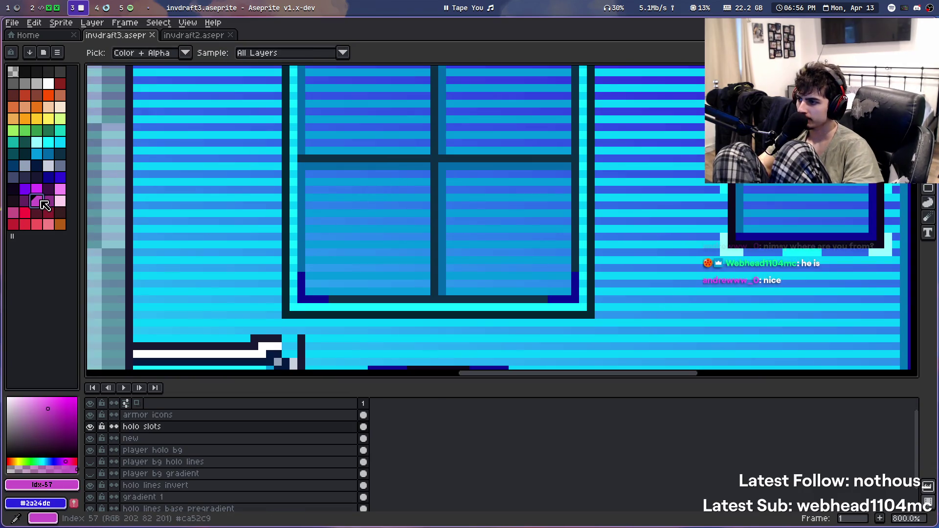
{"action": "key", "text": "g"}
{"action": "left_click", "coordinate": [286, 267]}
{"action": "scroll", "coordinate": [301, 213], "scroll_direction": "down", "scroll_amount": 1}
{"action": "scroll", "coordinate": [301, 213], "scroll_direction": "down", "scroll_amount": 4}
{"action": "scroll", "coordinate": [299, 216], "scroll_direction": "down", "scroll_amount": 1}
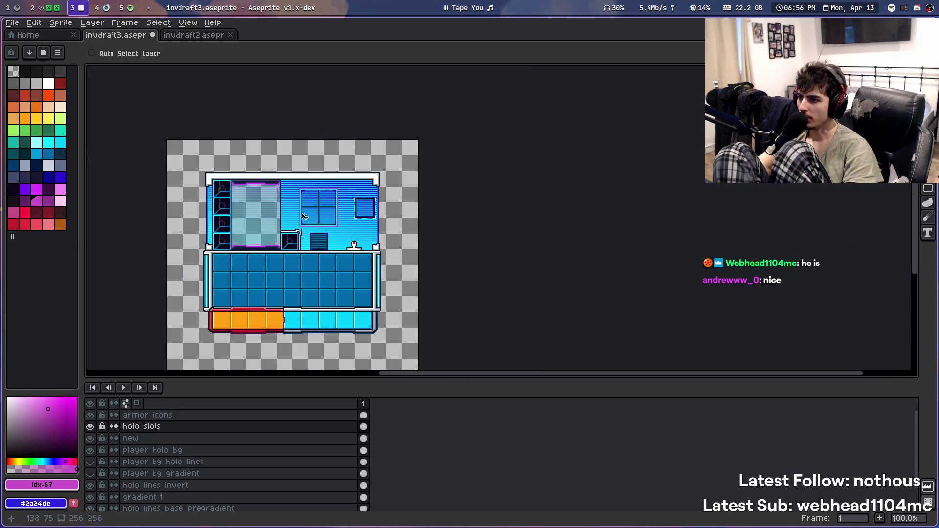
{"action": "key", "text": "ctrl+z"}
{"action": "scroll", "coordinate": [297, 219], "scroll_direction": "up", "scroll_amount": 2}
{"action": "scroll", "coordinate": [297, 220], "scroll_direction": "down", "scroll_amount": 1}
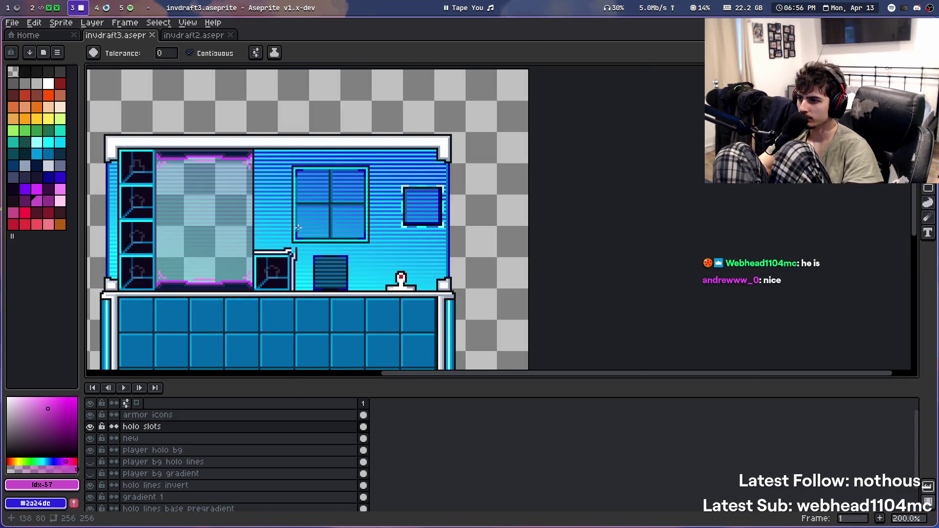
{"action": "scroll", "coordinate": [298, 227], "scroll_direction": "up", "scroll_amount": 3}
Sample the border's cyan, then pick pink for drawing straight lines
{"action": "key", "text": "i"}
{"action": "scroll", "coordinate": [285, 224], "scroll_direction": "up", "scroll_amount": 2}
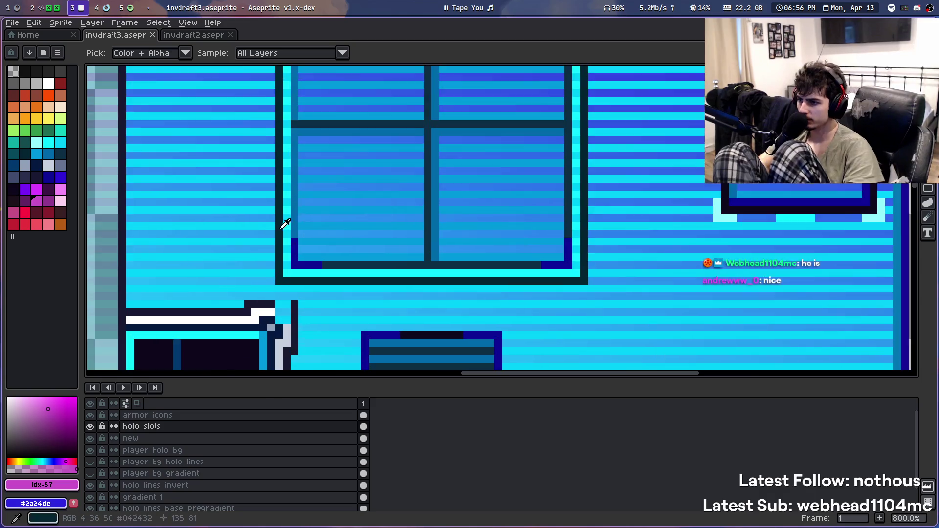
{"action": "scroll", "coordinate": [286, 221], "scroll_direction": "down", "scroll_amount": 3}
{"action": "scroll", "coordinate": [287, 220], "scroll_direction": "down", "scroll_amount": 2}
{"action": "scroll", "coordinate": [287, 219], "scroll_direction": "up", "scroll_amount": 4}
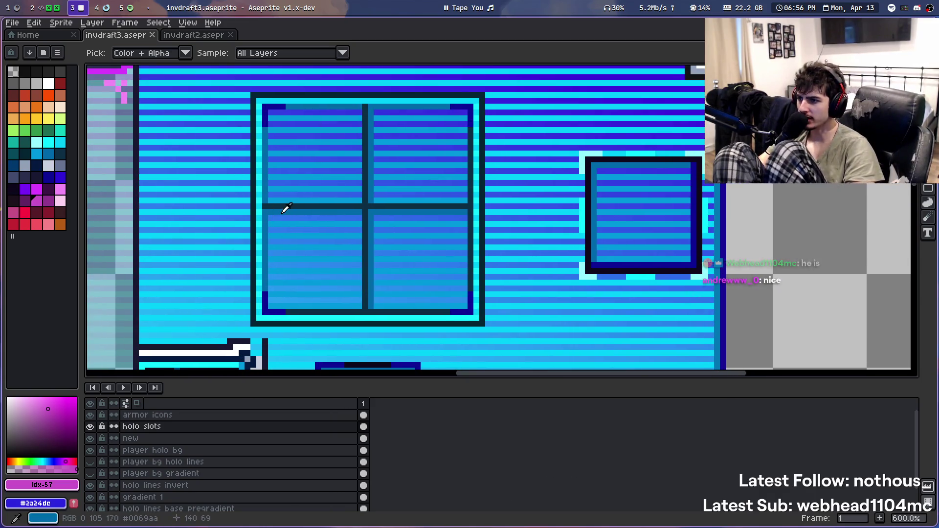
{"action": "left_click", "coordinate": [49, 130]}
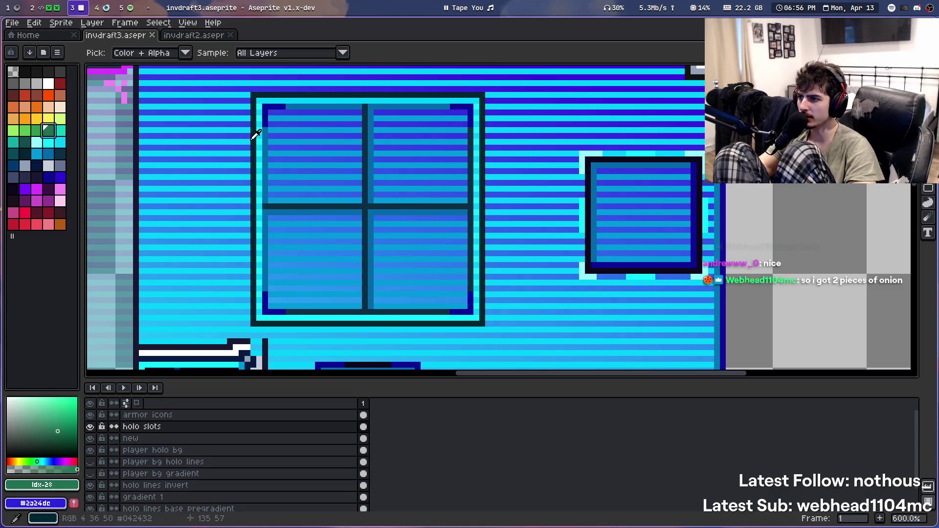
{"action": "left_click", "coordinate": [259, 133]}
{"action": "key", "text": "b"}
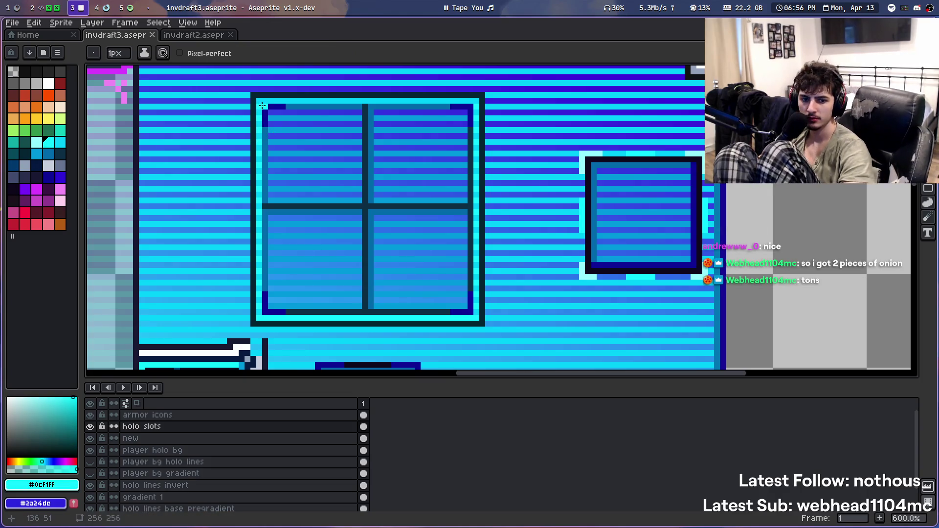
{"action": "key", "text": "l"}
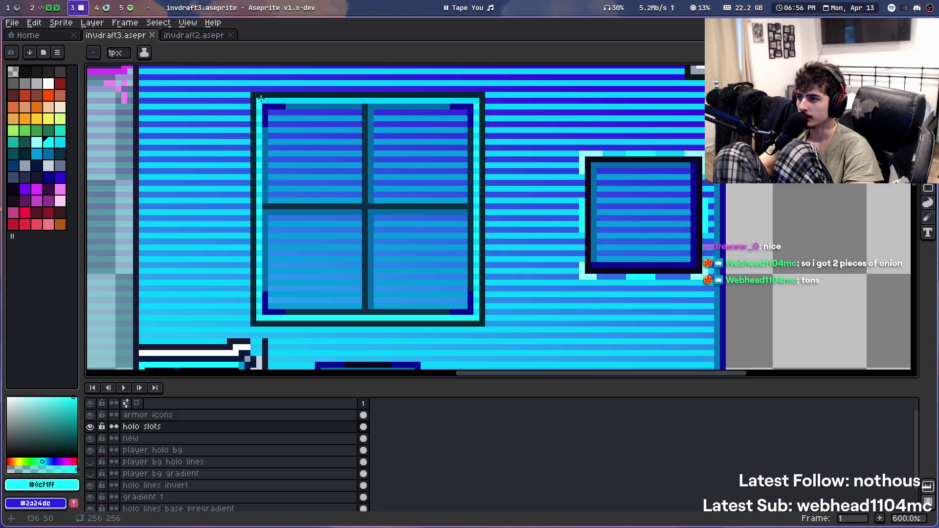
{"action": "left_click", "coordinate": [13, 212]}
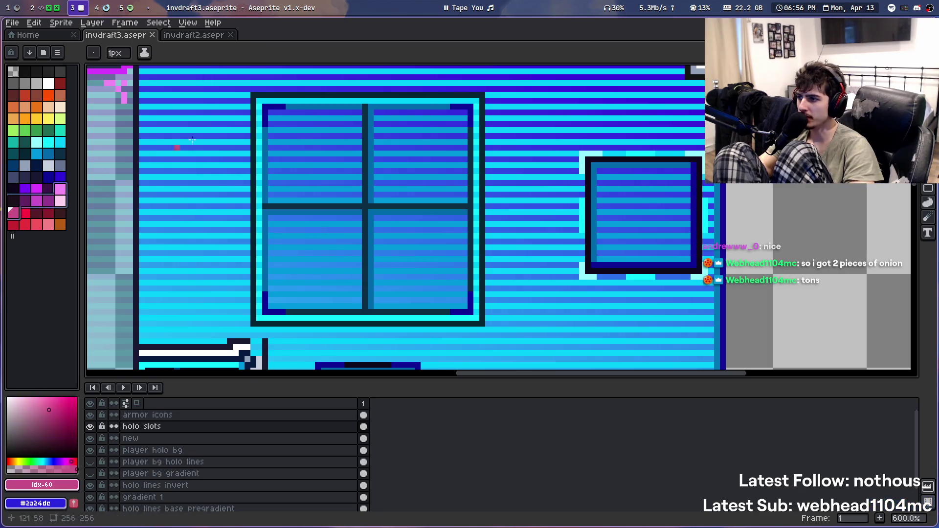
Draw pink lines along the window's top, right and left borders
{"action": "left_click_drag", "start_coordinate": [262, 101], "coordinate": [476, 98]}
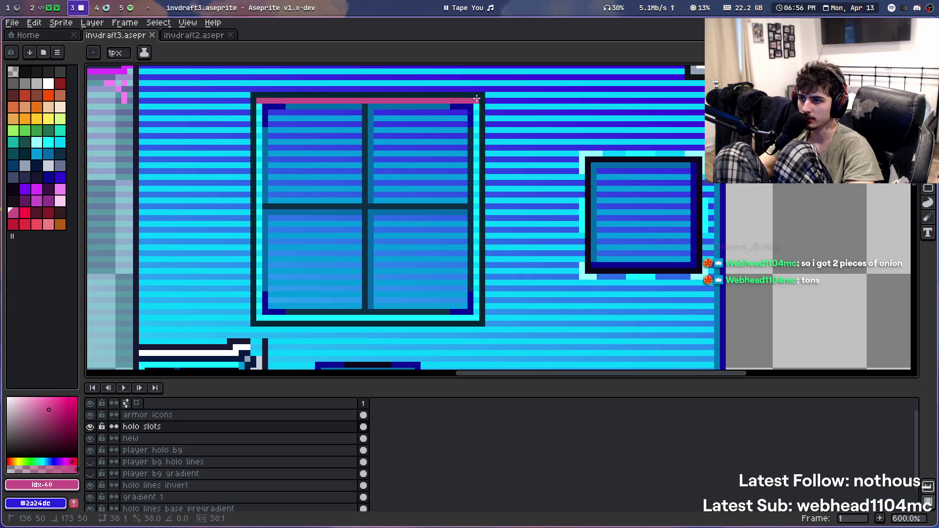
{"action": "mouse_move", "coordinate": [475, 141]}
{"action": "left_mouse_down"}
{"action": "mouse_move", "coordinate": [477, 313]}
{"action": "mouse_move", "coordinate": [258, 318]}
{"action": "left_mouse_up"}
{"action": "left_click_drag", "start_coordinate": [261, 107], "coordinate": [261, 309]}
{"action": "scroll", "coordinate": [398, 194], "scroll_direction": "down", "scroll_amount": 2}
{"action": "scroll", "coordinate": [436, 264], "scroll_direction": "up", "scroll_amount": 2}
Draw deep red lines along the window's bottom, right, top and left borders
{"action": "left_click", "coordinate": [48, 212]}
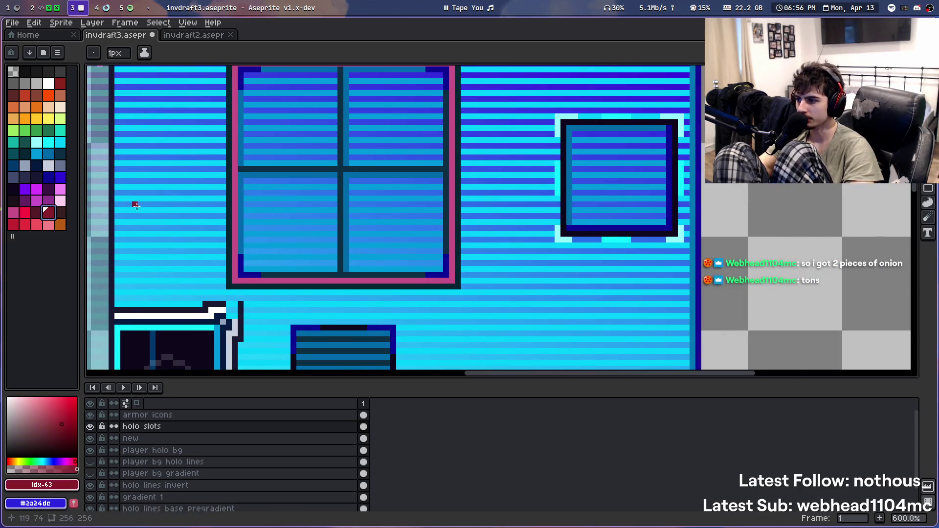
{"action": "scroll", "coordinate": [137, 196], "scroll_direction": "down", "scroll_amount": 1}
{"action": "left_click_drag", "start_coordinate": [214, 273], "coordinate": [334, 274]}
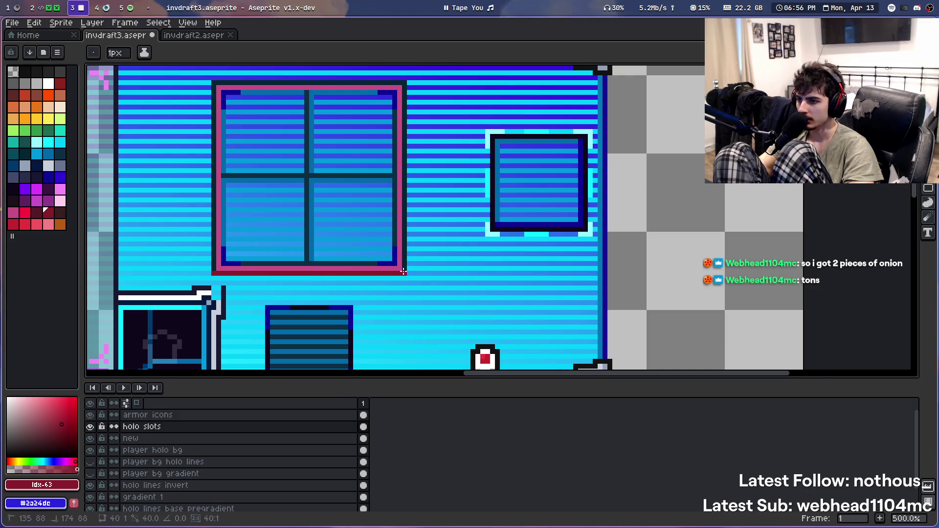
{"action": "left_click_drag", "start_coordinate": [405, 83], "coordinate": [405, 274]}
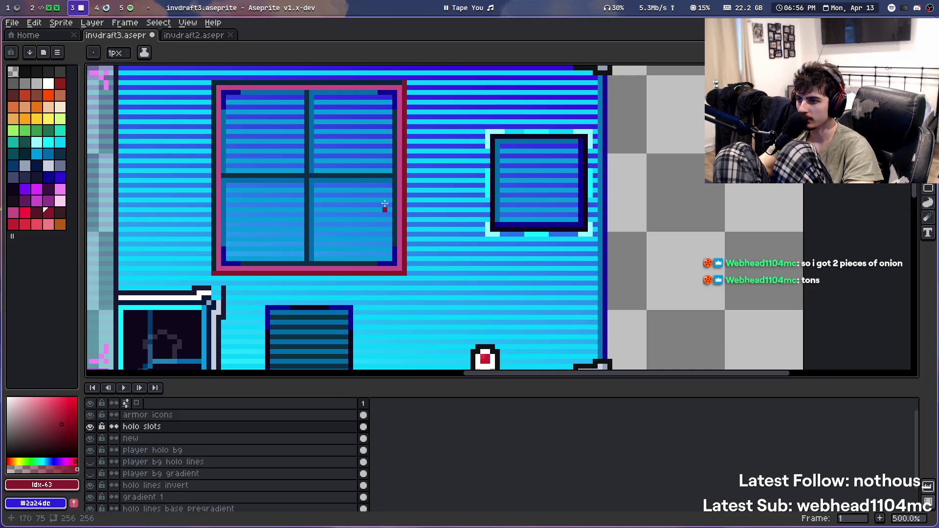
{"action": "left_click_drag", "start_coordinate": [232, 84], "coordinate": [384, 83]}
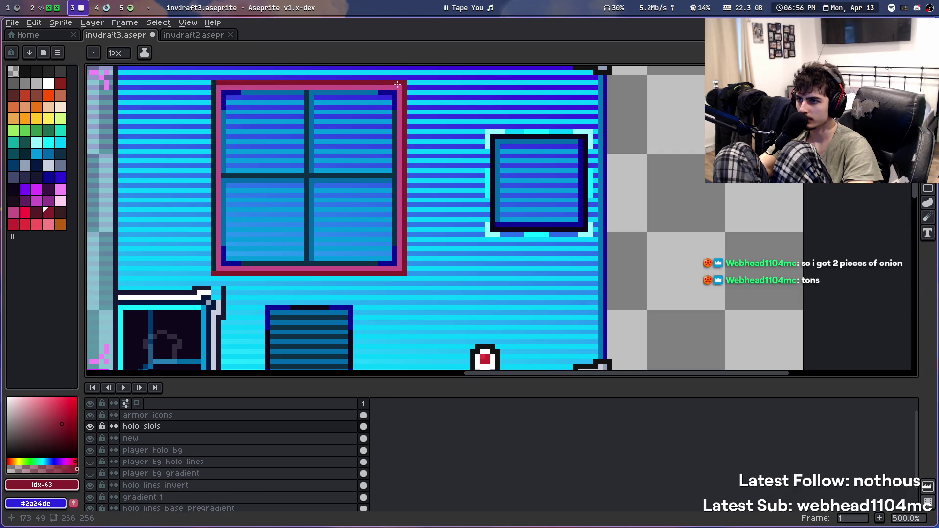
{"action": "left_click_drag", "start_coordinate": [214, 88], "coordinate": [215, 267]}
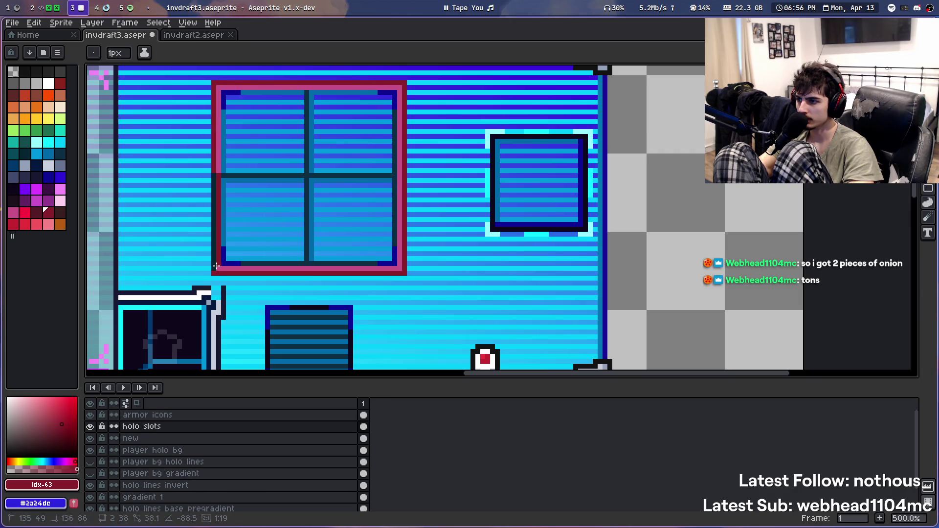
{"action": "scroll", "coordinate": [206, 153], "scroll_direction": "up", "scroll_amount": 2}
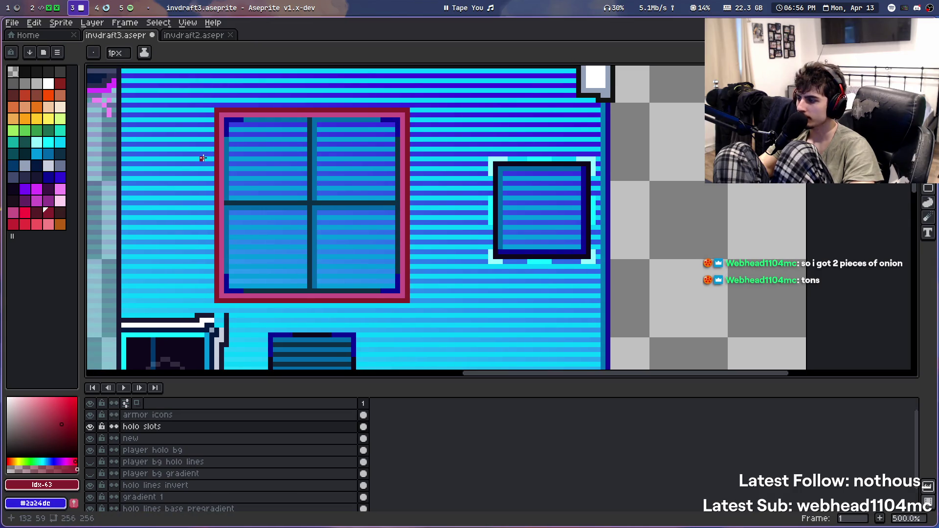
Draw light pink lines along the window's inner top and left edges
{"action": "left_click", "coordinate": [62, 203]}
{"action": "mouse_move", "coordinate": [226, 291]}
{"action": "left_mouse_down"}
{"action": "mouse_move", "coordinate": [376, 291]}
{"action": "mouse_move", "coordinate": [397, 122]}
{"action": "mouse_move", "coordinate": [262, 121]}
{"action": "left_mouse_up"}
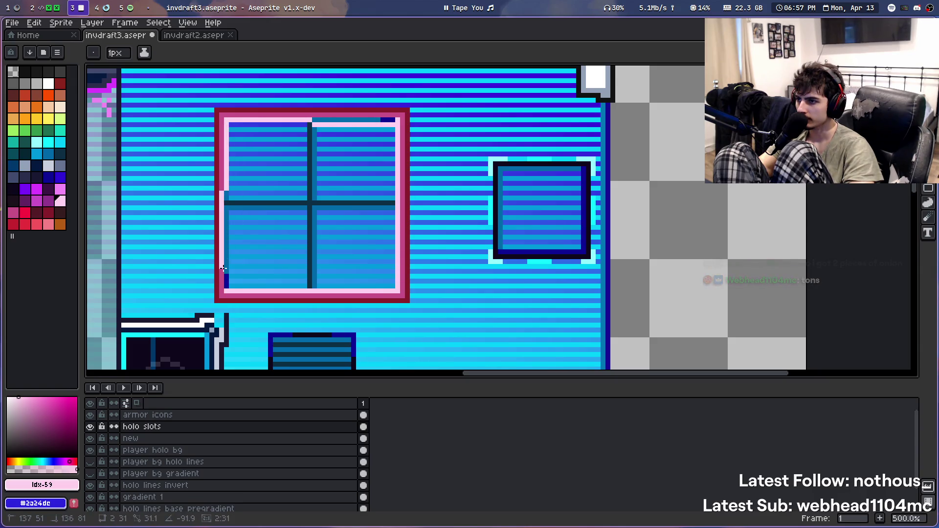
{"action": "key", "text": "ctrl+z"}
{"action": "key", "text": "ctrl+z"}
{"action": "left_click_drag", "start_coordinate": [226, 120], "coordinate": [391, 118]}
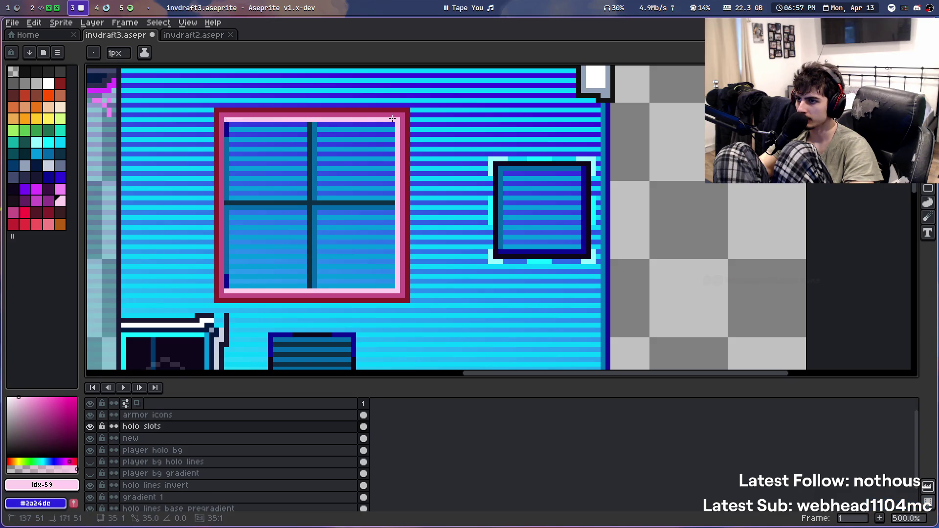
{"action": "left_click_drag", "start_coordinate": [226, 122], "coordinate": [224, 287]}
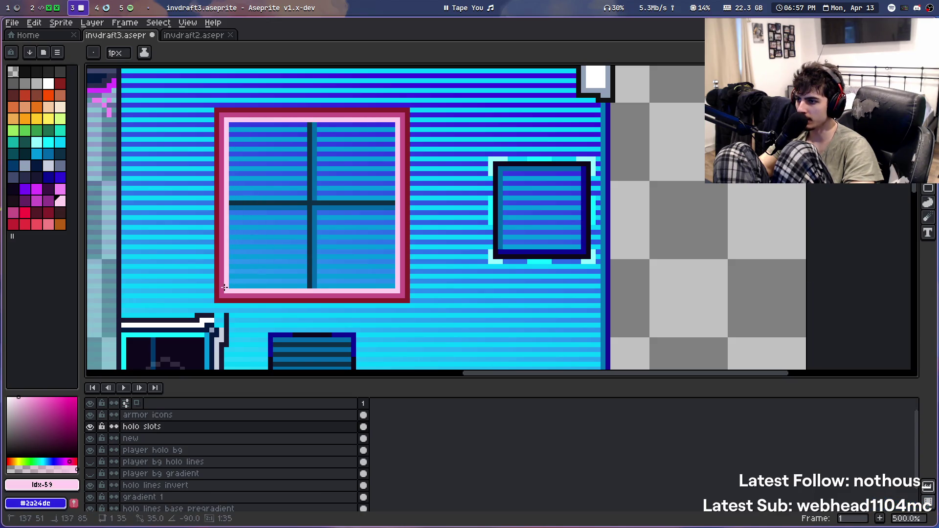
{"action": "scroll", "coordinate": [303, 223], "scroll_direction": "up", "scroll_amount": 1}
Bucket-fill part of the window frame with dark navy, then try a lighter blue
{"action": "left_click", "coordinate": [48, 177]}
{"action": "scroll", "coordinate": [239, 166], "scroll_direction": "down", "scroll_amount": 1}
{"action": "key", "text": "g"}
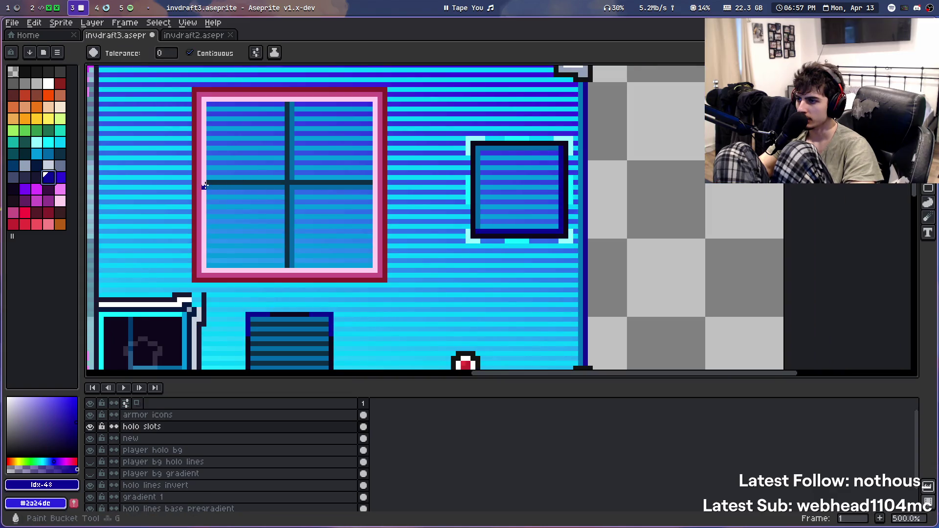
{"action": "left_click", "coordinate": [205, 186]}
{"action": "left_click", "coordinate": [60, 177]}
{"action": "left_click", "coordinate": [197, 190]}
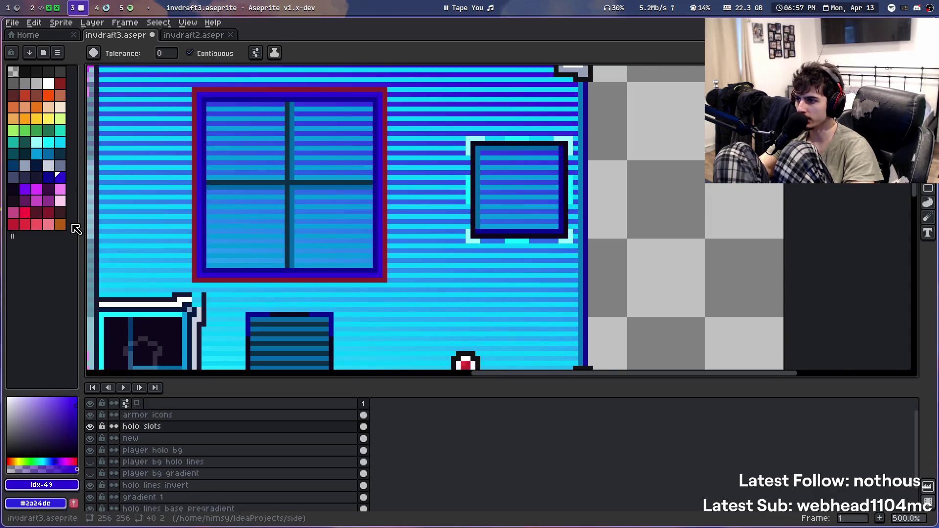
Fill the window's inner pink ring and outer red border with dark blue
{"action": "left_click", "coordinate": [49, 177]}
{"action": "left_click", "coordinate": [194, 234]}
{"action": "scroll", "coordinate": [196, 229], "scroll_direction": "down", "scroll_amount": 2}
{"action": "scroll", "coordinate": [230, 192], "scroll_direction": "down", "scroll_amount": 2}
{"action": "scroll", "coordinate": [266, 205], "scroll_direction": "up", "scroll_amount": 3}
{"action": "scroll", "coordinate": [266, 205], "scroll_direction": "up", "scroll_amount": 2}
{"action": "scroll", "coordinate": [343, 147], "scroll_direction": "up", "scroll_amount": 3}
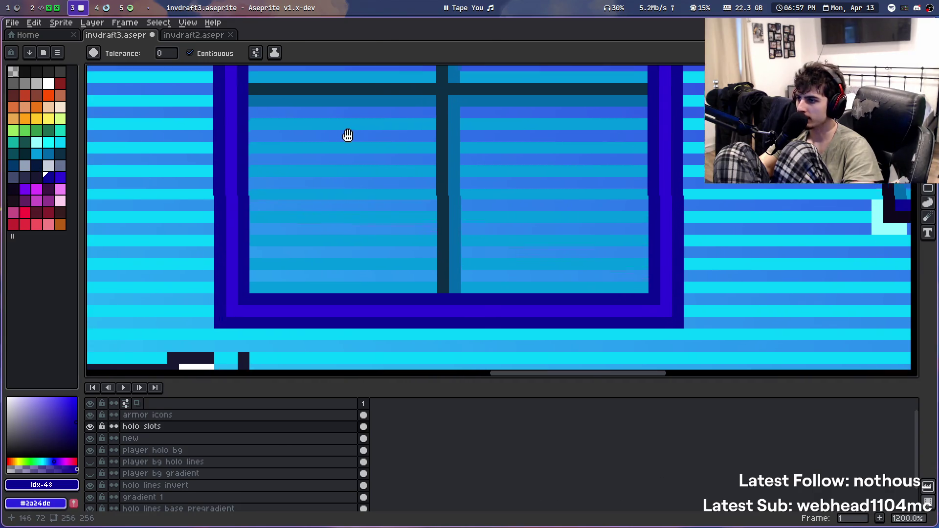
{"action": "scroll", "coordinate": [122, 176], "scroll_direction": "down", "scroll_amount": 2}
Recolour the window's inner ring, trying dark teal and cyan before settling on teal
{"action": "left_click", "coordinate": [61, 143]}
{"action": "left_click", "coordinate": [59, 154]}
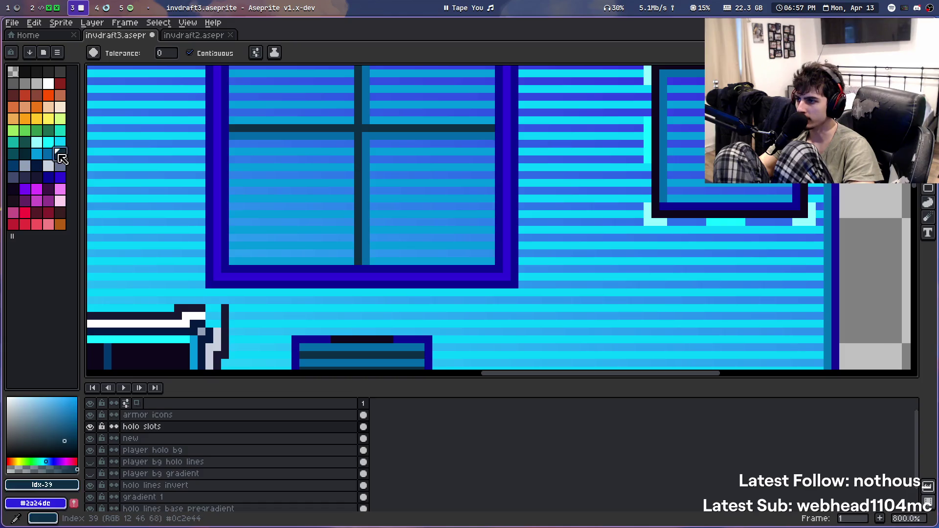
{"action": "left_click", "coordinate": [228, 193]}
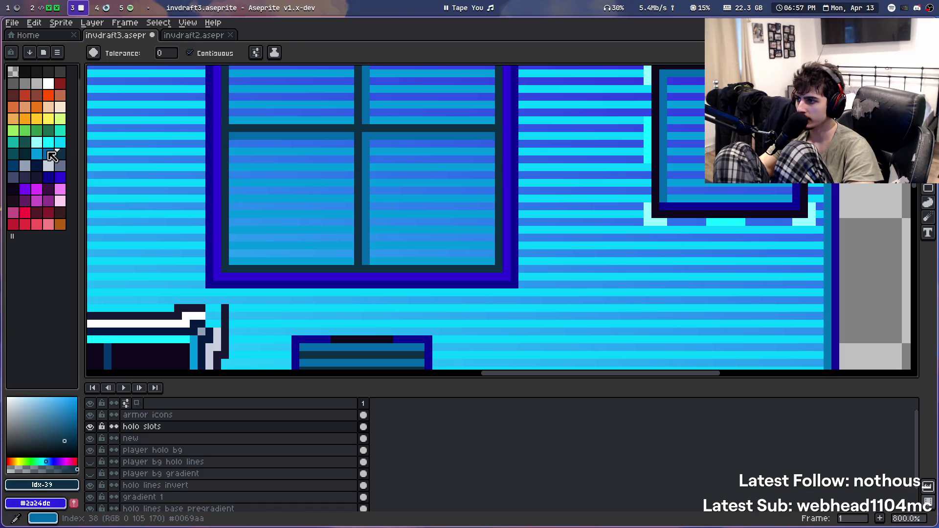
{"action": "left_click", "coordinate": [60, 142]}
{"action": "left_click", "coordinate": [218, 189]}
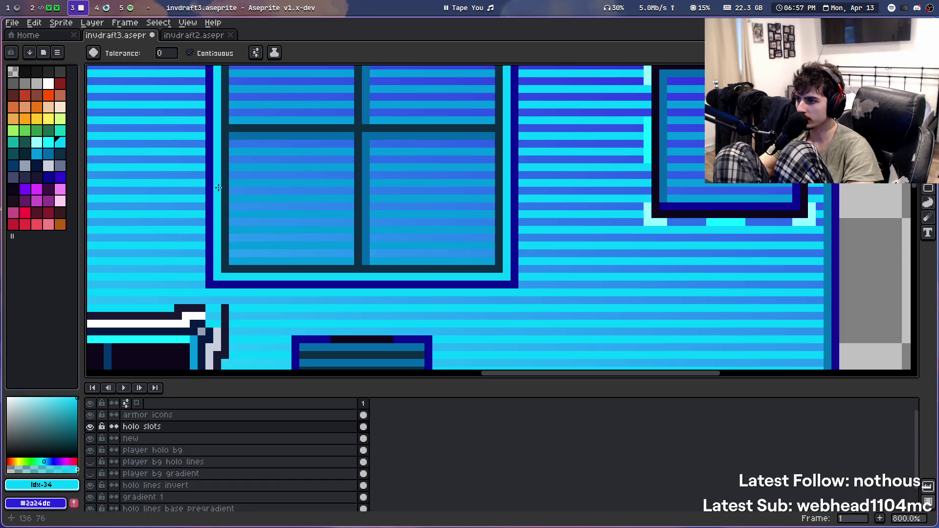
{"action": "left_click", "coordinate": [48, 154]}
{"action": "left_click", "coordinate": [226, 192]}
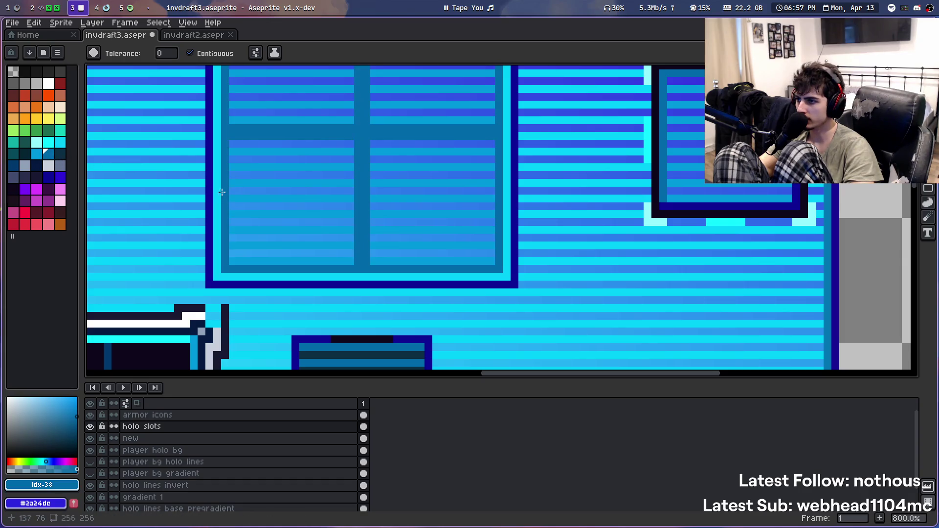
Fill the window's outline and cross bars with the neighbouring darker blue
{"action": "scroll", "coordinate": [288, 168], "scroll_direction": "down", "scroll_amount": 1}
{"action": "scroll", "coordinate": [291, 175], "scroll_direction": "up", "scroll_amount": 1}
{"action": "scroll", "coordinate": [295, 174], "scroll_direction": "down", "scroll_amount": 1}
{"action": "scroll", "coordinate": [215, 172], "scroll_direction": "up", "scroll_amount": 1}
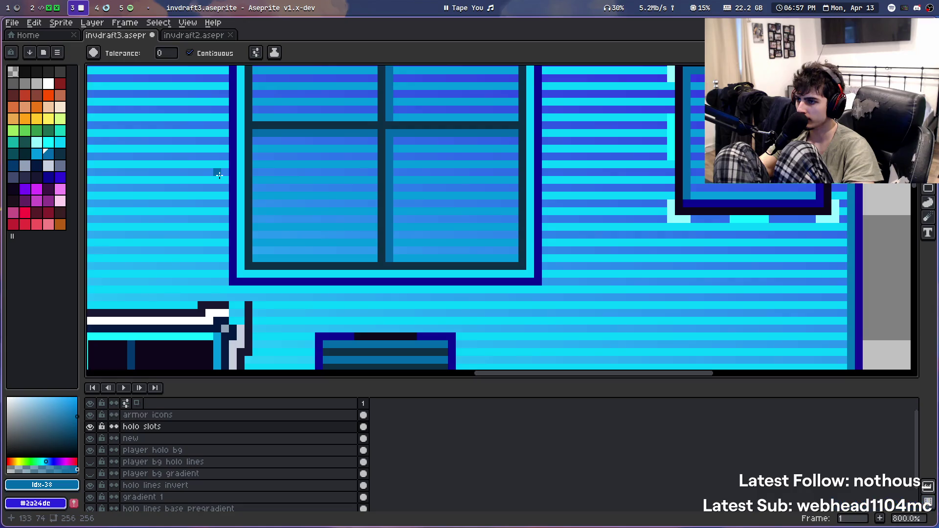
{"action": "scroll", "coordinate": [332, 172], "scroll_direction": "down", "scroll_amount": 3}
{"action": "scroll", "coordinate": [332, 173], "scroll_direction": "up", "scroll_amount": 1}
{"action": "scroll", "coordinate": [332, 173], "scroll_direction": "up", "scroll_amount": 1}
{"action": "left_click", "coordinate": [60, 177]}
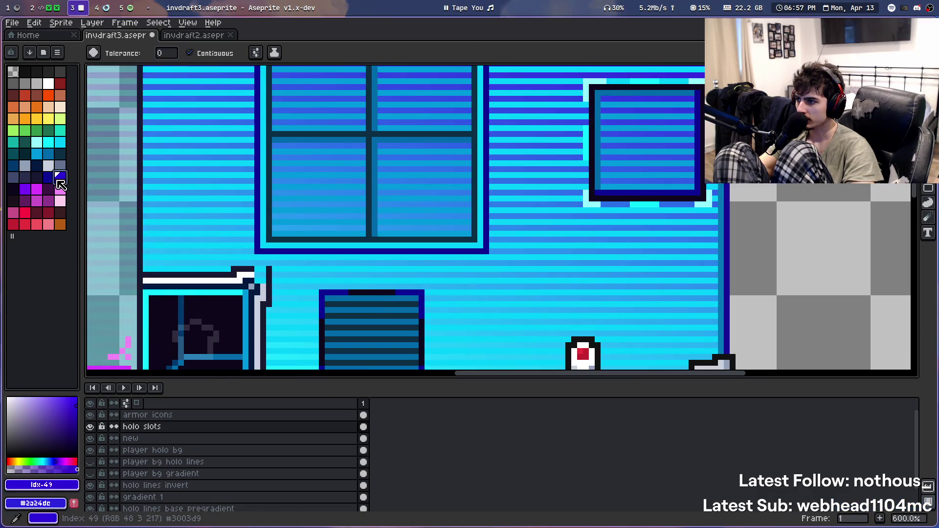
{"action": "key", "text": "bracketleft"}
{"action": "left_click", "coordinate": [266, 200]}
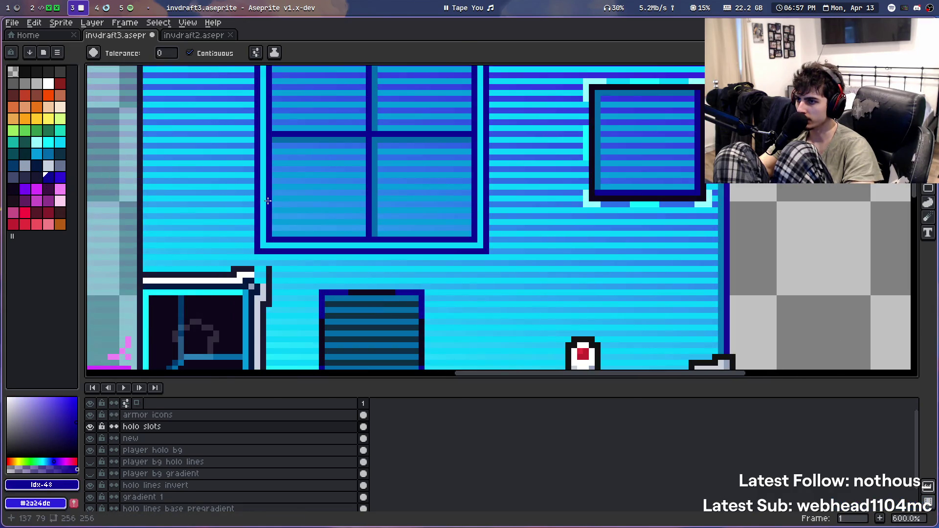
Fill the light cyan inner frame dark teal, then recolour the frame a brighter teal
{"action": "scroll", "coordinate": [273, 191], "scroll_direction": "up", "scroll_amount": 3}
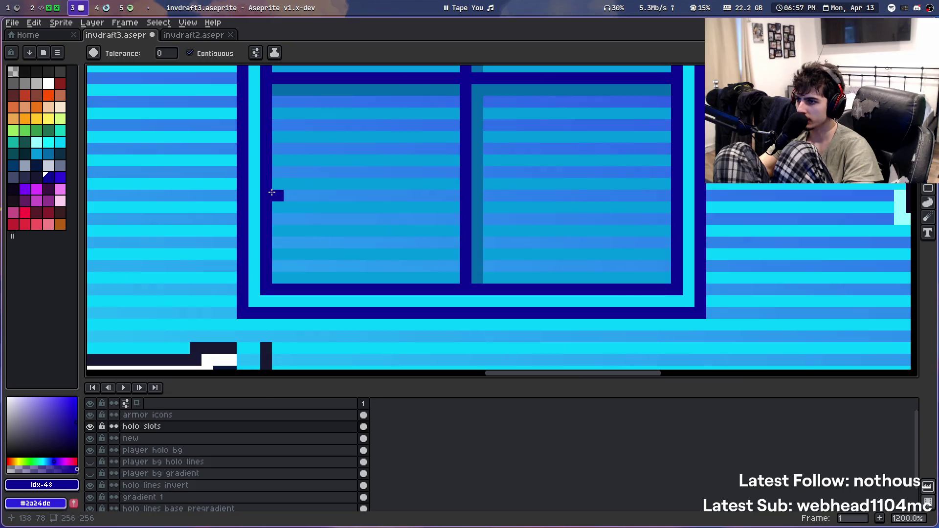
{"action": "left_click", "coordinate": [48, 154]}
{"action": "left_click", "coordinate": [255, 215]}
{"action": "scroll", "coordinate": [256, 215], "scroll_direction": "down", "scroll_amount": 2}
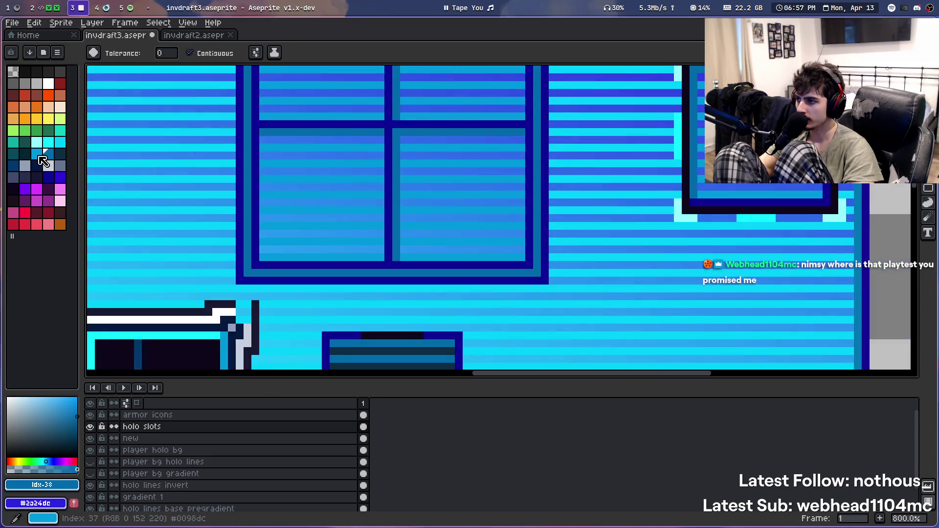
{"action": "left_click", "coordinate": [36, 154]}
{"action": "left_click", "coordinate": [241, 204]}
{"action": "scroll", "coordinate": [287, 181], "scroll_direction": "down", "scroll_amount": 3}
{"action": "scroll", "coordinate": [286, 181], "scroll_direction": "down", "scroll_amount": 1}
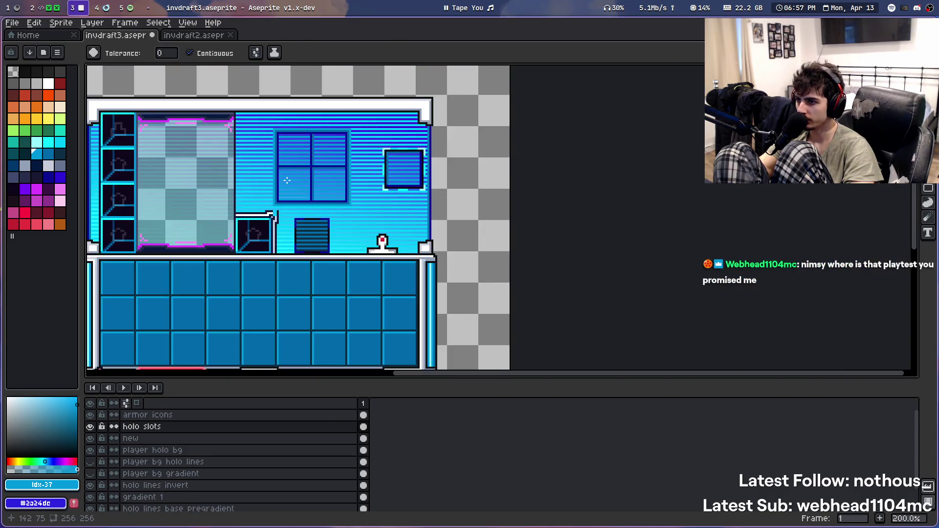
Bucket-fill the window's outer frame with light cyan
{"action": "scroll", "coordinate": [331, 198], "scroll_direction": "up", "scroll_amount": 4}
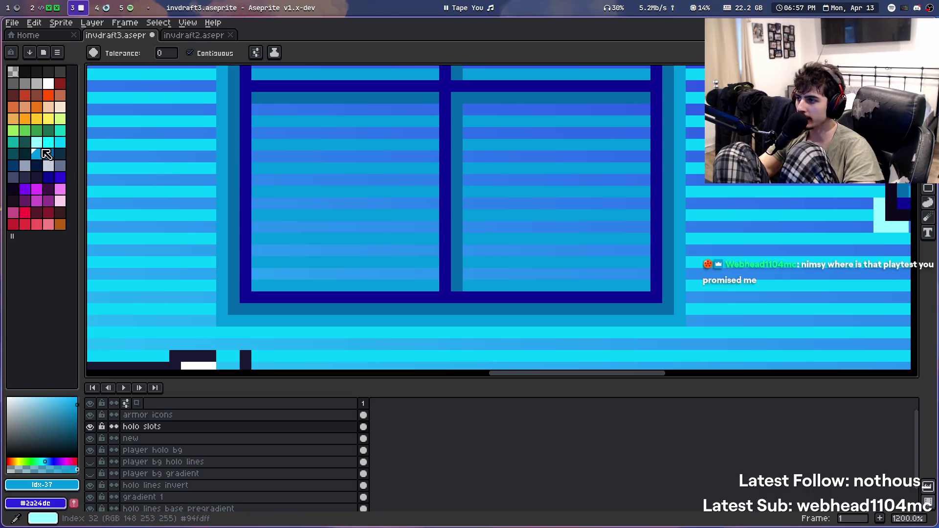
{"action": "left_click", "coordinate": [41, 148]}
{"action": "left_click", "coordinate": [226, 195]}
{"action": "scroll", "coordinate": [257, 195], "scroll_direction": "down", "scroll_amount": 4}
{"action": "scroll", "coordinate": [257, 195], "scroll_direction": "down", "scroll_amount": 5}
{"action": "scroll", "coordinate": [257, 195], "scroll_direction": "up", "scroll_amount": 3}
{"action": "scroll", "coordinate": [308, 230], "scroll_direction": "up", "scroll_amount": 3}
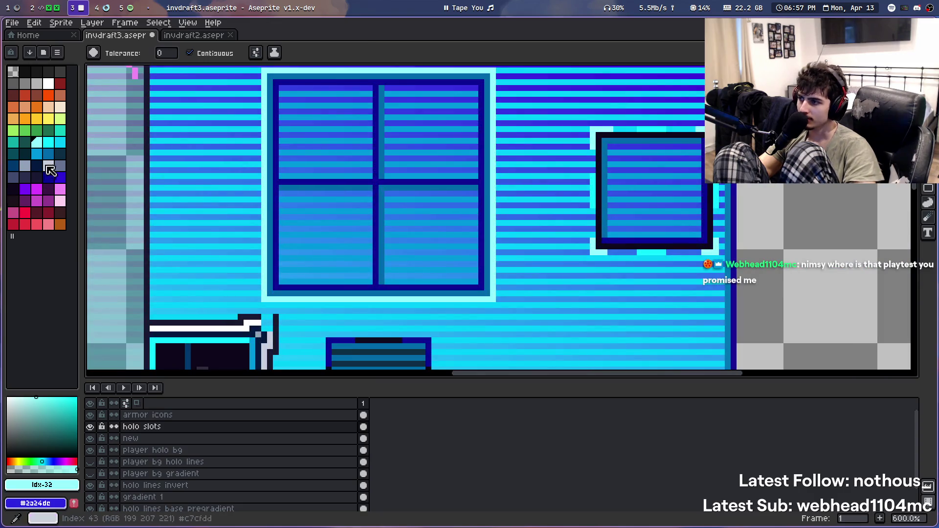
Try a darker cyan on the outer frame, then refill it with the lighter cyan
{"action": "left_click", "coordinate": [48, 142]}
{"action": "left_click", "coordinate": [266, 226]}
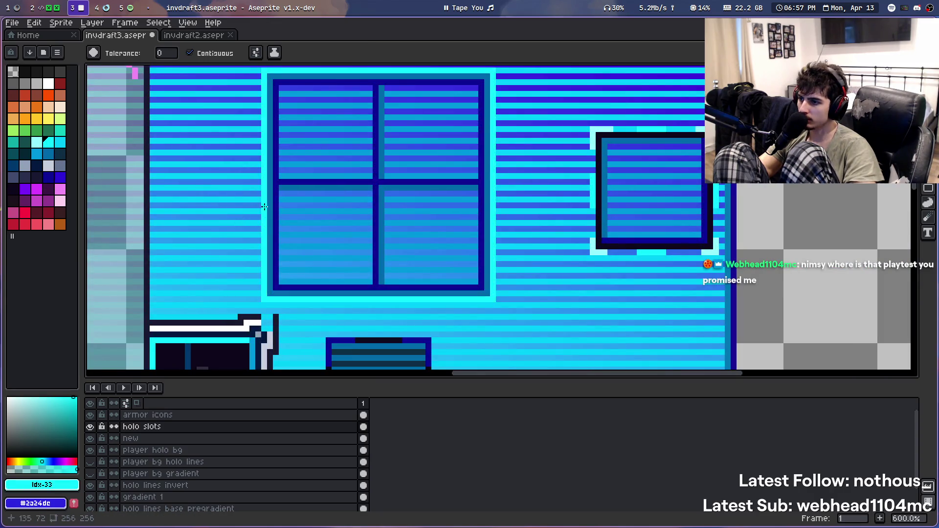
{"action": "scroll", "coordinate": [265, 203], "scroll_direction": "down", "scroll_amount": 5}
{"action": "scroll", "coordinate": [266, 204], "scroll_direction": "up", "scroll_amount": 4}
{"action": "scroll", "coordinate": [266, 204], "scroll_direction": "up", "scroll_amount": 4}
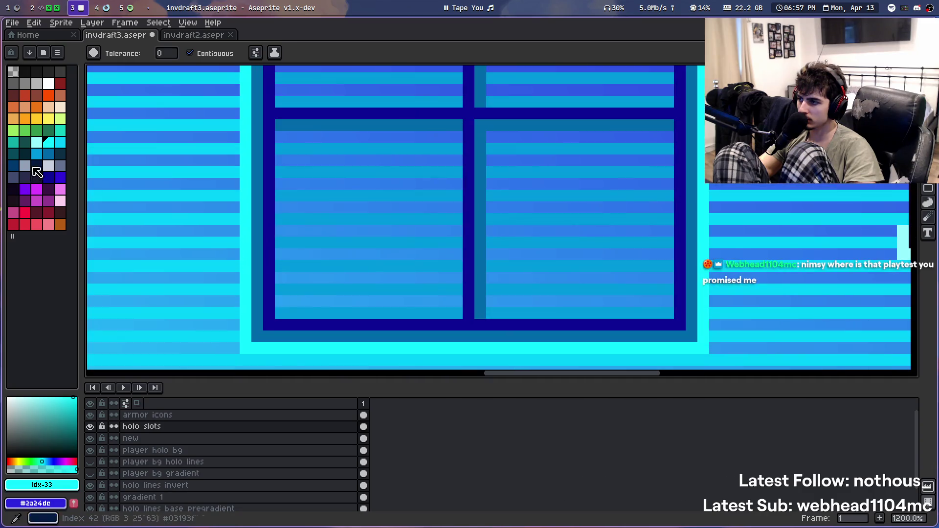
{"action": "left_click", "coordinate": [37, 142]}
{"action": "left_click", "coordinate": [247, 239]}
Shift the view up slightly and pick dark teal, then a dark navy swatch
{"action": "scroll", "coordinate": [256, 241], "scroll_direction": "down", "scroll_amount": 4}
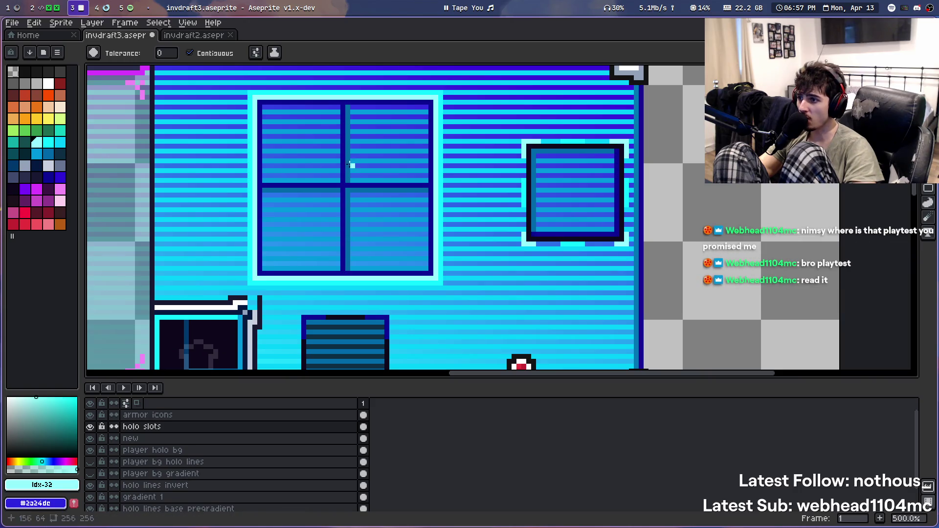
{"action": "scroll", "coordinate": [296, 170], "scroll_direction": "up", "scroll_amount": 2}
{"action": "scroll", "coordinate": [296, 170], "scroll_direction": "up", "scroll_amount": 2}
{"action": "left_click_drag", "start_coordinate": [247, 168], "coordinate": [247, 167]}
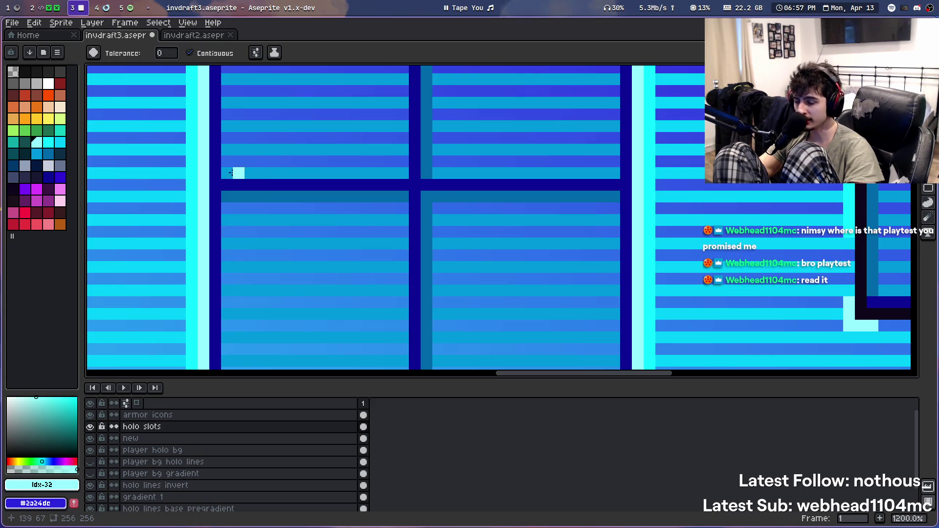
{"action": "scroll", "coordinate": [116, 161], "scroll_direction": "down", "scroll_amount": 3}
{"action": "left_click", "coordinate": [116, 162], "text": "alt"}
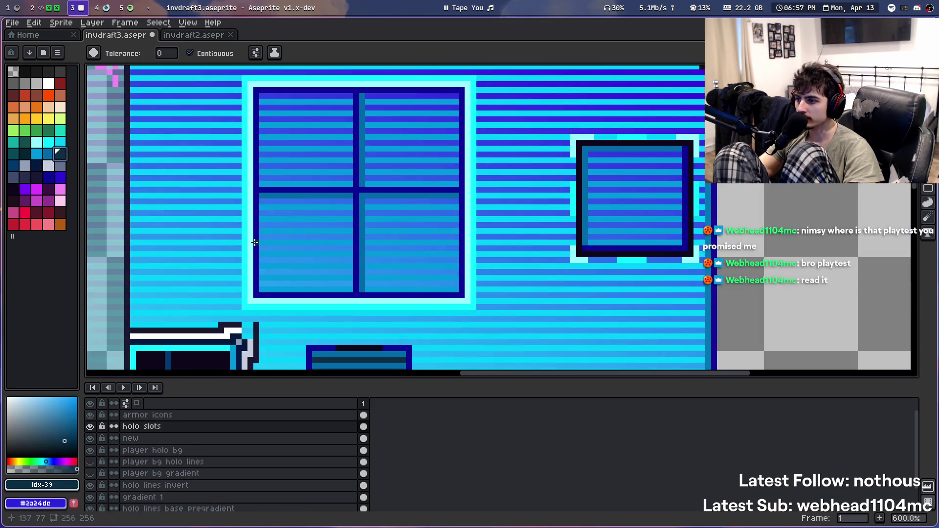
{"action": "scroll", "coordinate": [290, 216], "scroll_direction": "down", "scroll_amount": 2}
{"action": "scroll", "coordinate": [291, 218], "scroll_direction": "down", "scroll_amount": 2}
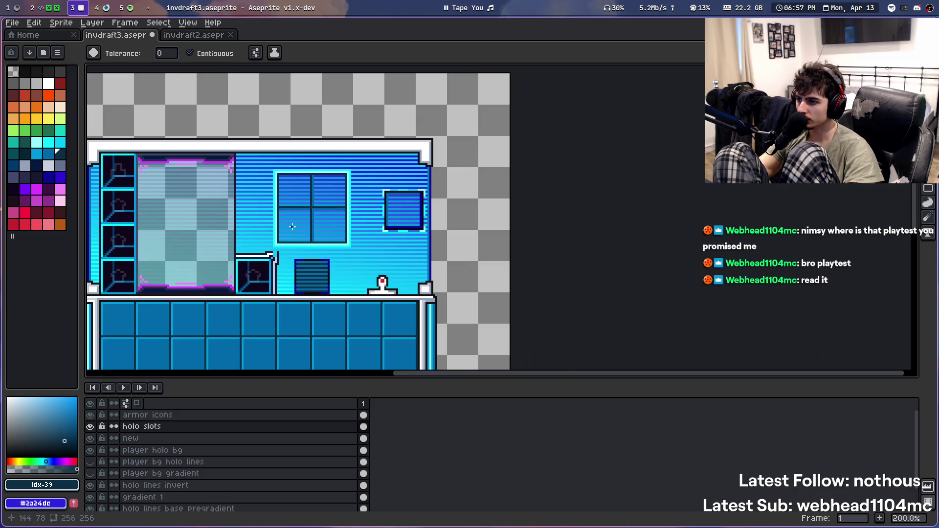
{"action": "scroll", "coordinate": [292, 227], "scroll_direction": "up", "scroll_amount": 2}
{"action": "scroll", "coordinate": [292, 228], "scroll_direction": "up", "scroll_amount": 2}
{"action": "left_click", "coordinate": [36, 165]}
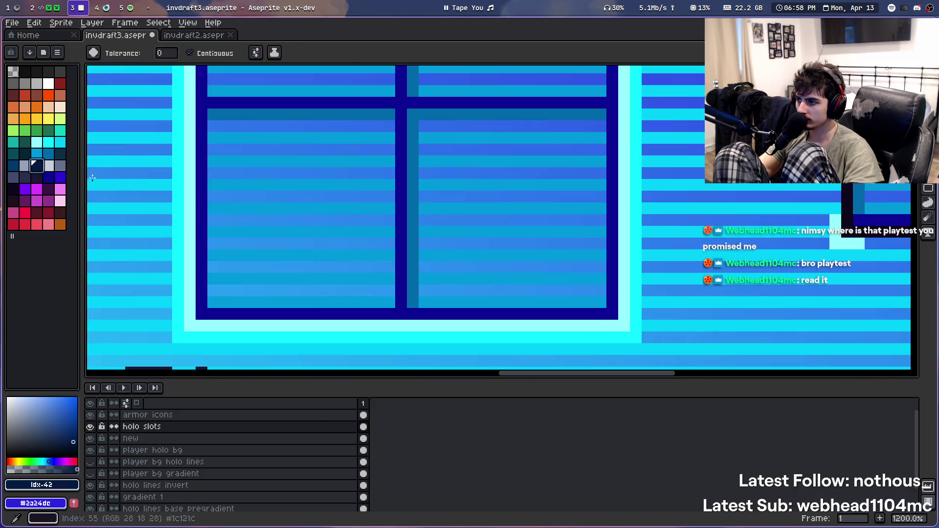
{"action": "scroll", "coordinate": [201, 204], "scroll_direction": "down", "scroll_amount": 3}
{"action": "scroll", "coordinate": [216, 211], "scroll_direction": "down", "scroll_amount": 1}
{"action": "scroll", "coordinate": [219, 212], "scroll_direction": "up", "scroll_amount": 1}
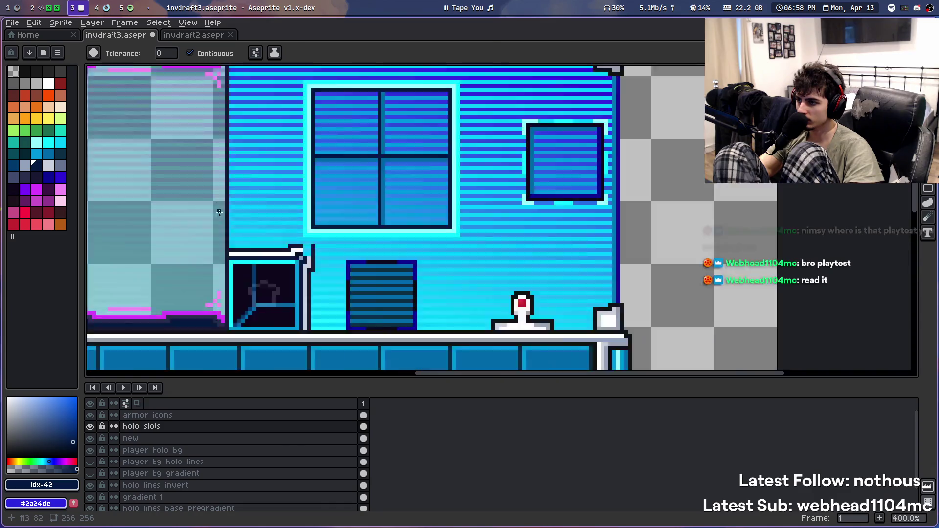
{"action": "scroll", "coordinate": [220, 212], "scroll_direction": "up", "scroll_amount": 1}
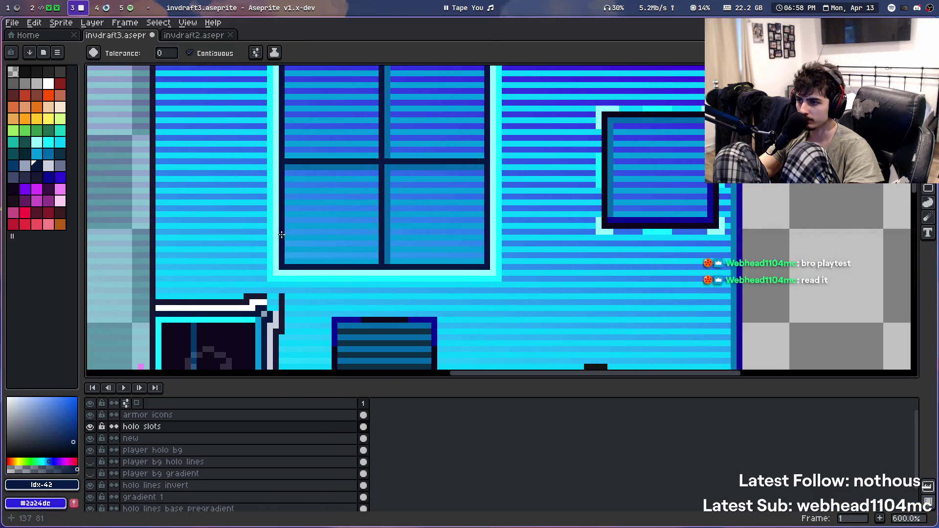
{"action": "scroll", "coordinate": [293, 215], "scroll_direction": "down", "scroll_amount": 1}
{"action": "scroll", "coordinate": [314, 188], "scroll_direction": "down", "scroll_amount": 2}
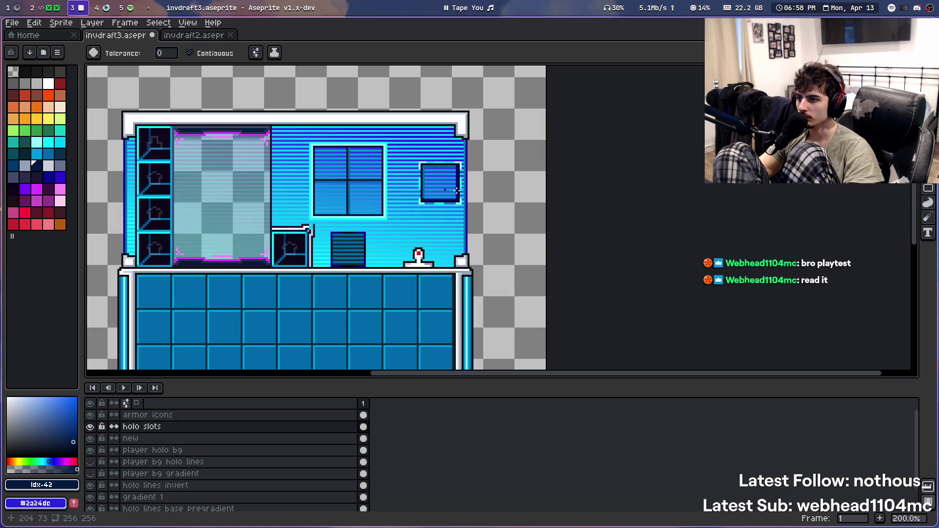
Undo the stray fill near the top and switch to the Eyedropper
{"action": "key", "text": "ctrl+z"}
{"action": "scroll", "coordinate": [336, 220], "scroll_direction": "up", "scroll_amount": 2}
{"action": "scroll", "coordinate": [337, 220], "scroll_direction": "up", "scroll_amount": 1}
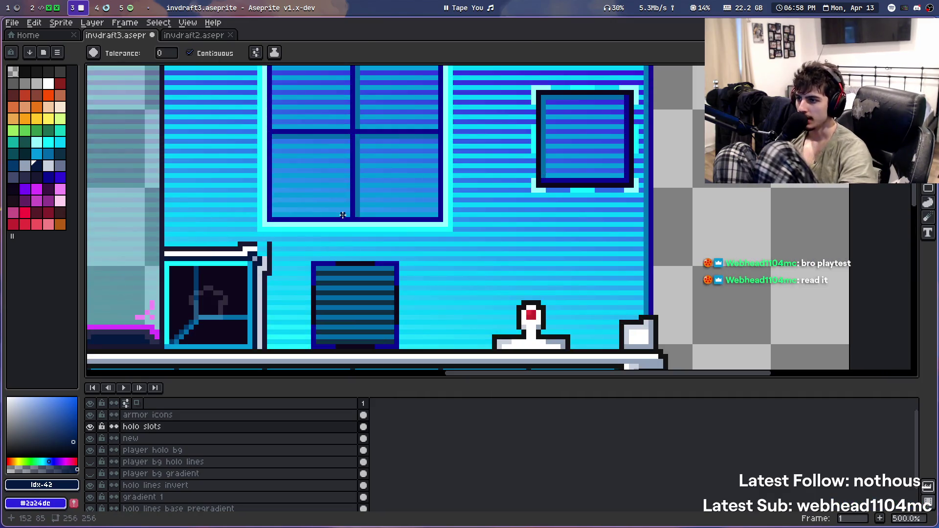
{"action": "key", "text": "i"}
{"action": "scroll", "coordinate": [260, 226], "scroll_direction": "up", "scroll_amount": 5}
{"action": "scroll", "coordinate": [260, 226], "scroll_direction": "down", "scroll_amount": 1}
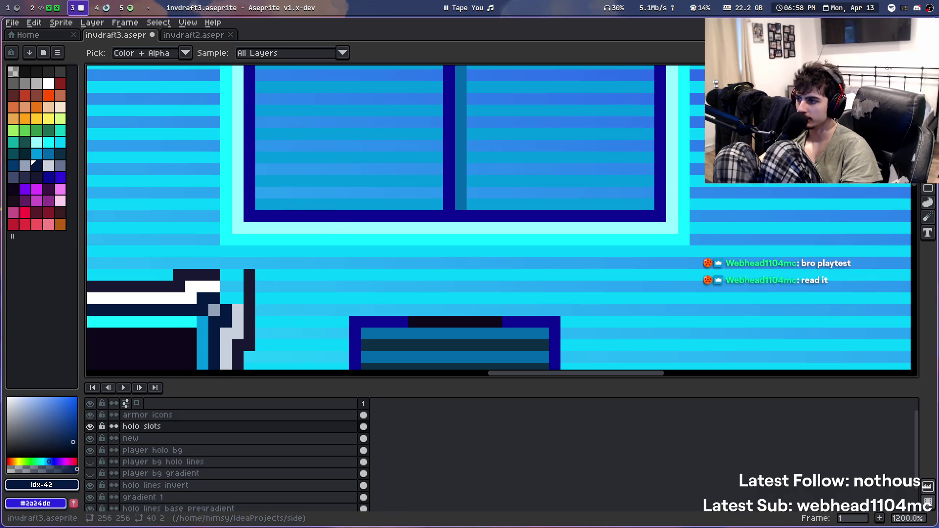
Replace a stray navy pixel with diagonal teal pixels at the window frame's corner
{"action": "scroll", "coordinate": [309, 228], "scroll_direction": "down", "scroll_amount": 2}
{"action": "scroll", "coordinate": [308, 226], "scroll_direction": "up", "scroll_amount": 2}
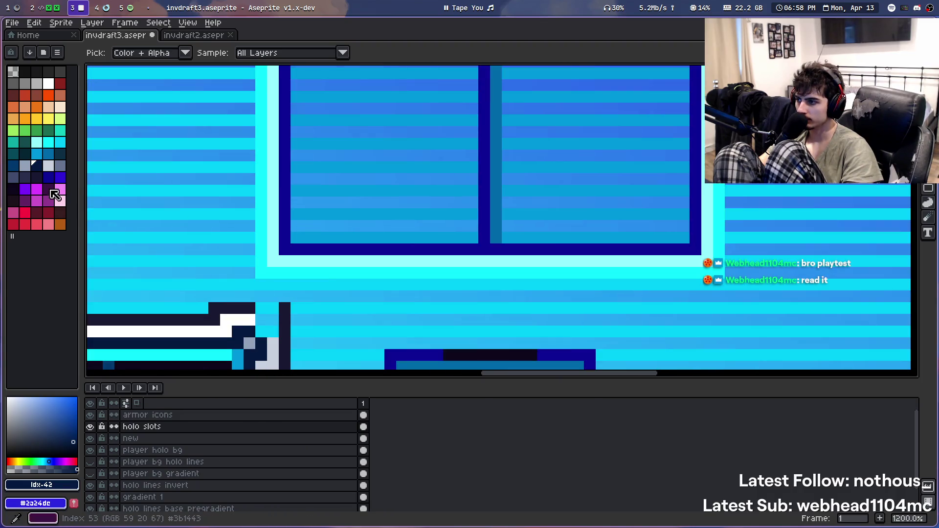
{"action": "left_click", "coordinate": [49, 177]}
{"action": "key", "text": "b"}
{"action": "left_click", "coordinate": [267, 270]}
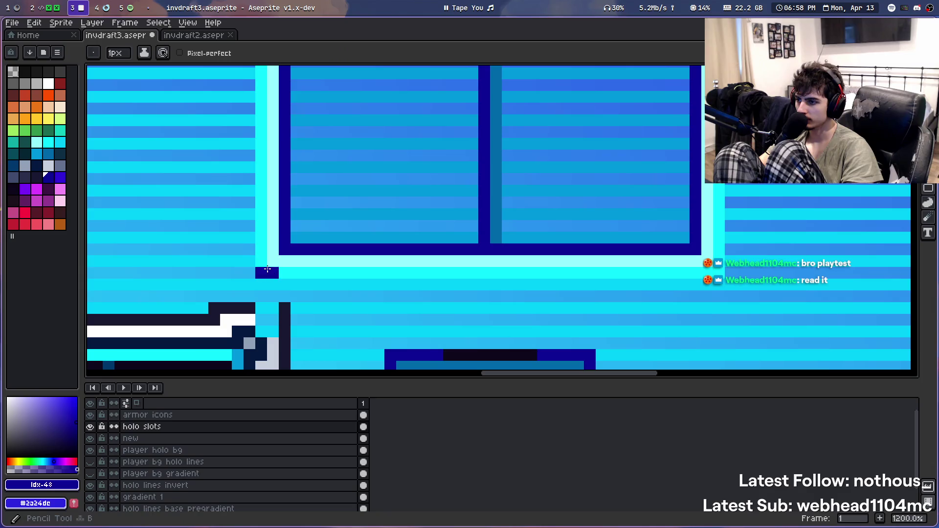
{"action": "left_click", "coordinate": [49, 154]}
{"action": "key", "text": "ctrl+z"}
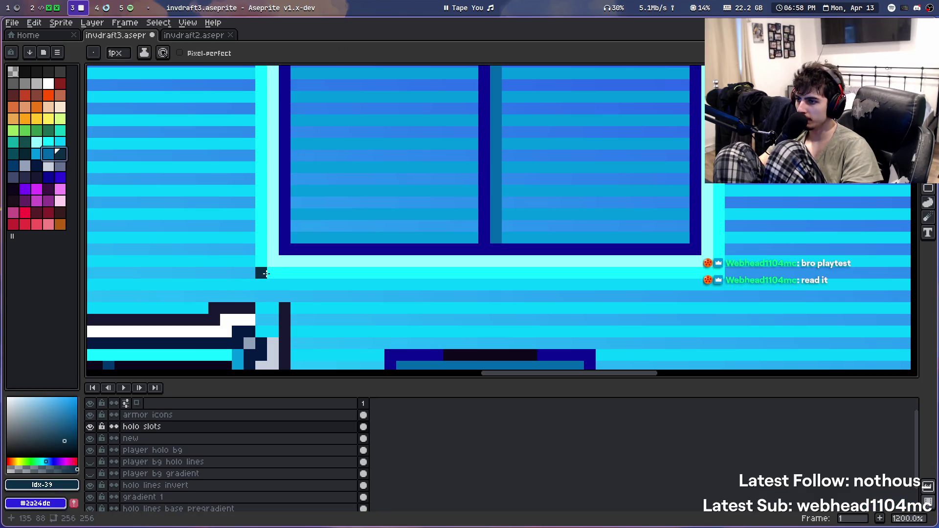
{"action": "left_click", "coordinate": [48, 153]}
{"action": "left_click_drag", "start_coordinate": [273, 261], "coordinate": [262, 271]}
Undo the stray dark and dark teal pixels along and under the window sill
{"action": "scroll", "coordinate": [286, 270], "scroll_direction": "down", "scroll_amount": 3}
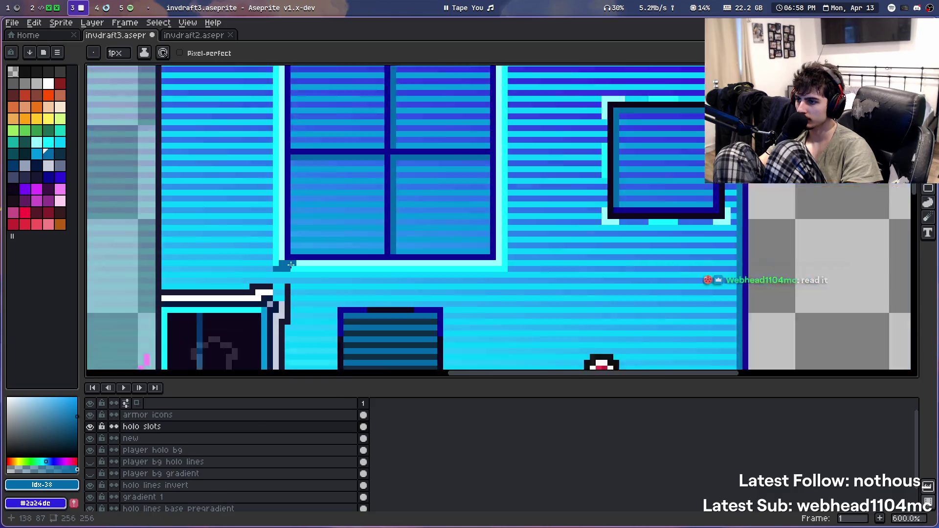
{"action": "scroll", "coordinate": [289, 269], "scroll_direction": "down", "scroll_amount": 3}
{"action": "scroll", "coordinate": [292, 268], "scroll_direction": "up", "scroll_amount": 2}
{"action": "key", "text": "v"}
{"action": "key", "text": "b"}
{"action": "scroll", "coordinate": [293, 267], "scroll_direction": "down", "scroll_amount": 2}
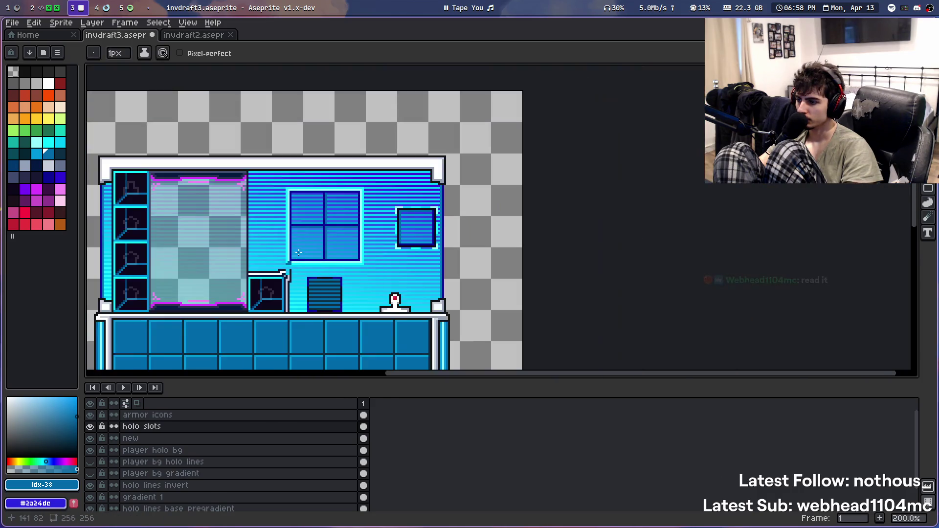
{"action": "scroll", "coordinate": [210, 168], "scroll_direction": "down", "scroll_amount": 1}
{"action": "scroll", "coordinate": [209, 170], "scroll_direction": "up", "scroll_amount": 2}
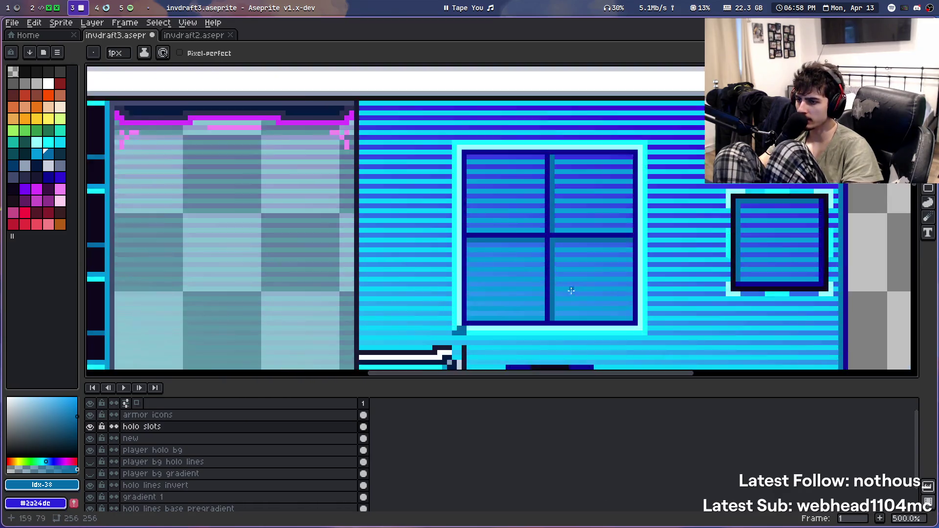
{"action": "scroll", "coordinate": [468, 244], "scroll_direction": "up", "scroll_amount": 2}
{"action": "key", "text": "ctrl+z"}
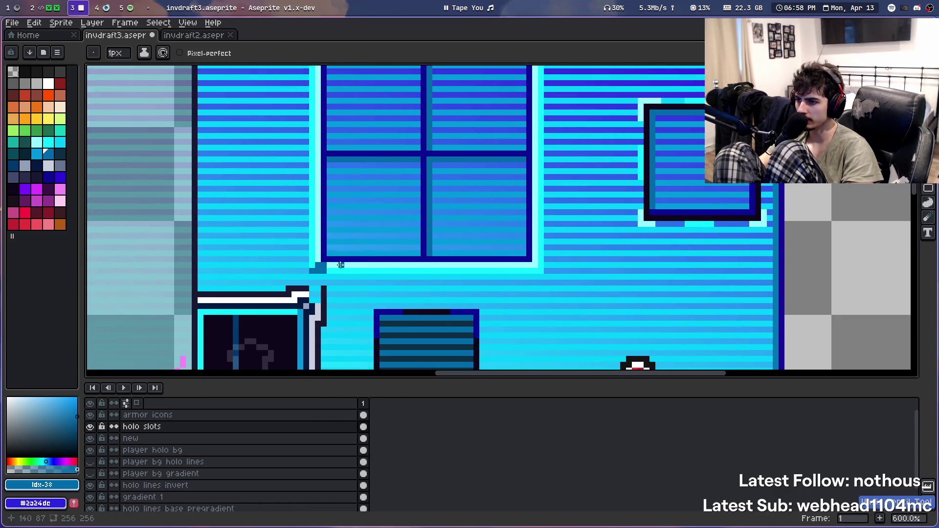
{"action": "key", "text": "ctrl+z"}
{"action": "scroll", "coordinate": [386, 265], "scroll_direction": "up", "scroll_amount": 2}
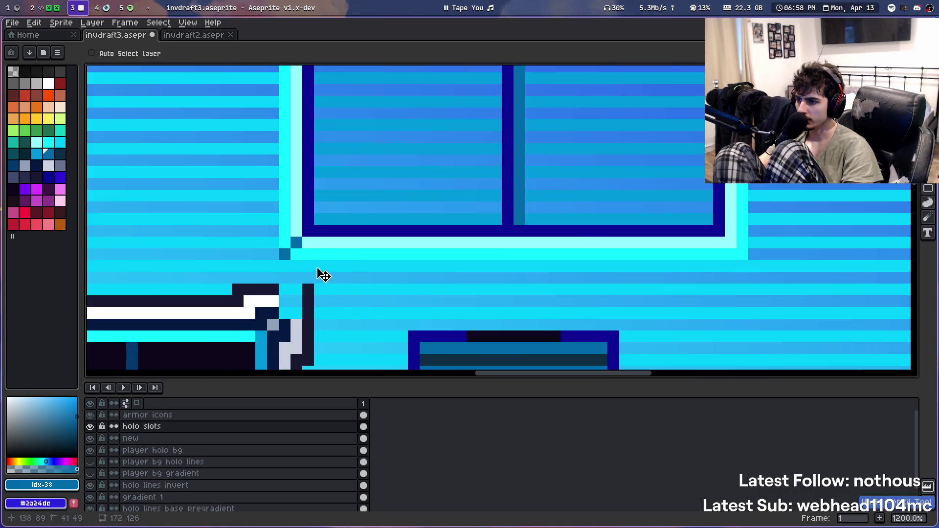
{"action": "key", "text": "ctrl+z"}
{"action": "key", "text": "ctrl+z"}
{"action": "key", "text": "ctrl+z"}
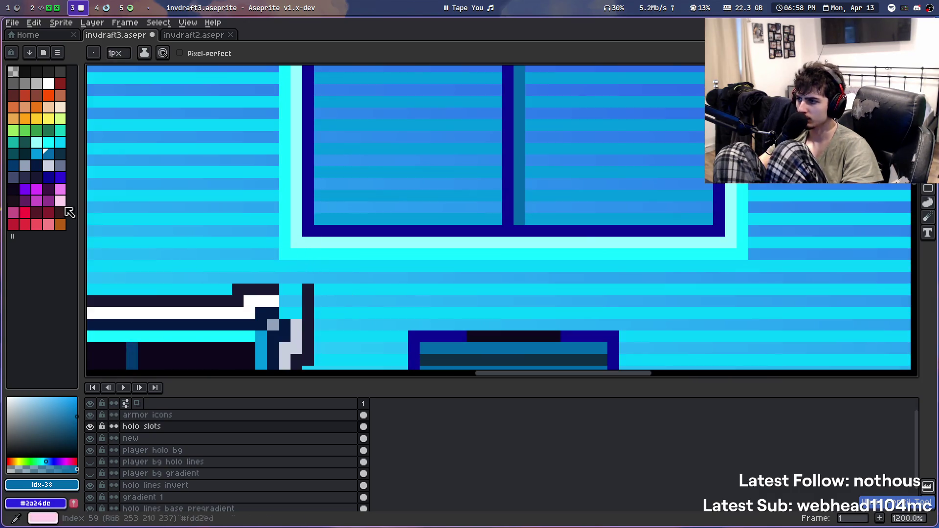
Place a blue pixel at the sill's corner and select the cyan-to-blue palette range
{"action": "left_click", "coordinate": [37, 153]}
{"action": "left_click", "coordinate": [299, 247]}
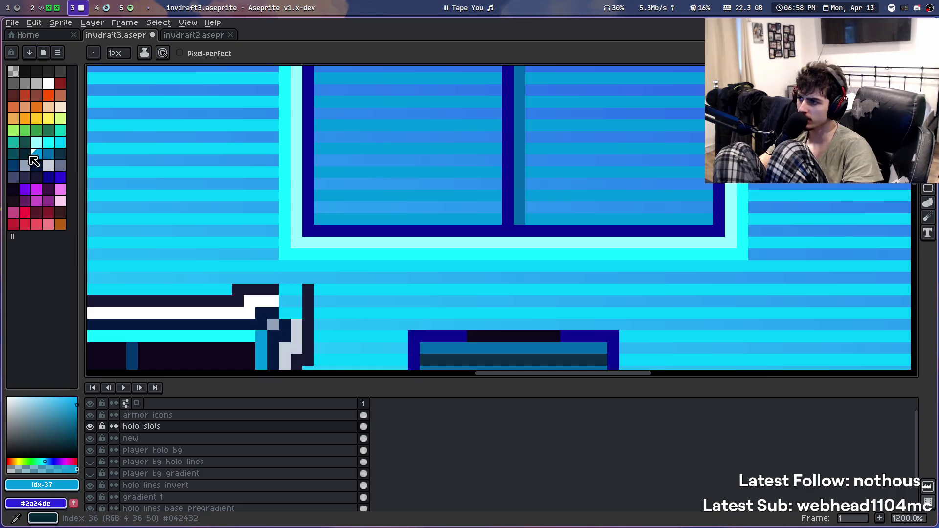
{"action": "left_click_drag", "start_coordinate": [62, 147], "coordinate": [12, 165]}
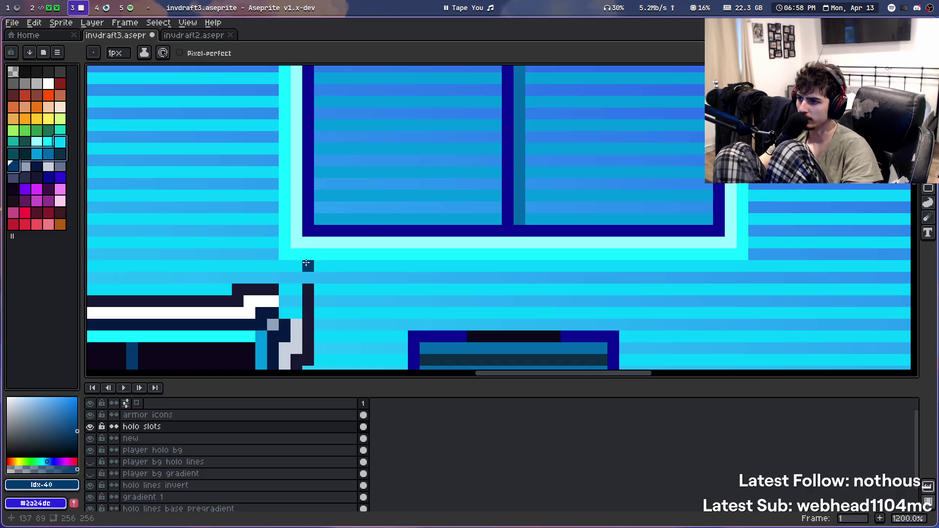
Repaint the row under the window in bright cyan idx-34 with two pencil strokes
{"action": "left_click", "coordinate": [330, 253], "text": "alt"}
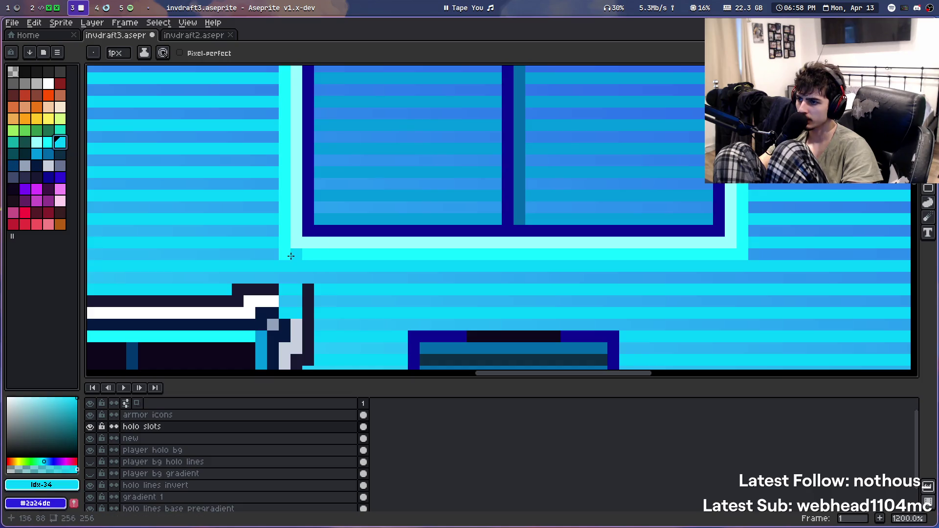
{"action": "left_click_drag", "start_coordinate": [290, 257], "coordinate": [529, 258]}
{"action": "scroll", "coordinate": [528, 257], "scroll_direction": "up", "scroll_amount": 1}
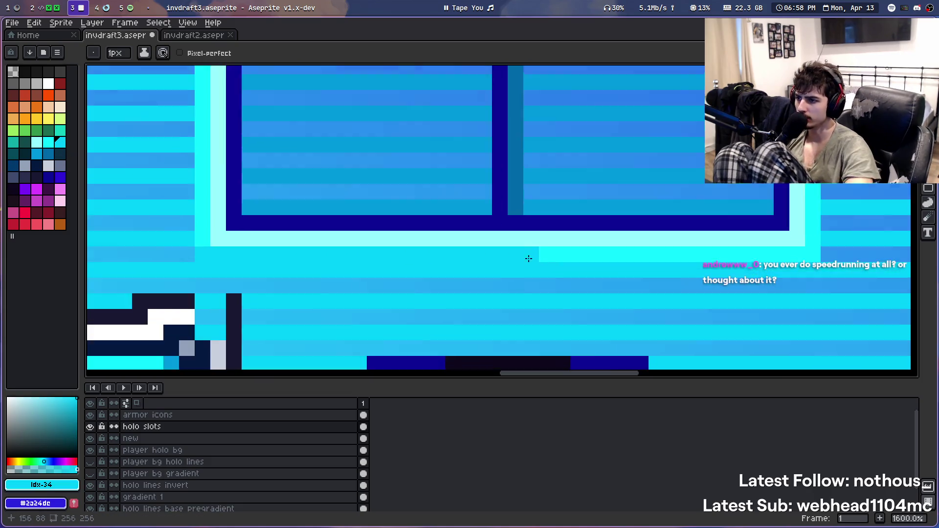
{"action": "scroll", "coordinate": [304, 268], "scroll_direction": "down", "scroll_amount": 2}
{"action": "scroll", "coordinate": [304, 272], "scroll_direction": "down", "scroll_amount": 1}
{"action": "scroll", "coordinate": [304, 272], "scroll_direction": "up", "scroll_amount": 3}
{"action": "left_click_drag", "start_coordinate": [473, 254], "coordinate": [662, 254]}
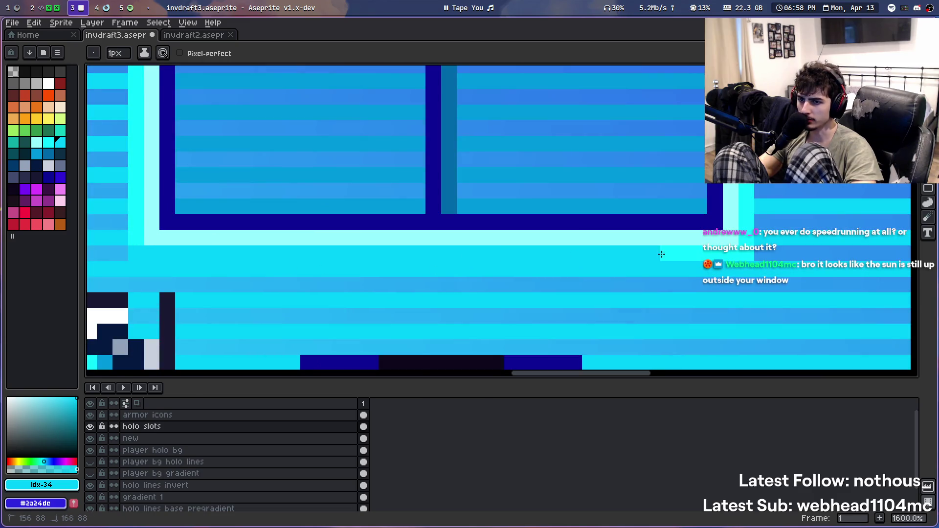
{"action": "scroll", "coordinate": [718, 217], "scroll_direction": "down", "scroll_amount": 2}
{"action": "scroll", "coordinate": [660, 245], "scroll_direction": "down", "scroll_amount": 2}
{"action": "scroll", "coordinate": [614, 272], "scroll_direction": "up", "scroll_amount": 1}
{"action": "scroll", "coordinate": [557, 107], "scroll_direction": "up", "scroll_amount": 1}
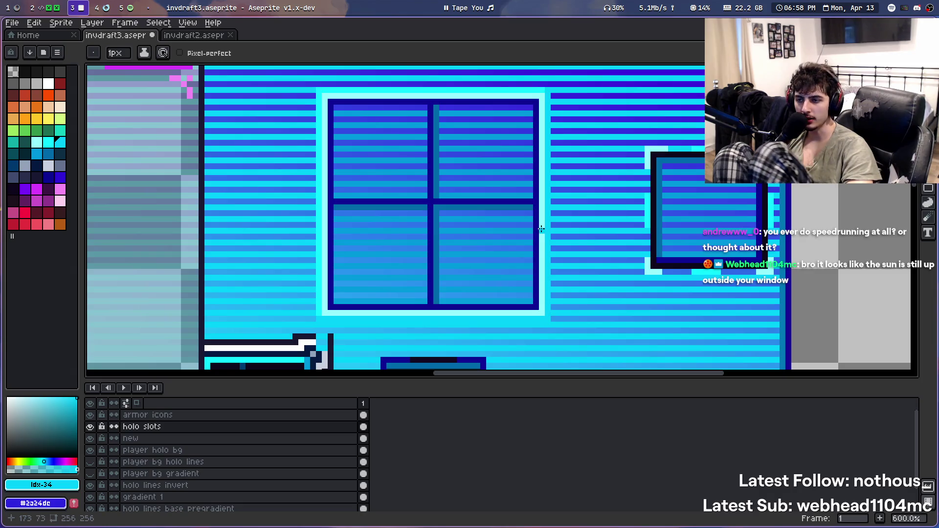
{"action": "scroll", "coordinate": [509, 274], "scroll_direction": "up", "scroll_amount": 1}
Dot cyan idx-33 at the frame's lower-left corner and blue idx-37 beside it
{"action": "left_click_drag", "start_coordinate": [453, 296], "coordinate": [451, 211]}
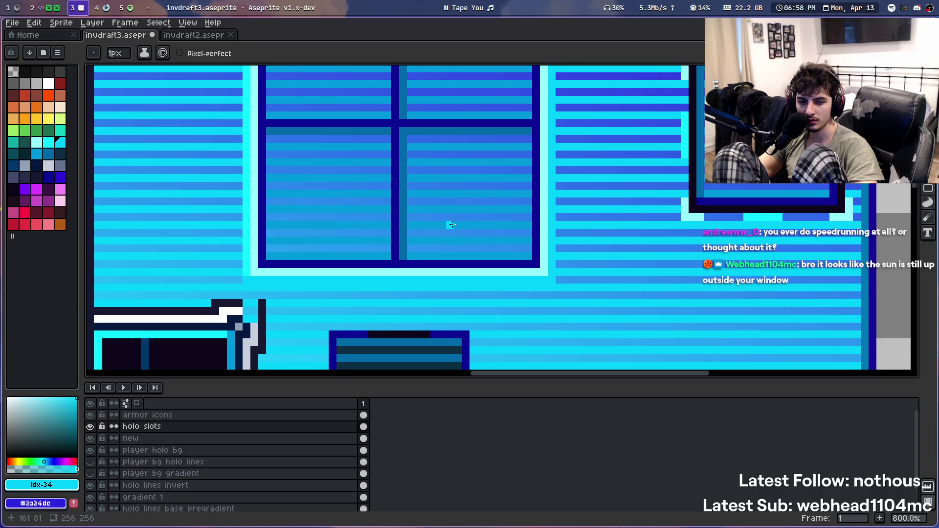
{"action": "scroll", "coordinate": [354, 239], "scroll_direction": "up", "scroll_amount": 2}
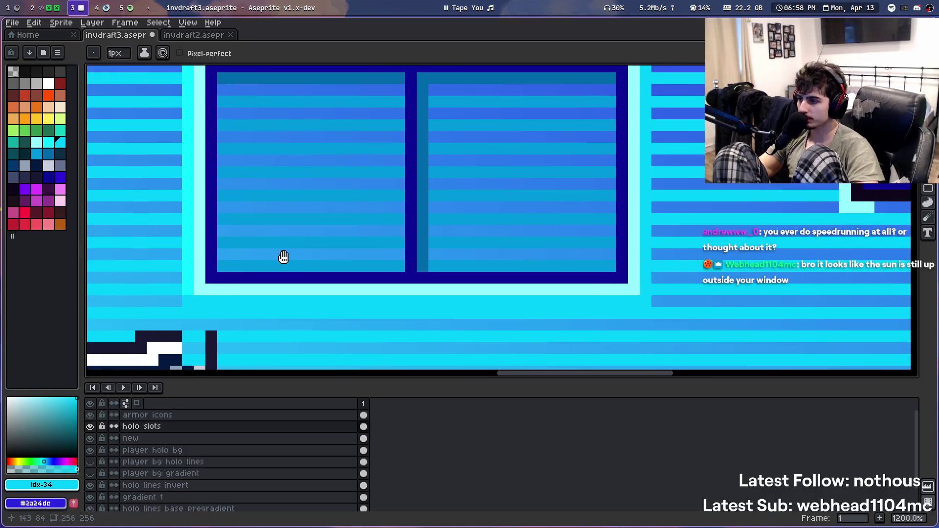
{"action": "scroll", "coordinate": [151, 243], "scroll_direction": "up", "scroll_amount": 1}
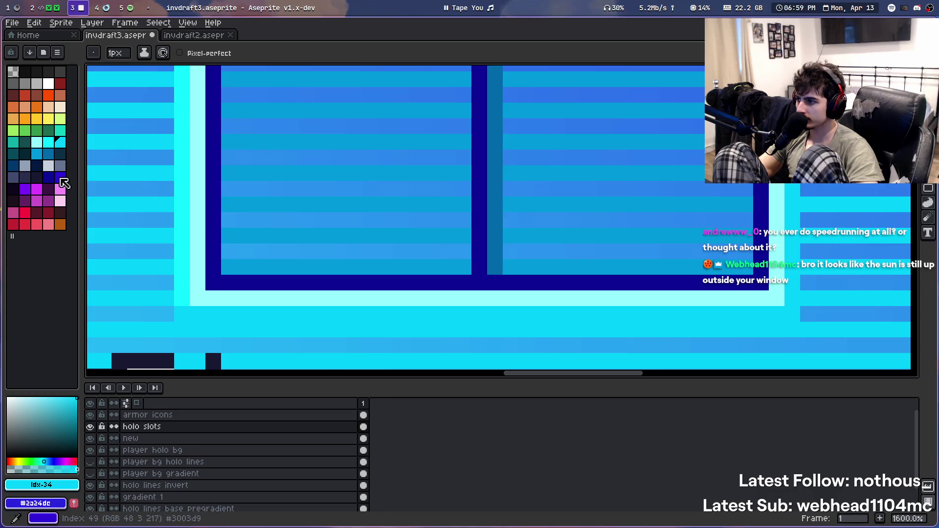
{"action": "left_click", "coordinate": [48, 142]}
{"action": "left_click", "coordinate": [207, 300]}
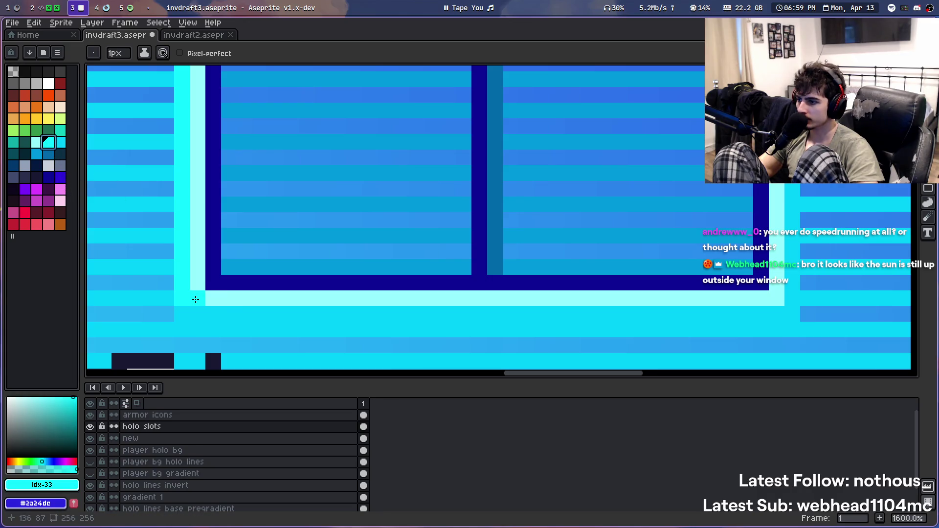
{"action": "left_click", "coordinate": [36, 154]}
{"action": "left_click", "coordinate": [222, 299]}
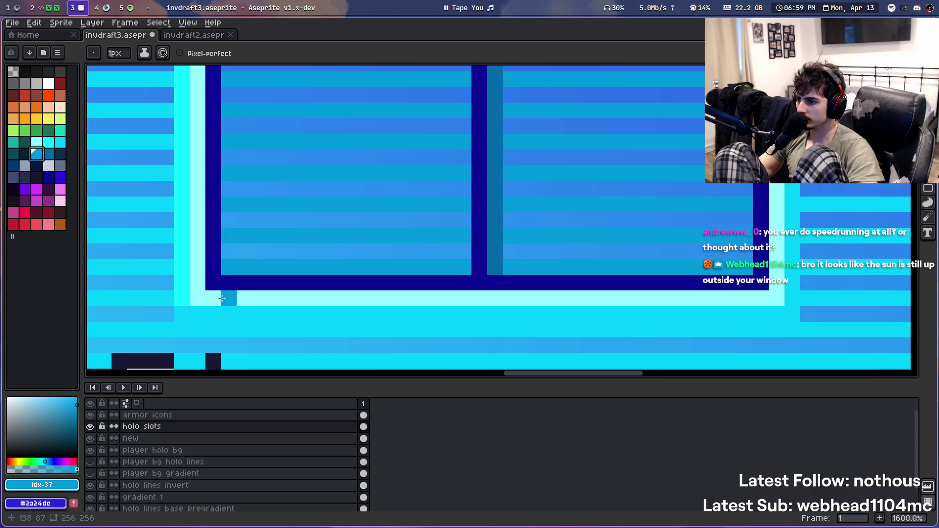
Bucket-fill the row and right column under the outline with blue idx-37
{"action": "left_click_drag", "start_coordinate": [182, 314], "coordinate": [779, 306]}
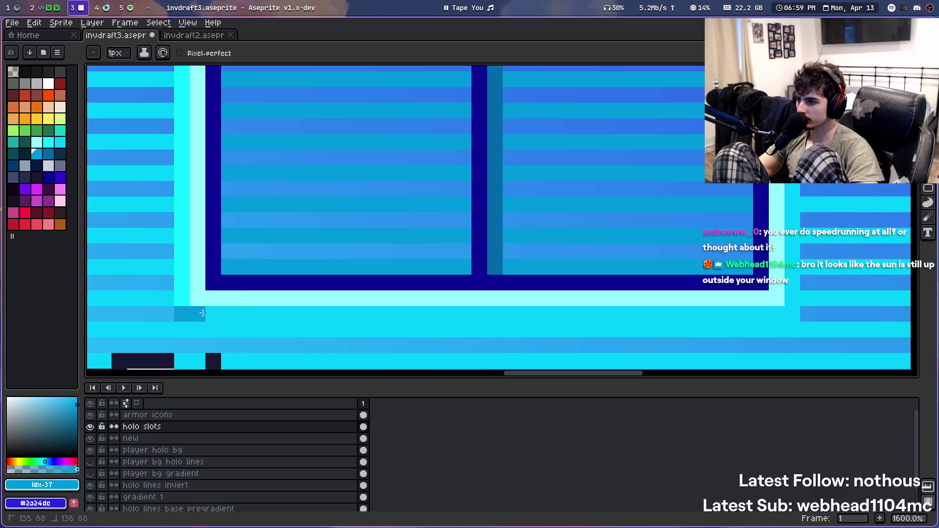
{"action": "key", "text": "ctrl+z"}
{"action": "key", "text": "g"}
{"action": "left_click", "coordinate": [784, 313]}
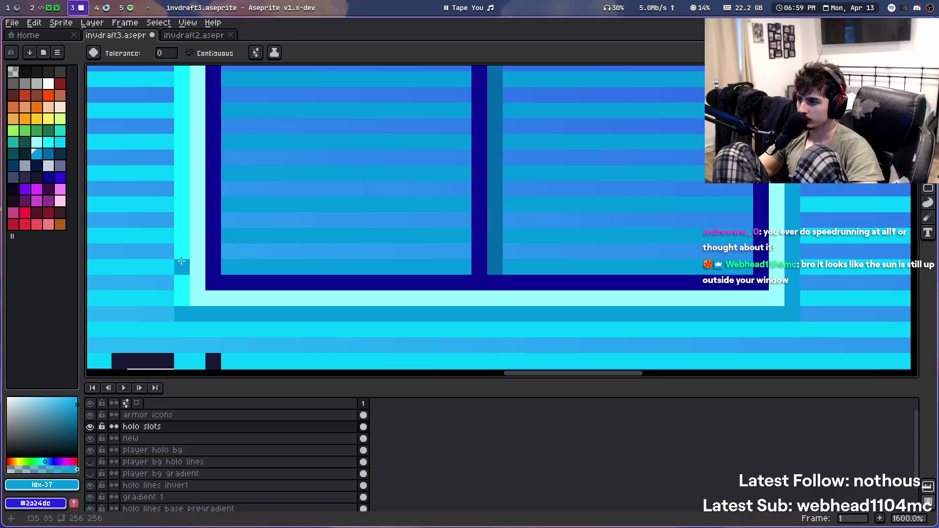
Redraw the pale outline row beneath the window in cyan idx-34
{"action": "left_click", "coordinate": [49, 153]}
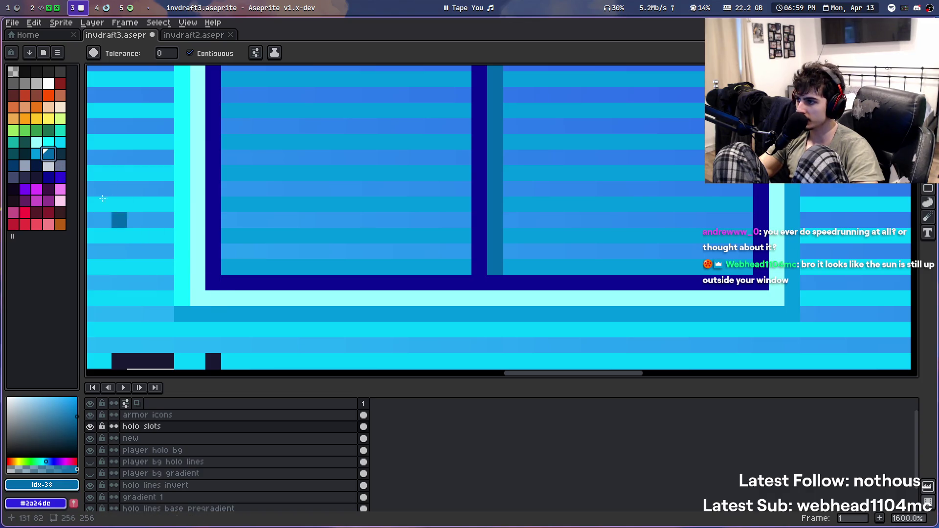
{"action": "left_click", "coordinate": [49, 142]}
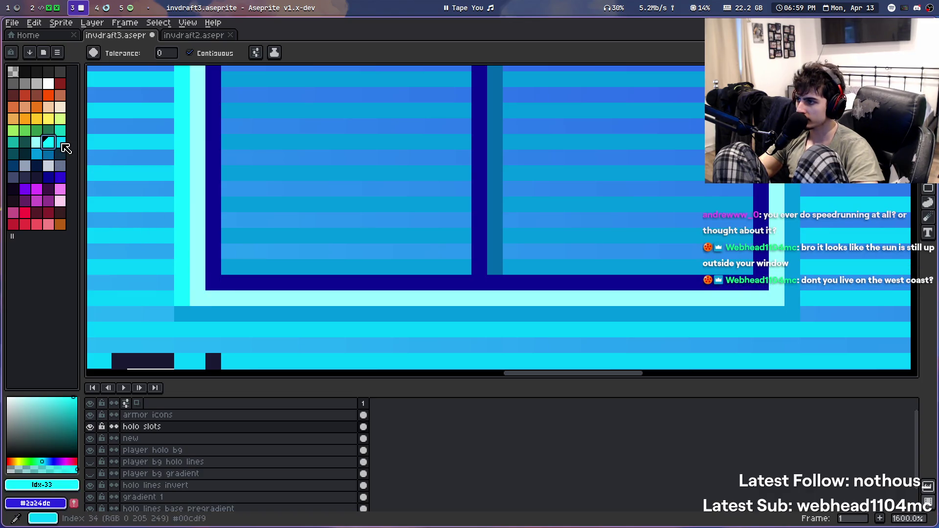
{"action": "left_click", "coordinate": [60, 142]}
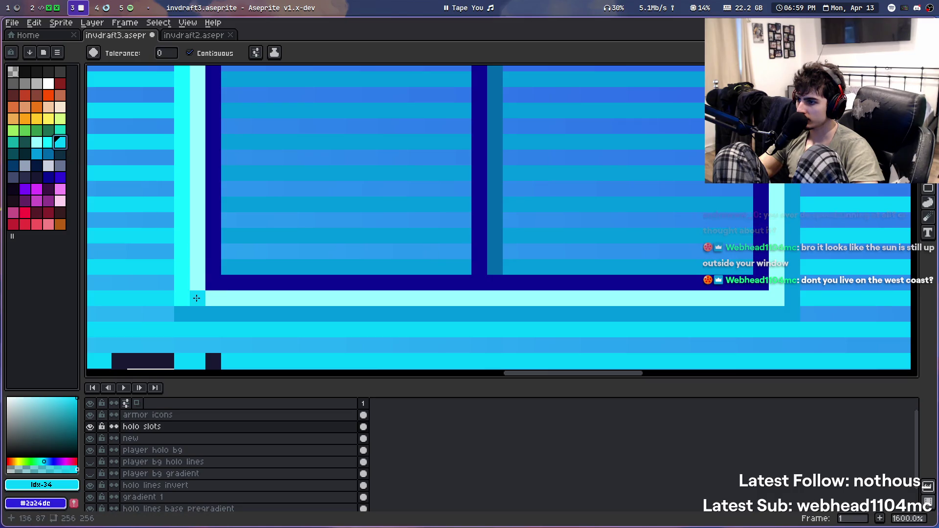
{"action": "key", "text": "b"}
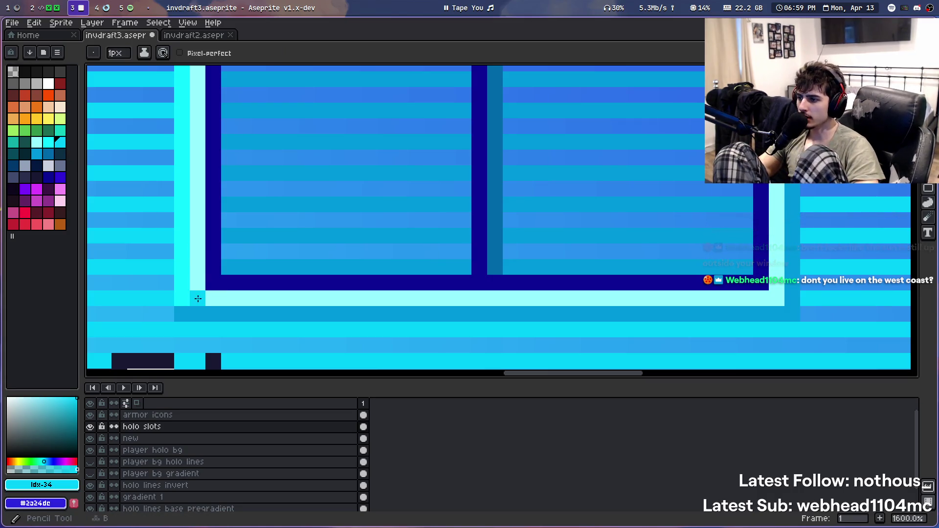
{"action": "left_click_drag", "start_coordinate": [197, 298], "coordinate": [764, 298]}
{"action": "scroll", "coordinate": [728, 275], "scroll_direction": "down", "scroll_amount": 1}
{"action": "scroll", "coordinate": [728, 275], "scroll_direction": "down", "scroll_amount": 1}
{"action": "scroll", "coordinate": [472, 247], "scroll_direction": "up", "scroll_amount": 2}
Repaint the pale vertical outline column in cyan, then bucket-fill the area below it
{"action": "left_click", "coordinate": [432, 137]}
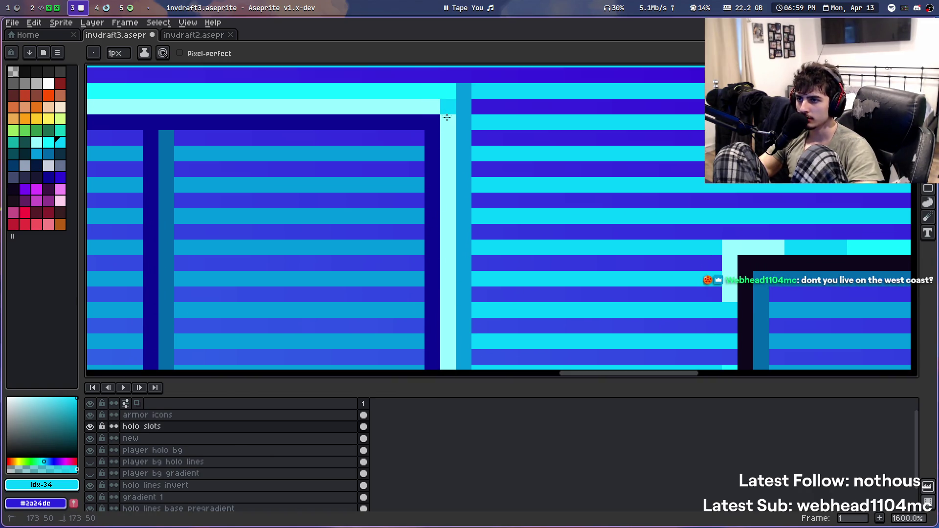
{"action": "left_click_drag", "start_coordinate": [447, 118], "coordinate": [447, 259]}
{"action": "scroll", "coordinate": [445, 242], "scroll_direction": "down", "scroll_amount": 2}
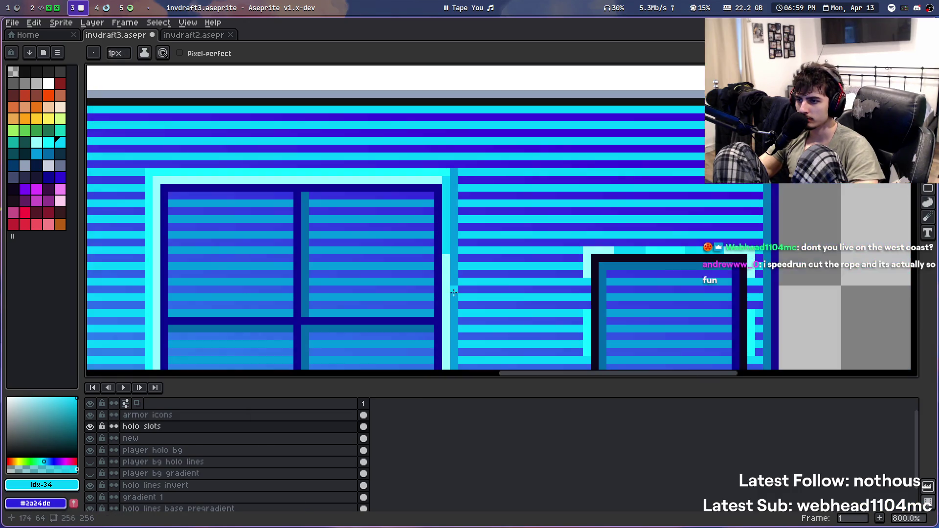
{"action": "key", "text": "g"}
{"action": "scroll", "coordinate": [454, 293], "scroll_direction": "down", "scroll_amount": 2}
{"action": "left_click", "coordinate": [452, 274]}
{"action": "scroll", "coordinate": [440, 245], "scroll_direction": "down", "scroll_amount": 2}
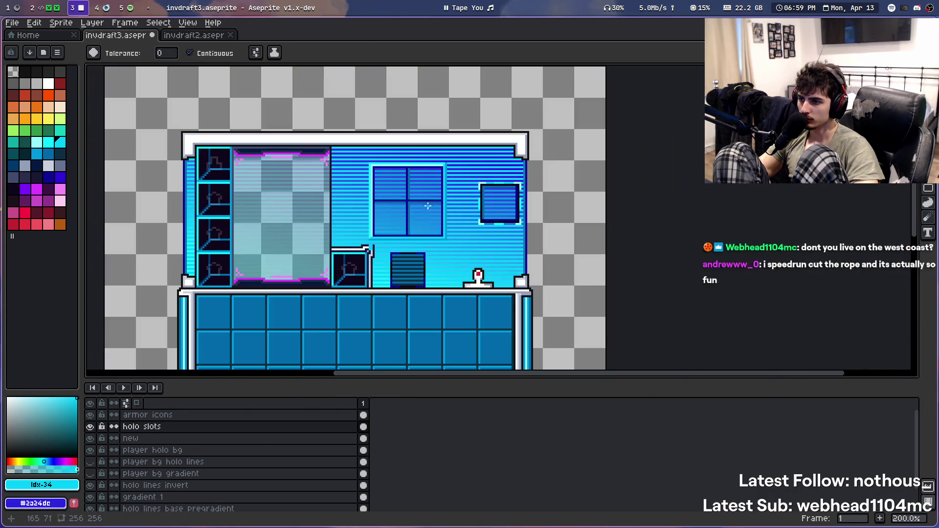
{"action": "scroll", "coordinate": [424, 213], "scroll_direction": "up", "scroll_amount": 3}
{"action": "scroll", "coordinate": [411, 260], "scroll_direction": "up", "scroll_amount": 2}
{"action": "scroll", "coordinate": [409, 279], "scroll_direction": "down", "scroll_amount": 3}
{"action": "scroll", "coordinate": [378, 260], "scroll_direction": "up", "scroll_amount": 3}
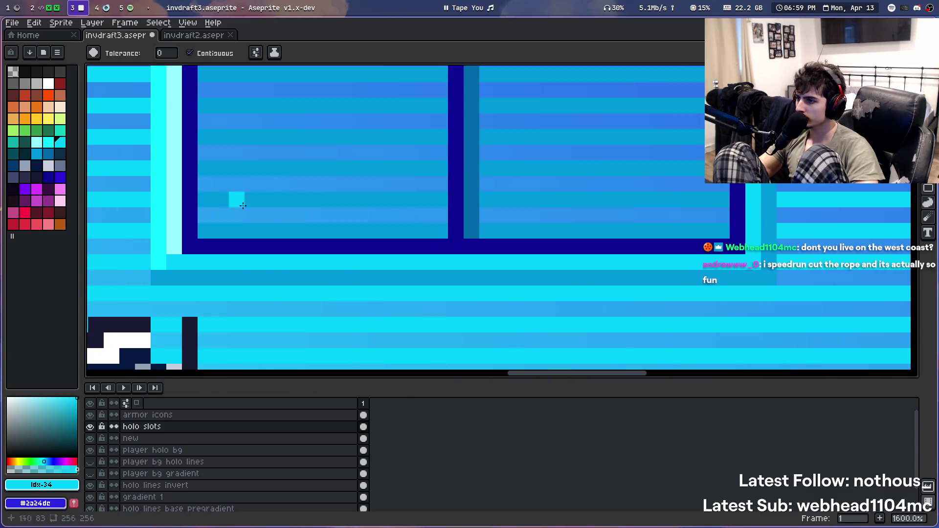
Try dark blue, dark teal idx-39 and idx-38 fills on the window's lower-left corner pixels, reverting them
{"action": "left_click_drag", "start_coordinate": [263, 201], "coordinate": [236, 279]}
{"action": "left_click", "coordinate": [174, 326]}
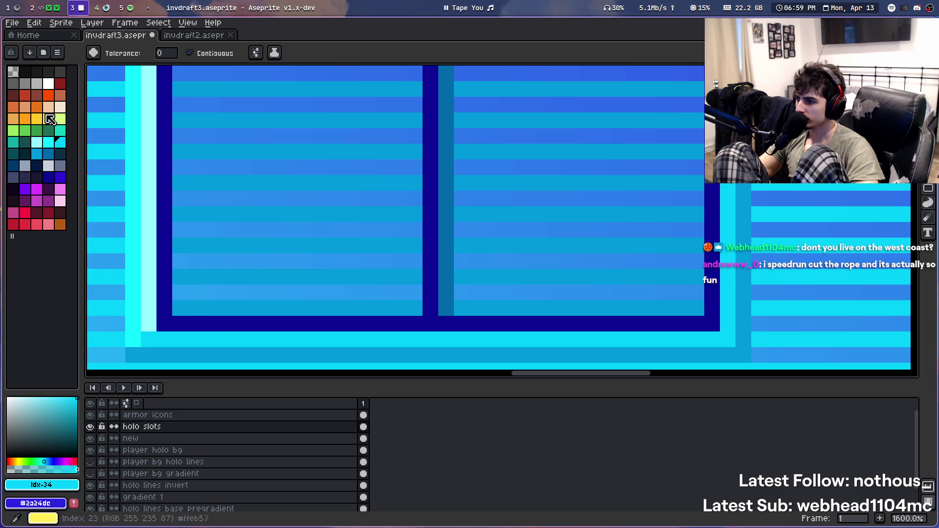
{"action": "left_click", "coordinate": [59, 154]}
{"action": "left_click", "coordinate": [171, 335]}
{"action": "key", "text": "bracketleft"}
{"action": "left_click", "coordinate": [165, 307]}
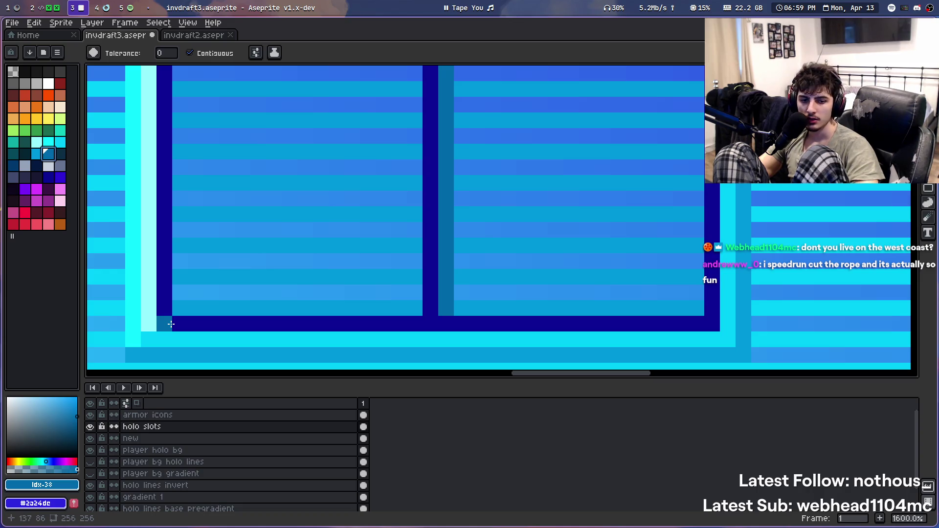
{"action": "key", "text": "ctrl+z"}
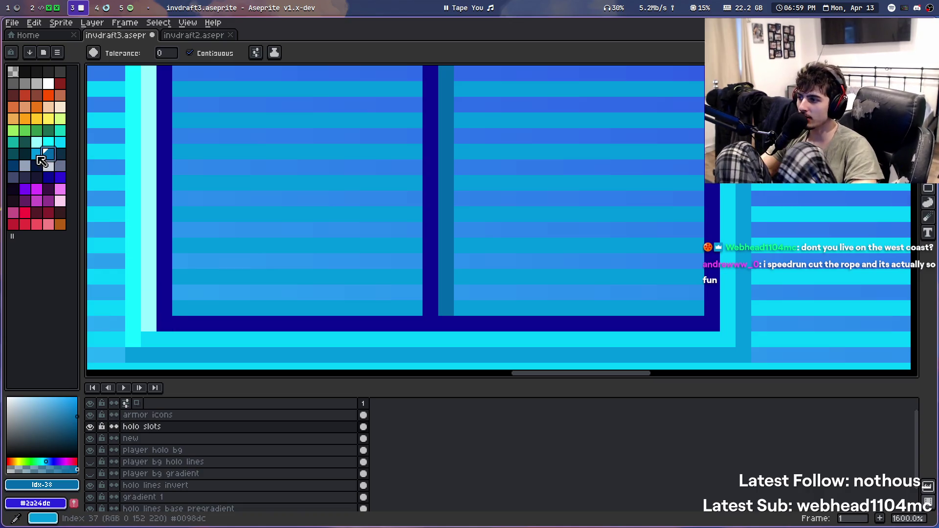
Reorder the dark teal and navy palette shades and fill the border's inner corner pixel blue
{"action": "left_click", "coordinate": [24, 155]}
{"action": "left_click_drag", "start_coordinate": [25, 156], "coordinate": [47, 155]}
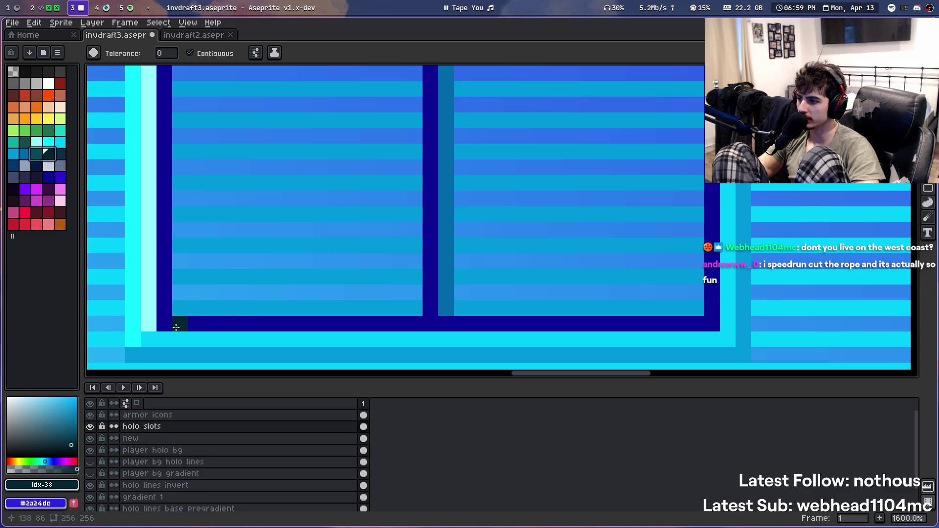
{"action": "key", "text": "Down"}
{"action": "key", "text": "Down"}
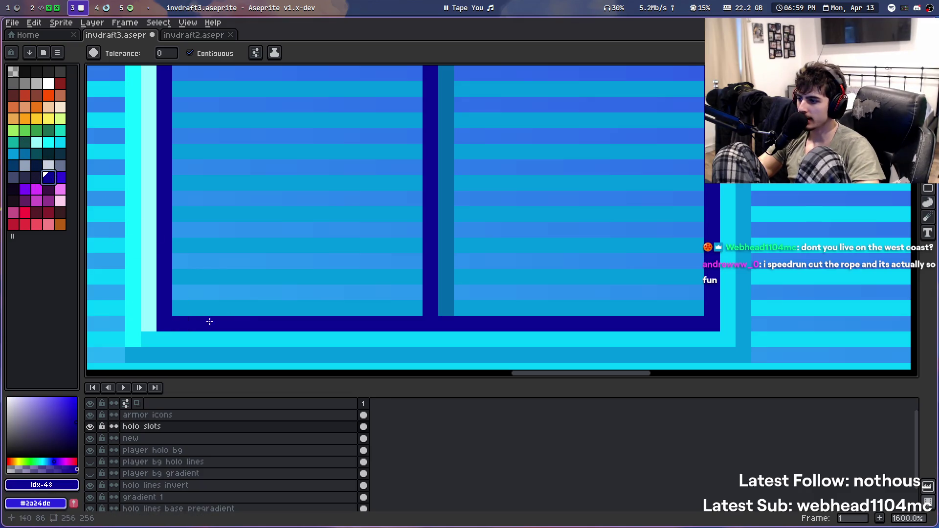
{"action": "left_click_drag", "start_coordinate": [62, 184], "coordinate": [75, 182]}
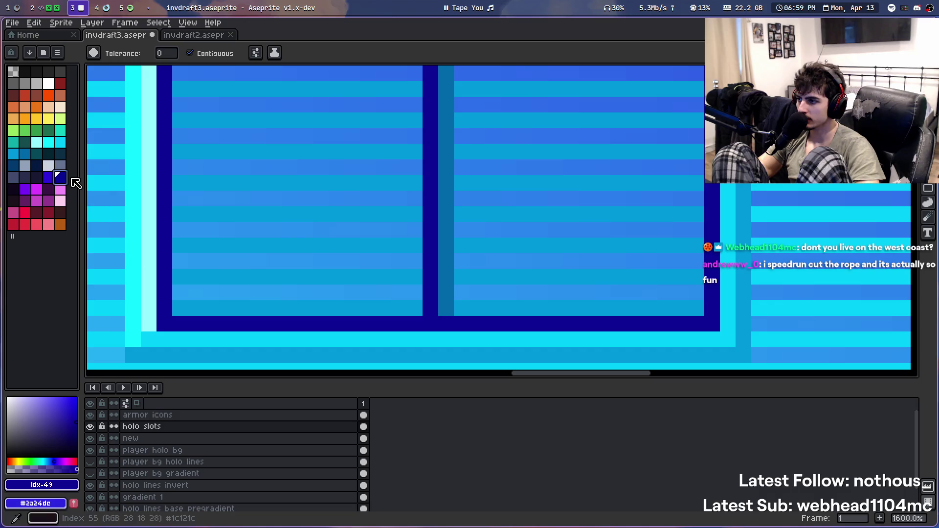
{"action": "left_click", "coordinate": [169, 315]}
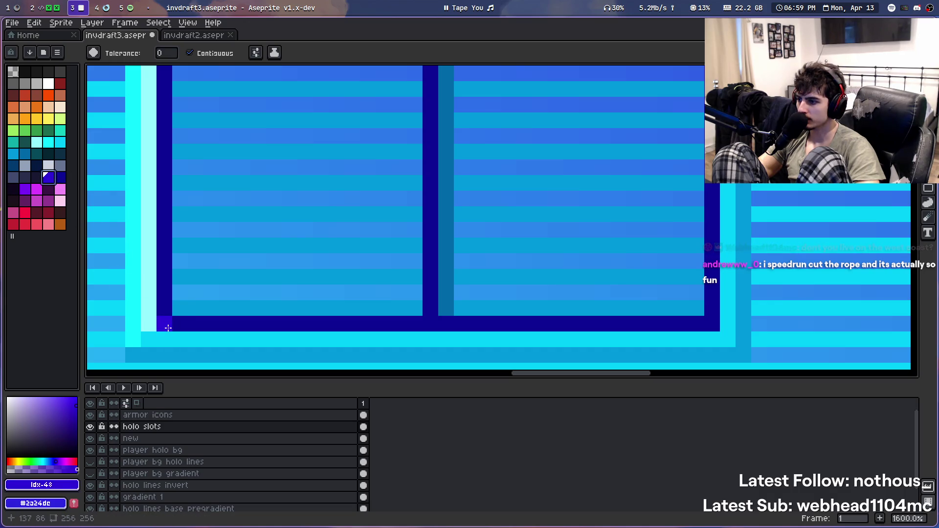
{"action": "left_click", "coordinate": [167, 328]}
{"action": "key", "text": "ctrl+z"}
{"action": "key", "text": "ctrl+z"}
Paint two more pixels of the window's left border blue with the Pencil
{"action": "key", "text": "b"}
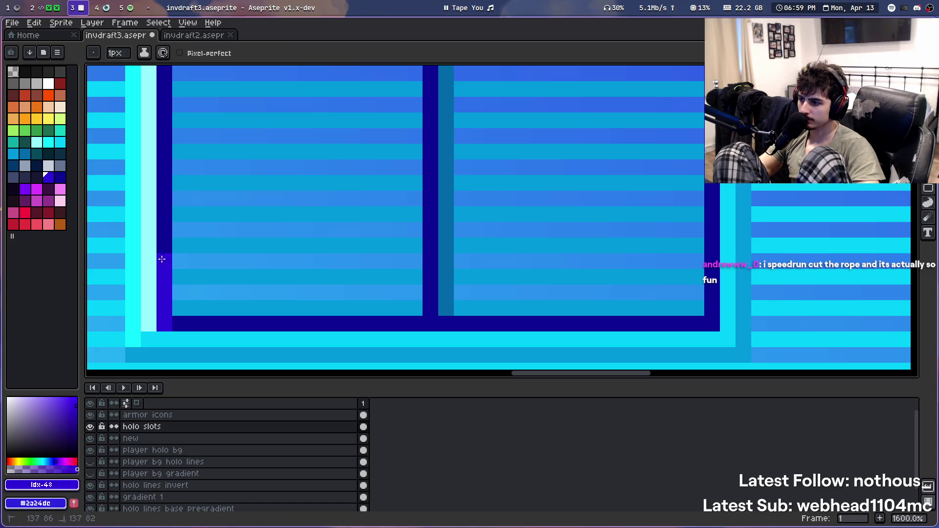
{"action": "left_click_drag", "start_coordinate": [162, 258], "coordinate": [161, 226]}
{"action": "scroll", "coordinate": [162, 226], "scroll_direction": "down", "scroll_amount": 3}
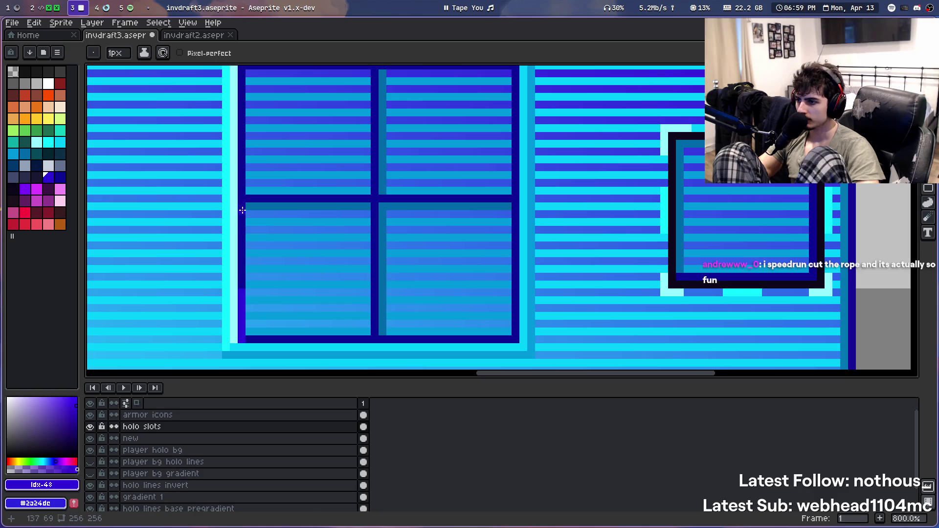
{"action": "scroll", "coordinate": [251, 160], "scroll_direction": "up", "scroll_amount": 1}
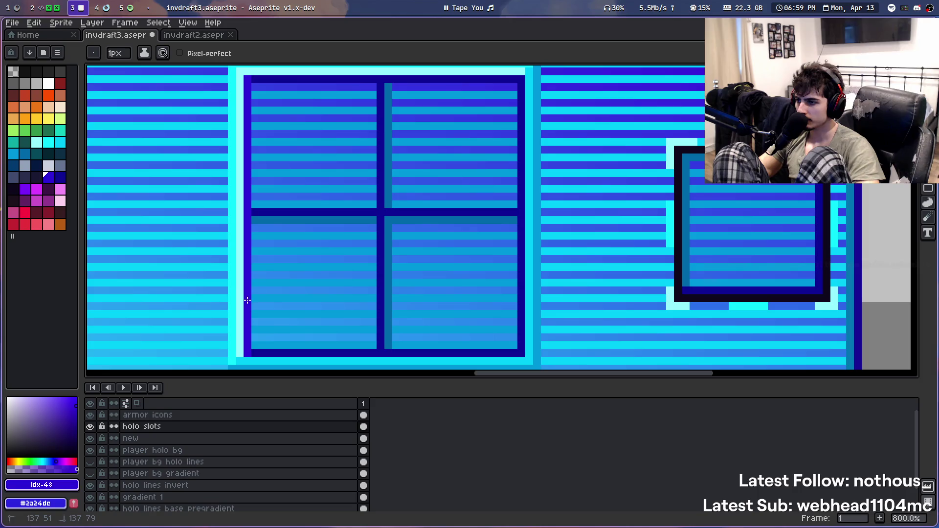
{"action": "scroll", "coordinate": [296, 210], "scroll_direction": "up", "scroll_amount": 1}
{"action": "scroll", "coordinate": [176, 231], "scroll_direction": "up", "scroll_amount": 1}
{"action": "scroll", "coordinate": [218, 151], "scroll_direction": "down", "scroll_amount": 1}
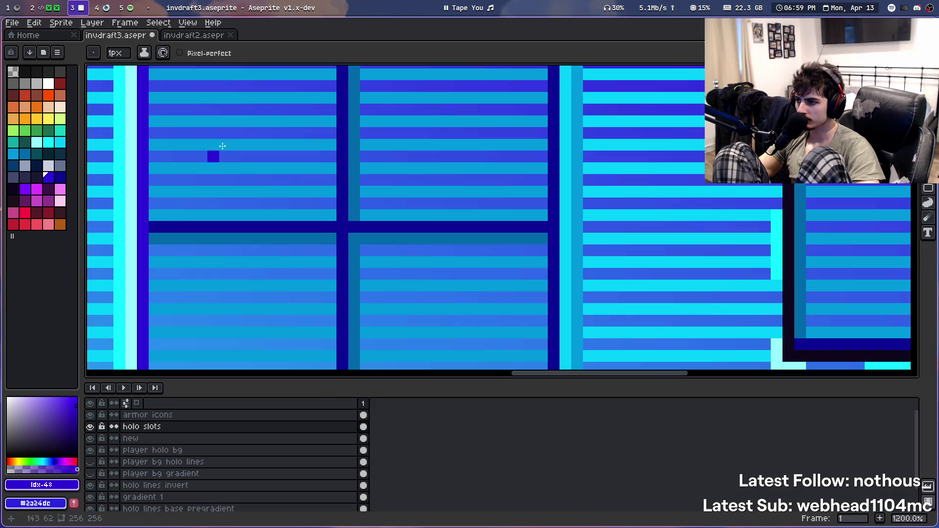
Draw the indigo inner edge along the window's top as one straight row, redoing the uneven first stroke
{"action": "left_click_drag", "start_coordinate": [173, 116], "coordinate": [361, 110]}
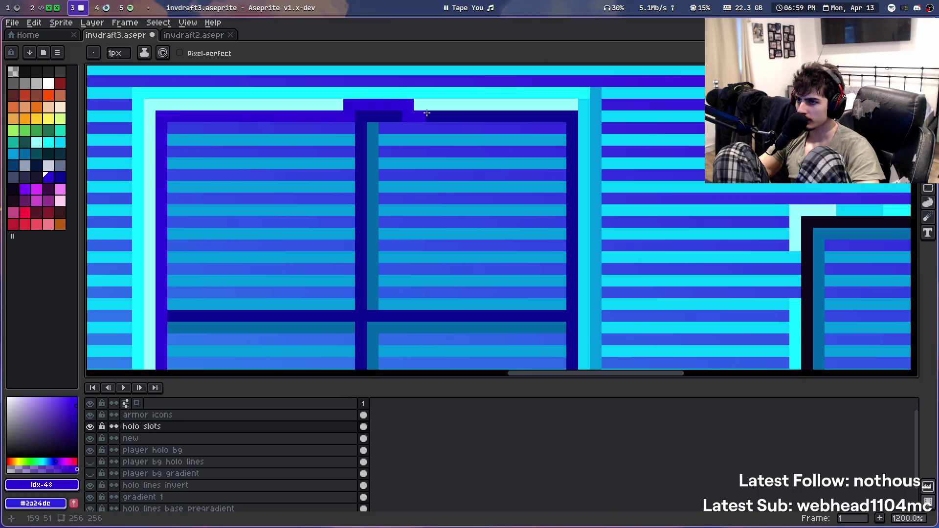
{"action": "key", "text": "ctrl+z"}
{"action": "left_click_drag", "start_coordinate": [573, 116], "coordinate": [276, 114]}
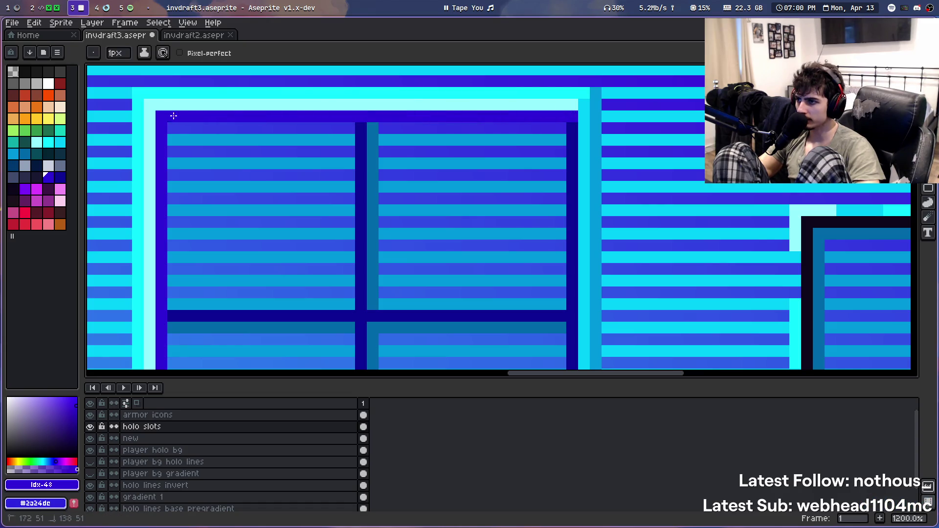
{"action": "scroll", "coordinate": [174, 116], "scroll_direction": "down", "scroll_amount": 5}
{"action": "scroll", "coordinate": [303, 163], "scroll_direction": "up", "scroll_amount": 2}
{"action": "scroll", "coordinate": [348, 167], "scroll_direction": "up", "scroll_amount": 1}
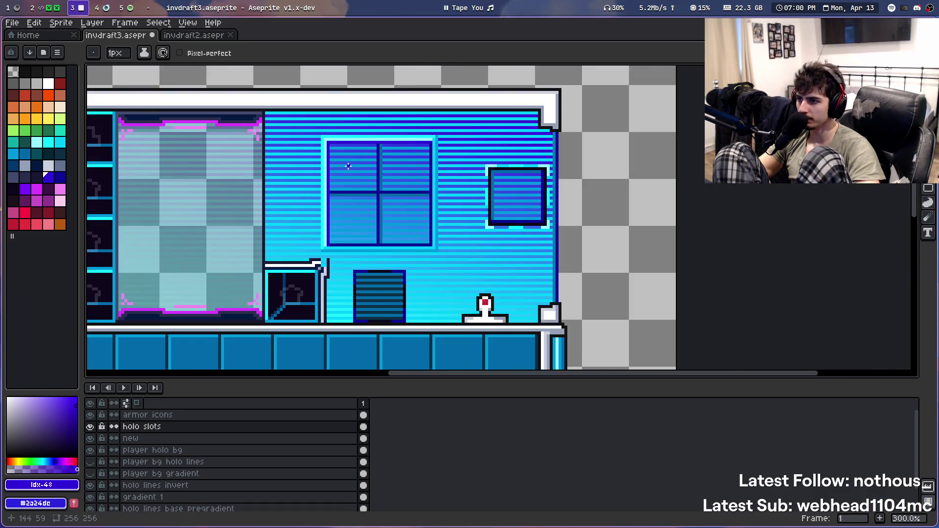
{"action": "scroll", "coordinate": [348, 166], "scroll_direction": "up", "scroll_amount": 1}
Save the invdraft3 file and pick white from the artwork as the drawing colour
{"action": "key", "text": "ctrl+s"}
{"action": "scroll", "coordinate": [431, 251], "scroll_direction": "up", "scroll_amount": 1}
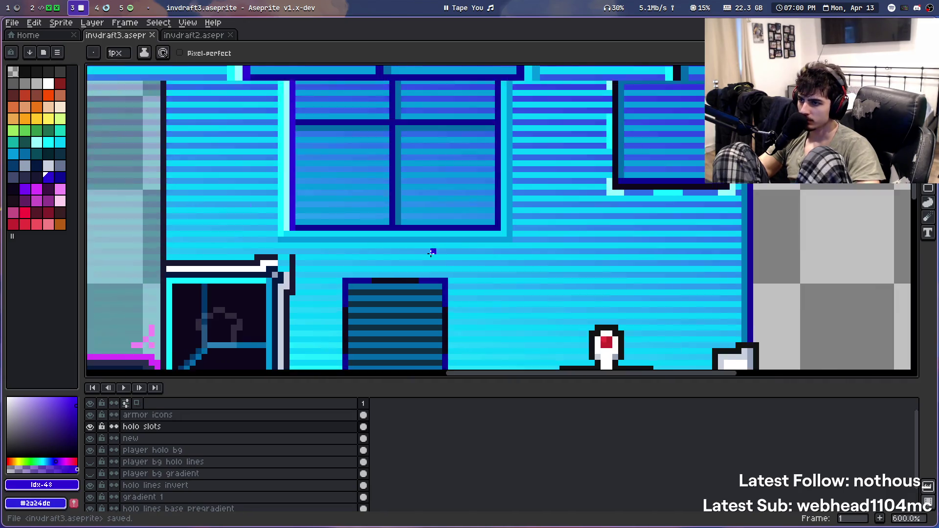
{"action": "scroll", "coordinate": [425, 234], "scroll_direction": "down", "scroll_amount": 3}
{"action": "scroll", "coordinate": [421, 205], "scroll_direction": "up", "scroll_amount": 1}
{"action": "scroll", "coordinate": [415, 173], "scroll_direction": "up", "scroll_amount": 1}
{"action": "scroll", "coordinate": [414, 173], "scroll_direction": "down", "scroll_amount": 2}
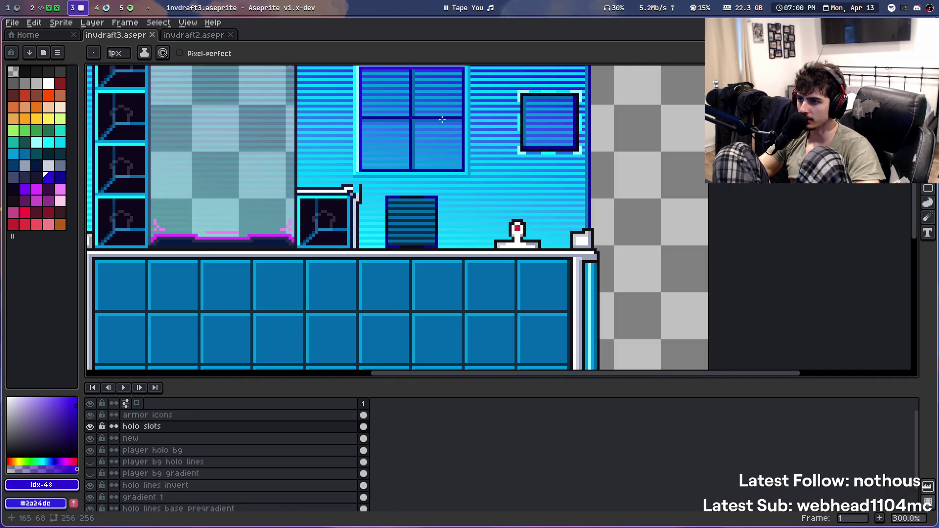
{"action": "scroll", "coordinate": [438, 129], "scroll_direction": "down", "scroll_amount": 2}
{"action": "scroll", "coordinate": [440, 131], "scroll_direction": "up", "scroll_amount": 1}
{"action": "scroll", "coordinate": [381, 130], "scroll_direction": "up", "scroll_amount": 1}
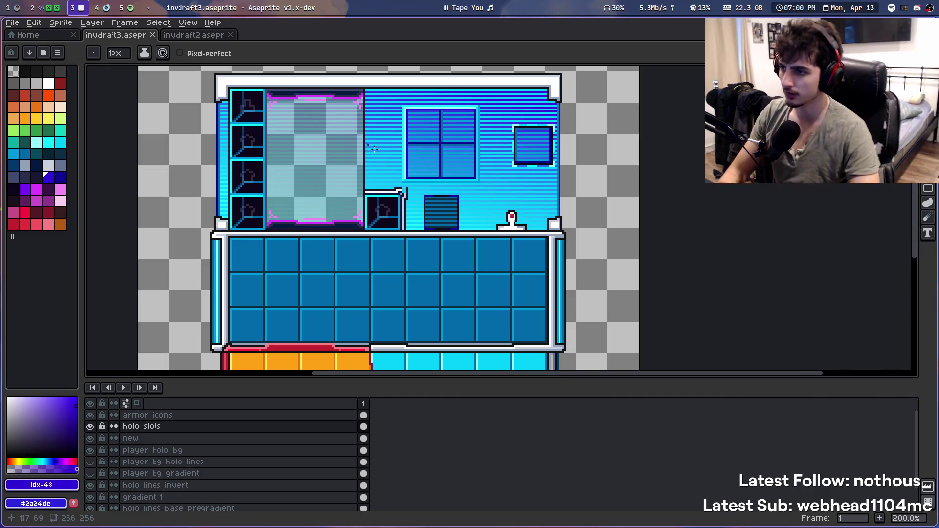
{"action": "scroll", "coordinate": [399, 190], "scroll_direction": "up", "scroll_amount": 1}
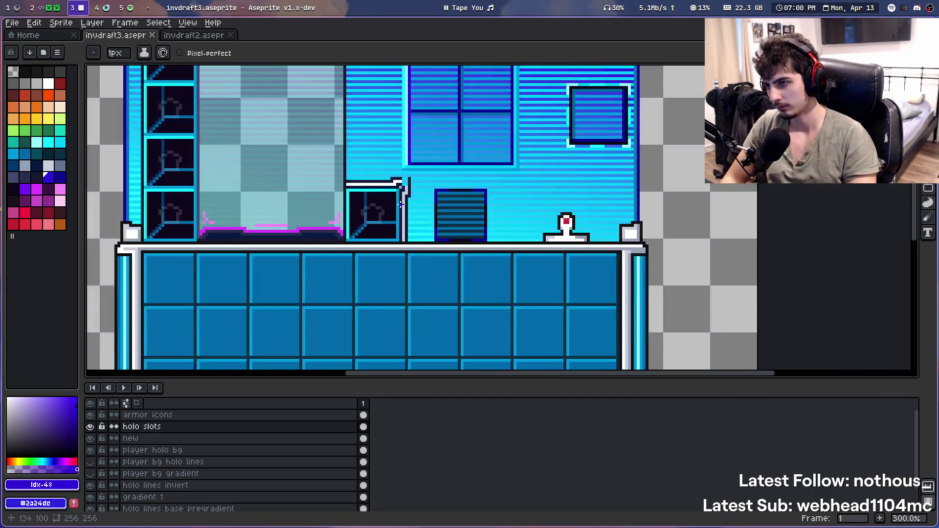
{"action": "scroll", "coordinate": [399, 190], "scroll_direction": "up", "scroll_amount": 1}
{"action": "scroll", "coordinate": [399, 190], "scroll_direction": "up", "scroll_amount": 1}
{"action": "key", "text": "alt"}
{"action": "left_click", "coordinate": [48, 84]}
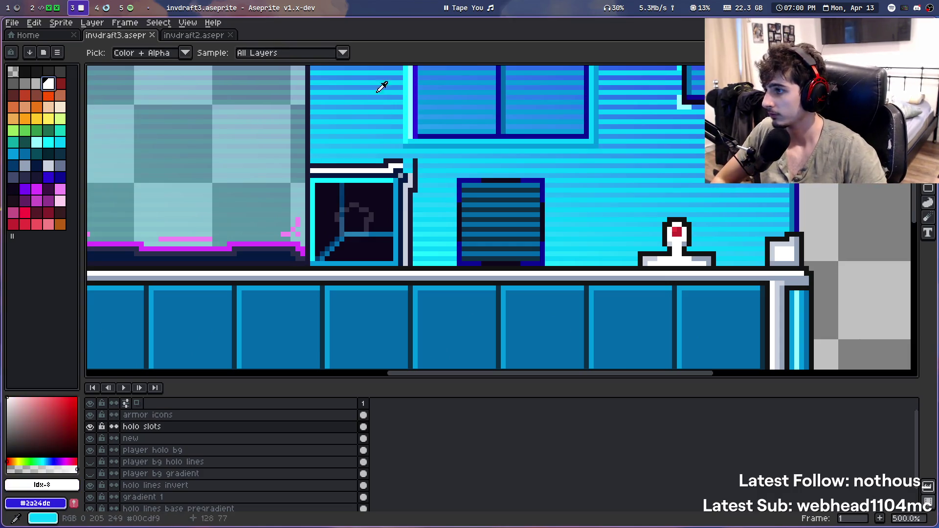
Place white highlight pixels at the first corner of the window frame
{"action": "scroll", "coordinate": [382, 147], "scroll_direction": "up", "scroll_amount": 1}
{"action": "scroll", "coordinate": [305, 218], "scroll_direction": "up", "scroll_amount": 1}
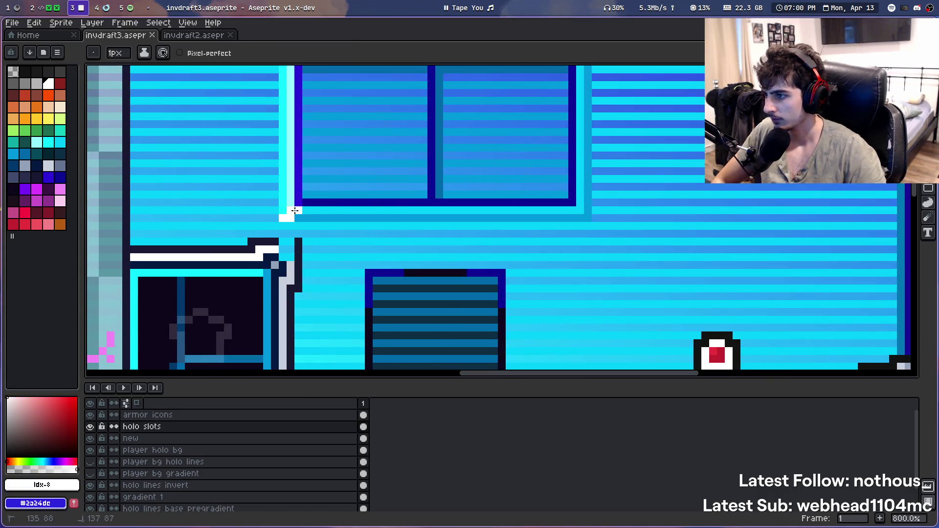
{"action": "scroll", "coordinate": [303, 196], "scroll_direction": "down", "scroll_amount": 2}
{"action": "scroll", "coordinate": [328, 176], "scroll_direction": "down", "scroll_amount": 1}
{"action": "scroll", "coordinate": [335, 157], "scroll_direction": "up", "scroll_amount": 1}
{"action": "scroll", "coordinate": [313, 196], "scroll_direction": "up", "scroll_amount": 1}
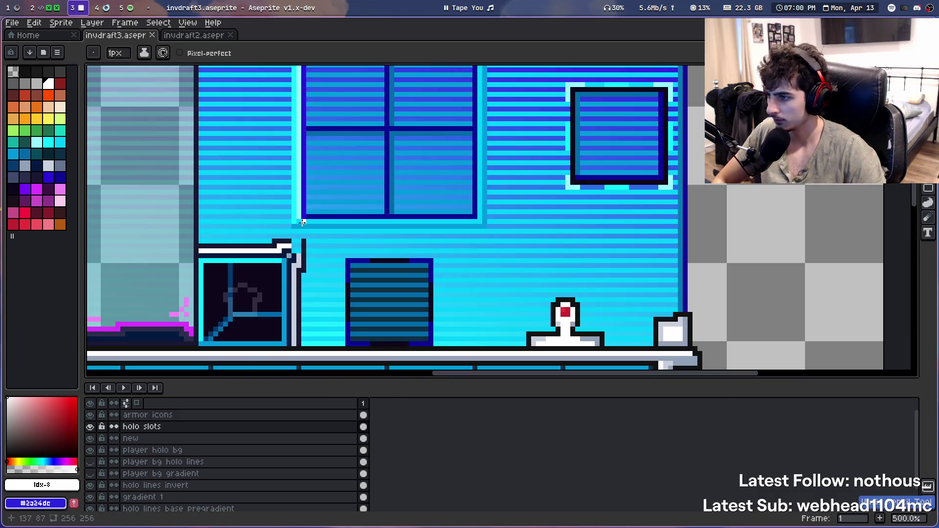
{"action": "scroll", "coordinate": [294, 226], "scroll_direction": "up", "scroll_amount": 2}
{"action": "left_click_drag", "start_coordinate": [294, 226], "coordinate": [307, 227]}
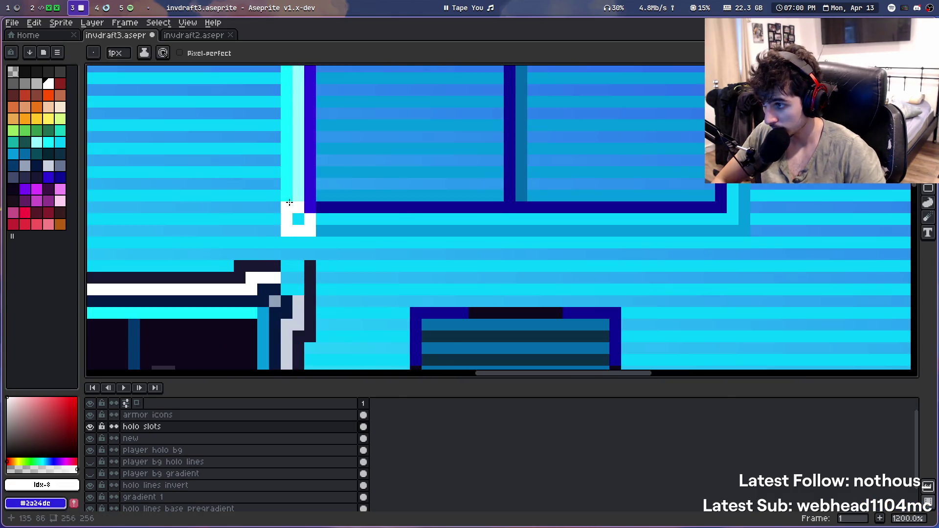
{"action": "scroll", "coordinate": [289, 202], "scroll_direction": "down", "scroll_amount": 5}
{"action": "scroll", "coordinate": [350, 162], "scroll_direction": "up", "scroll_amount": 1}
{"action": "scroll", "coordinate": [384, 224], "scroll_direction": "up", "scroll_amount": 1}
{"action": "scroll", "coordinate": [355, 242], "scroll_direction": "up", "scroll_amount": 2}
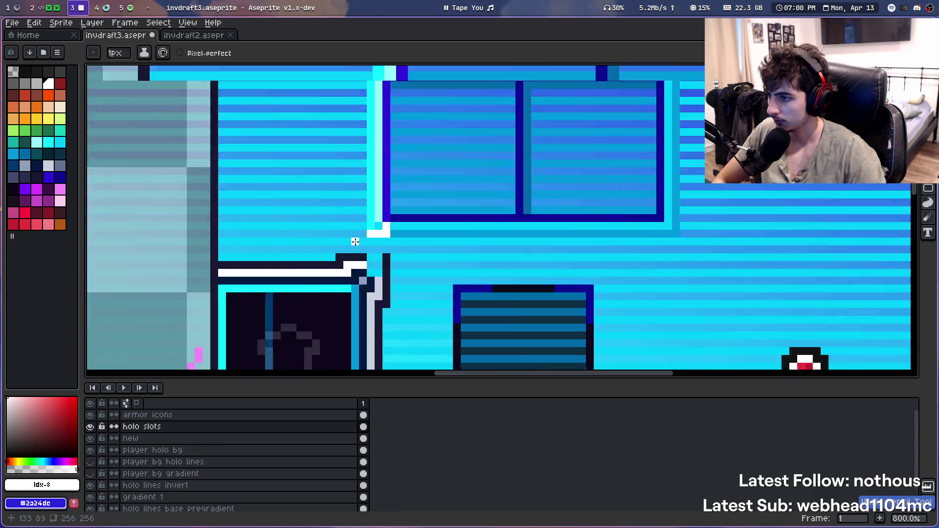
{"action": "scroll", "coordinate": [355, 242], "scroll_direction": "up", "scroll_amount": 2}
{"action": "left_click", "coordinate": [391, 208]}
Add two white pixels at another frame corner, removing a misplaced extra pixel
{"action": "scroll", "coordinate": [395, 198], "scroll_direction": "down", "scroll_amount": 4}
{"action": "key", "text": "v"}
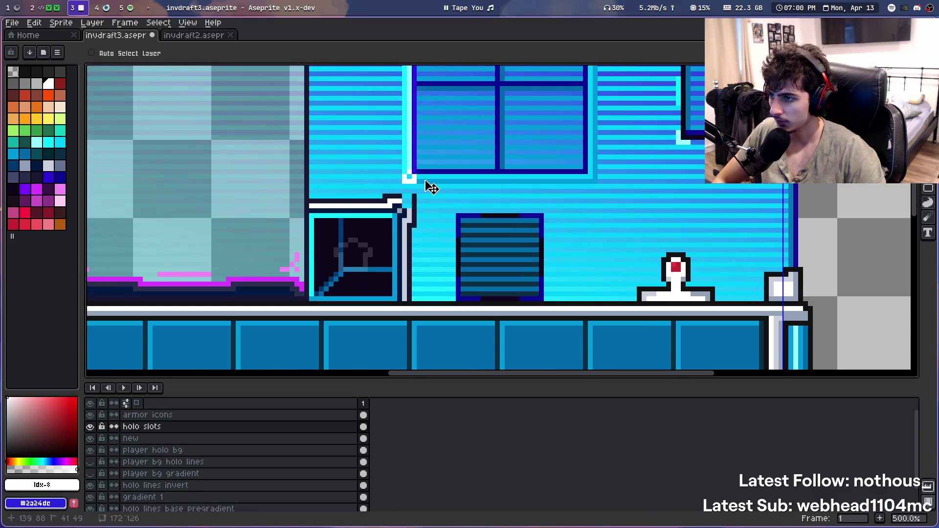
{"action": "key", "text": "b"}
{"action": "scroll", "coordinate": [421, 186], "scroll_direction": "up", "scroll_amount": 4}
{"action": "scroll", "coordinate": [387, 184], "scroll_direction": "up", "scroll_amount": 2}
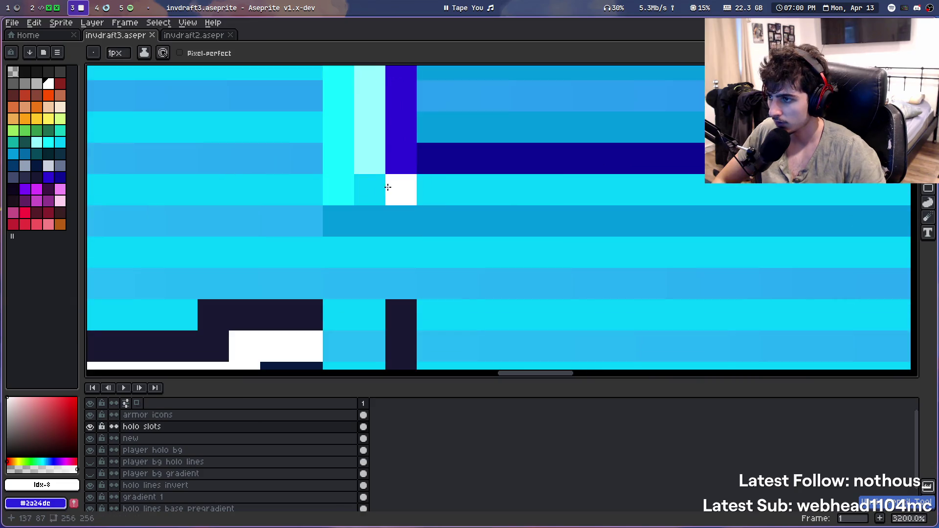
{"action": "scroll", "coordinate": [408, 221], "scroll_direction": "down", "scroll_amount": 1}
{"action": "left_click_drag", "start_coordinate": [376, 117], "coordinate": [395, 140]}
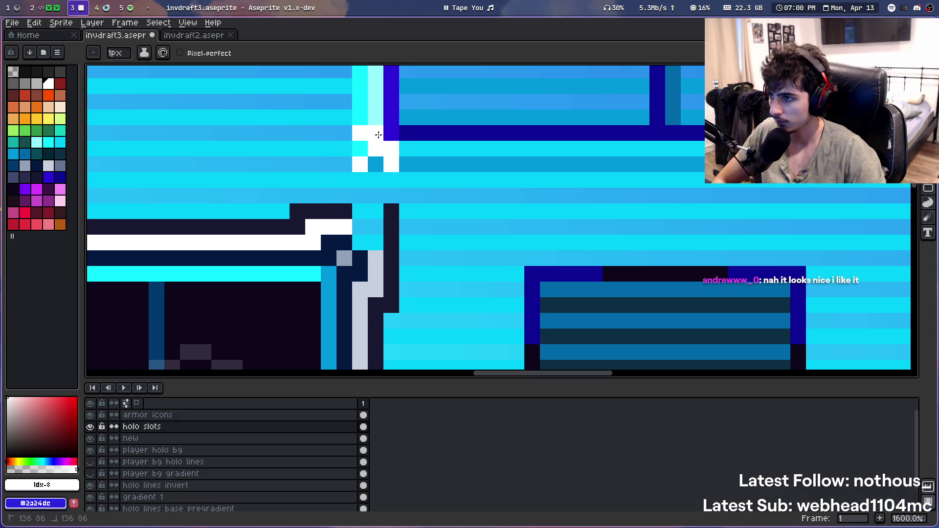
{"action": "scroll", "coordinate": [377, 134], "scroll_direction": "down", "scroll_amount": 5}
{"action": "left_click_drag", "start_coordinate": [422, 109], "coordinate": [367, 217]}
{"action": "scroll", "coordinate": [367, 216], "scroll_direction": "up", "scroll_amount": 1}
{"action": "scroll", "coordinate": [360, 223], "scroll_direction": "down", "scroll_amount": 1}
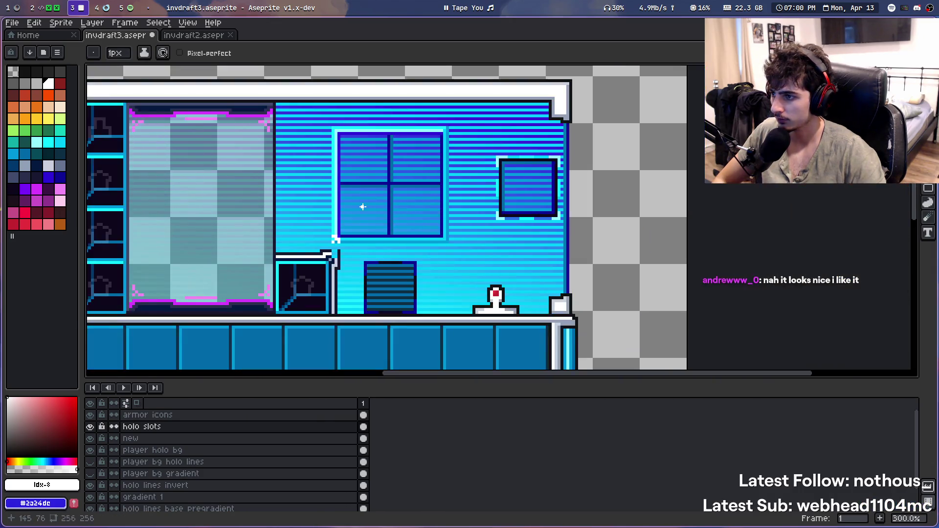
{"action": "scroll", "coordinate": [361, 207], "scroll_direction": "up", "scroll_amount": 4}
{"action": "key", "text": "v"}
{"action": "key", "text": "ctrl+z"}
{"action": "left_click", "coordinate": [300, 240]}
{"action": "key", "text": "ctrl+z"}
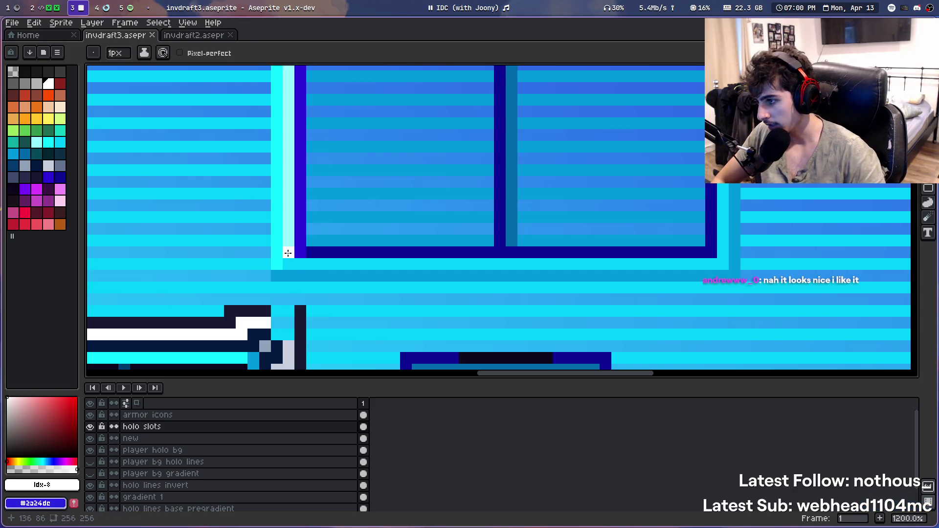
Replace the ring of corner pixels with a single white pixel and a short white run
{"action": "scroll", "coordinate": [298, 263], "scroll_direction": "down", "scroll_amount": 4}
{"action": "scroll", "coordinate": [313, 244], "scroll_direction": "up", "scroll_amount": 4}
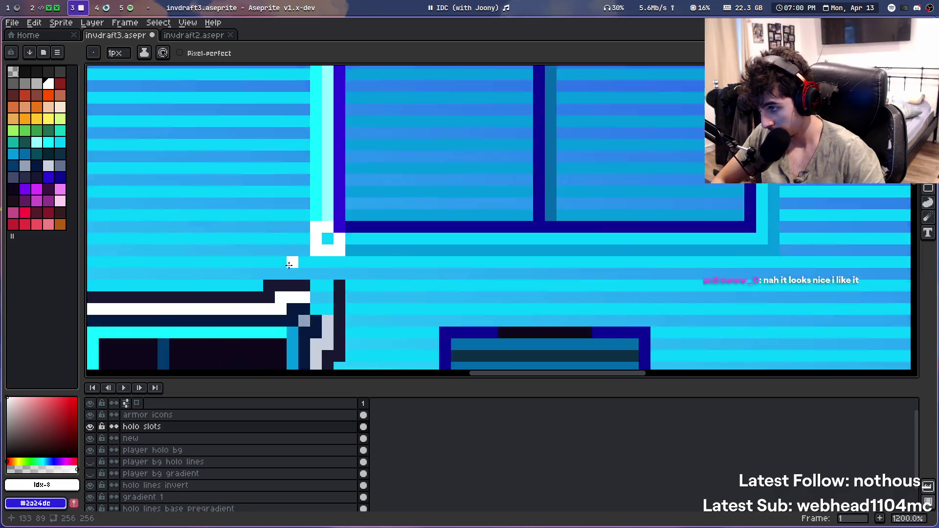
{"action": "scroll", "coordinate": [350, 229], "scroll_direction": "up", "scroll_amount": 3}
{"action": "key", "text": "ctrl+z"}
{"action": "scroll", "coordinate": [358, 203], "scroll_direction": "up", "scroll_amount": 1}
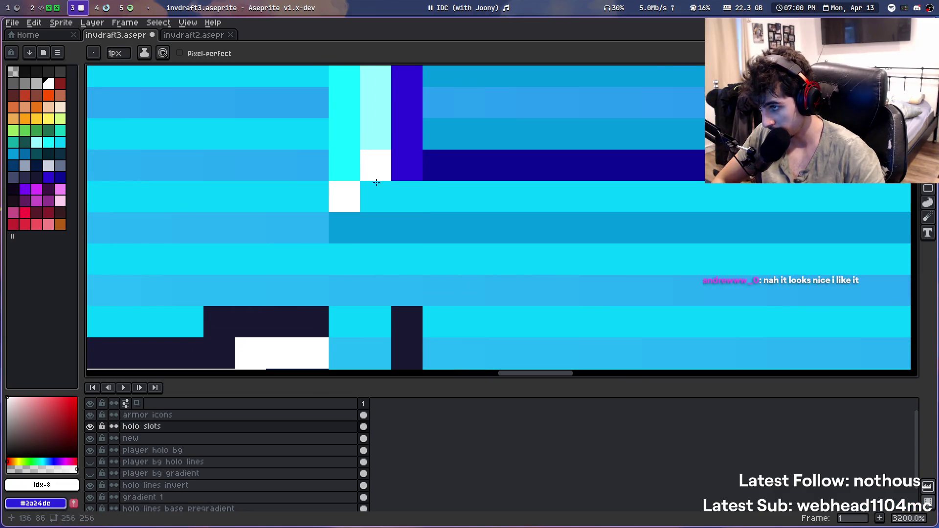
{"action": "scroll", "coordinate": [347, 228], "scroll_direction": "down", "scroll_amount": 4}
{"action": "scroll", "coordinate": [373, 195], "scroll_direction": "down", "scroll_amount": 4}
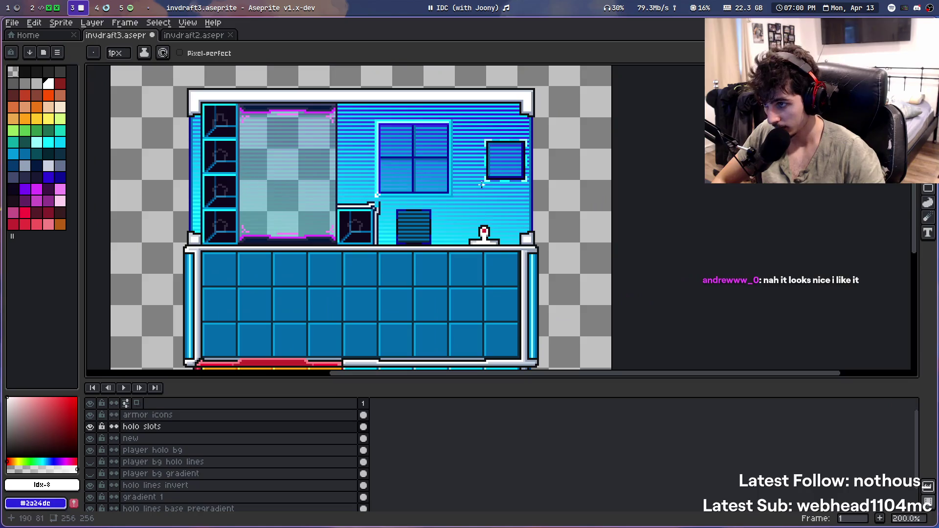
{"action": "scroll", "coordinate": [454, 191], "scroll_direction": "up", "scroll_amount": 7}
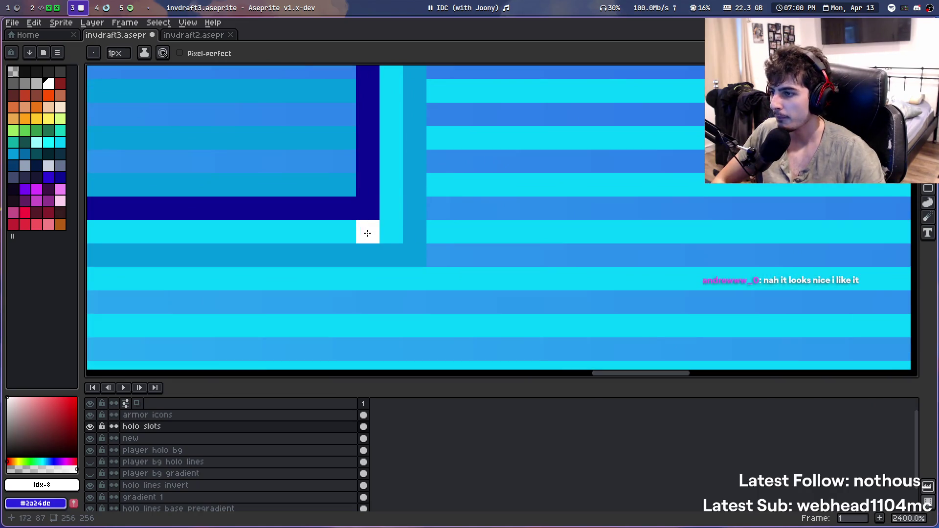
{"action": "left_click", "coordinate": [392, 208]}
{"action": "left_click_drag", "start_coordinate": [415, 255], "coordinate": [392, 256]}
Add a white pixel at the highlight's top-right and whiten the light-cyan top-left corner pixel
{"action": "scroll", "coordinate": [439, 115], "scroll_direction": "down", "scroll_amount": 4}
{"action": "scroll", "coordinate": [439, 115], "scroll_direction": "down", "scroll_amount": 2}
{"action": "scroll", "coordinate": [447, 205], "scroll_direction": "up", "scroll_amount": 4}
{"action": "scroll", "coordinate": [421, 303], "scroll_direction": "up", "scroll_amount": 3}
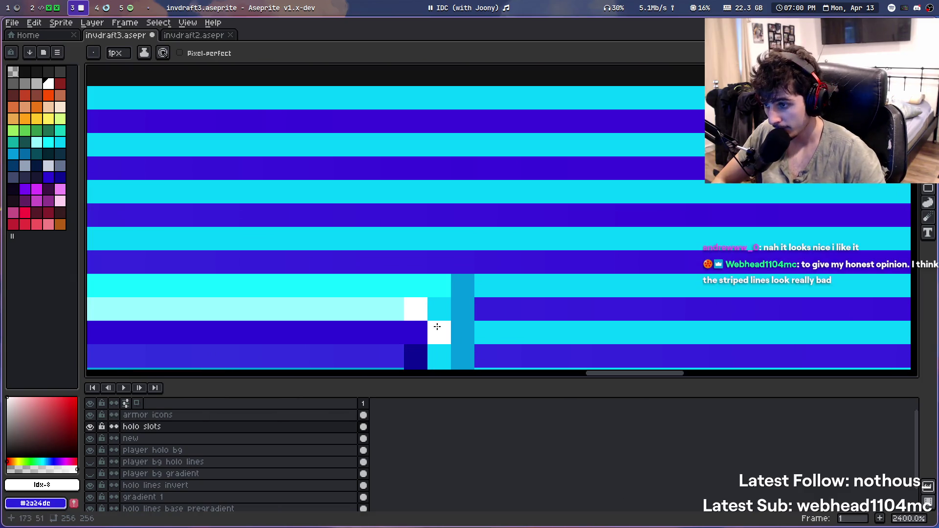
{"action": "scroll", "coordinate": [442, 279], "scroll_direction": "down", "scroll_amount": 4}
{"action": "scroll", "coordinate": [442, 279], "scroll_direction": "up", "scroll_amount": 4}
{"action": "left_click", "coordinate": [463, 262]}
{"action": "left_click_drag", "start_coordinate": [458, 259], "coordinate": [679, 200]}
{"action": "scroll", "coordinate": [411, 202], "scroll_direction": "left", "scroll_amount": 10}
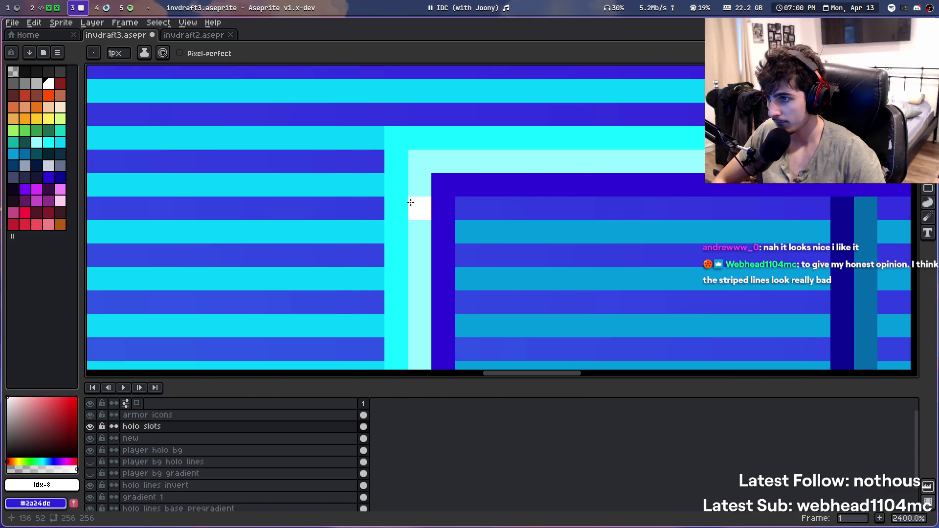
{"action": "left_click", "coordinate": [443, 162]}
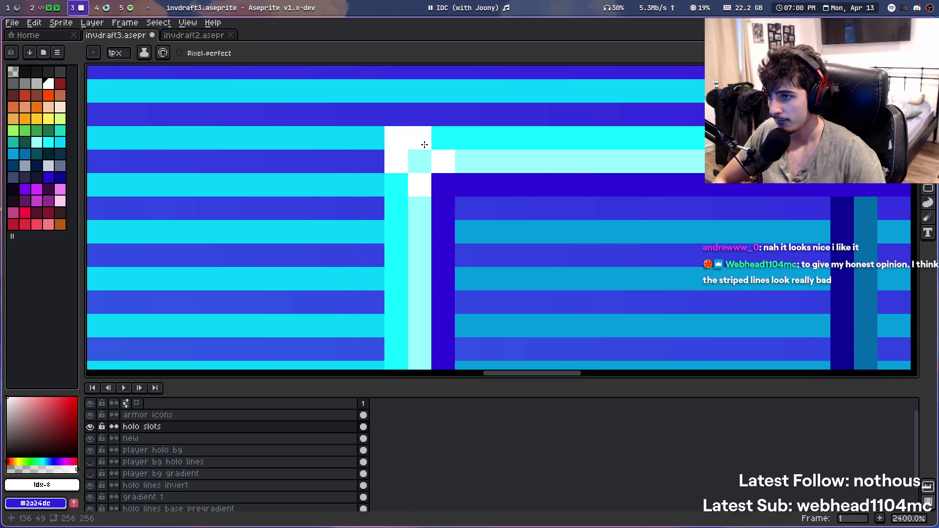
{"action": "scroll", "coordinate": [424, 144], "scroll_direction": "down", "scroll_amount": 5}
{"action": "scroll", "coordinate": [378, 106], "scroll_direction": "up", "scroll_amount": 2}
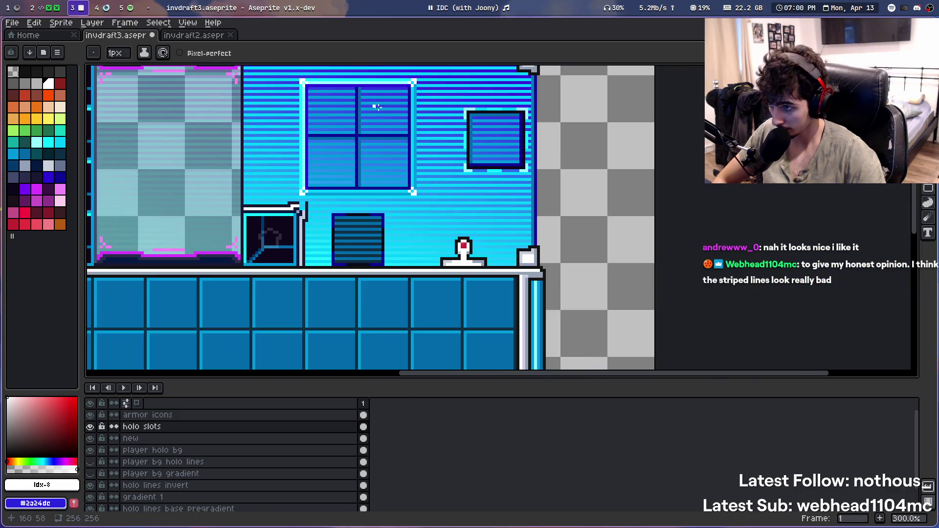
{"action": "key", "text": "i"}
{"action": "scroll", "coordinate": [433, 191], "scroll_direction": "down", "scroll_amount": 1}
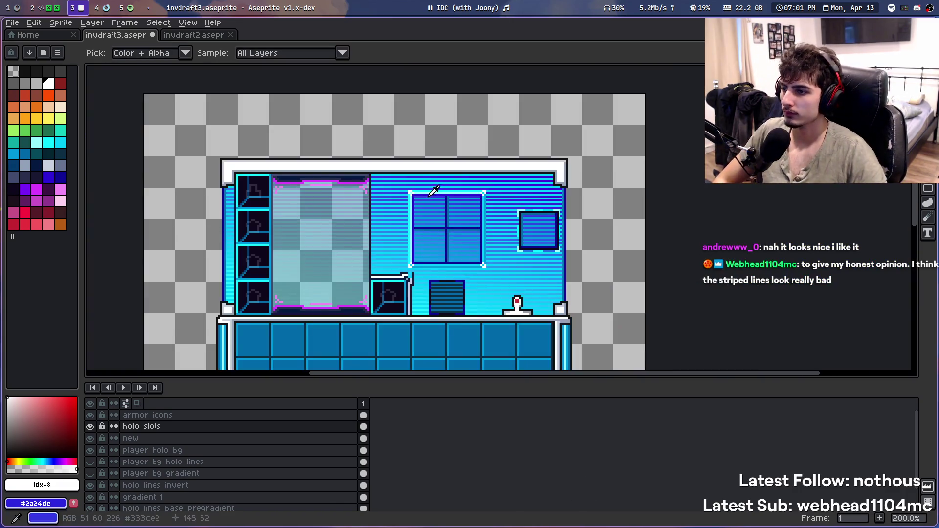
{"action": "scroll", "coordinate": [433, 190], "scroll_direction": "up", "scroll_amount": 2}
{"action": "scroll", "coordinate": [367, 262], "scroll_direction": "up", "scroll_amount": 2}
{"action": "scroll", "coordinate": [365, 257], "scroll_direction": "up", "scroll_amount": 3}
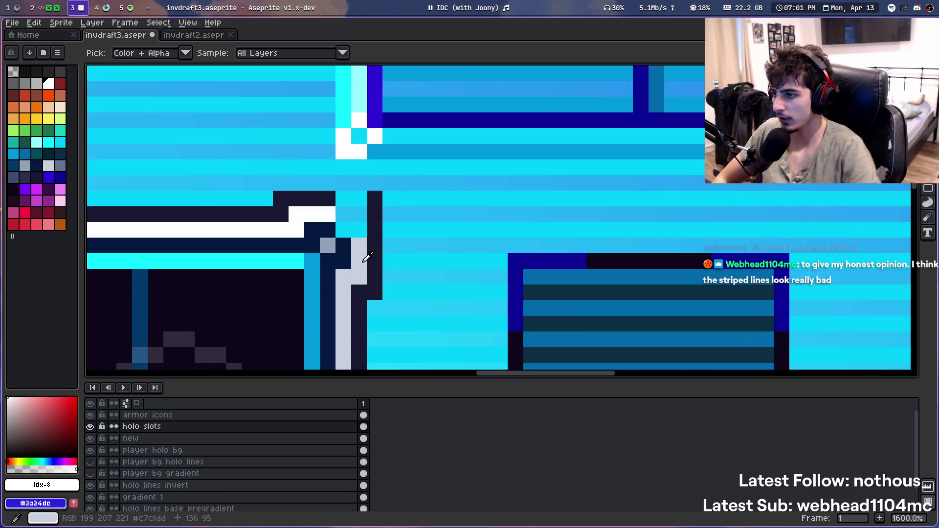